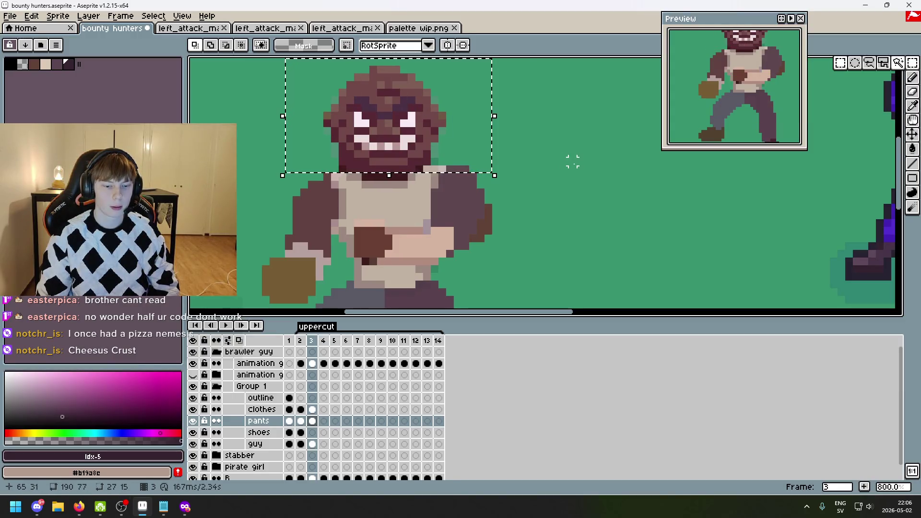
- Attempt pasting the copied head into frame 4, then undo the paste
{"action": "key", "text": "ctrl+c"}
{"action": "key", "text": "ctrl+d"}
{"action": "key", "text": "Right"}
{"action": "key", "text": "ctrl+v"}
{"action": "key", "text": "ctrl+z"}
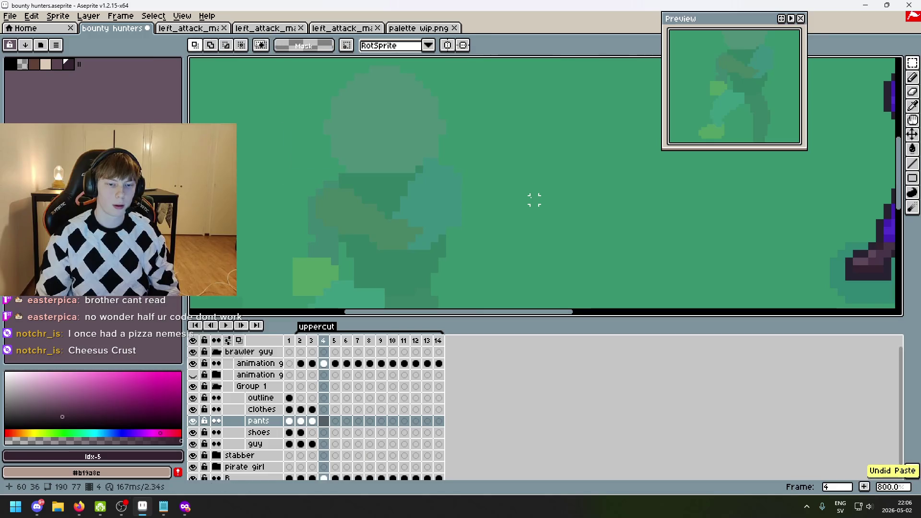
- Select the brawler's head on frame 3's guy layer, copy it and paste it into frame 4
{"action": "key", "text": "Left"}
{"action": "key", "text": "Down"}
{"action": "key", "text": "Down"}
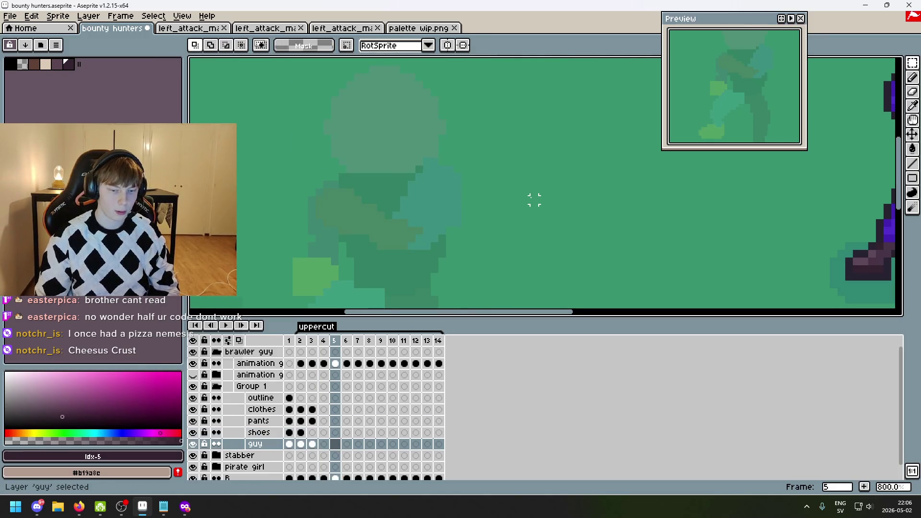
{"action": "mouse_move", "coordinate": [307, 64]}
{"action": "left_mouse_down"}
{"action": "mouse_move", "coordinate": [413, 158]}
{"action": "mouse_move", "coordinate": [468, 162]}
{"action": "mouse_move", "coordinate": [472, 183]}
{"action": "left_mouse_up"}
{"action": "key", "text": "ctrl+c"}
{"action": "key", "text": "ctrl+d"}
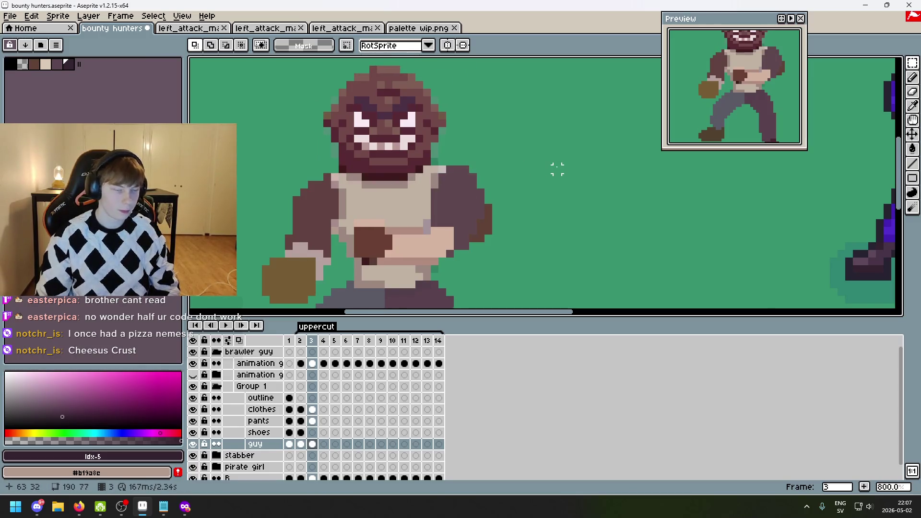
{"action": "key", "text": "Right"}
{"action": "key", "text": "ctrl+v"}
- Place the pasted head above the onion-skinned body and erase the dark block beside it
{"action": "mouse_move", "coordinate": [418, 170]}
{"action": "left_mouse_down"}
{"action": "mouse_move", "coordinate": [436, 206]}
{"action": "mouse_move", "coordinate": [468, 206]}
{"action": "mouse_move", "coordinate": [422, 216]}
{"action": "left_mouse_up"}
{"action": "left_click", "coordinate": [484, 239]}
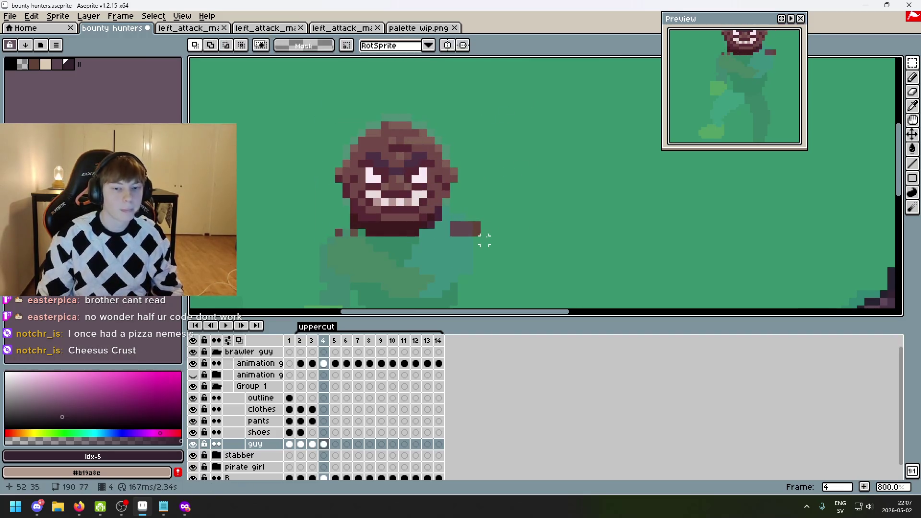
{"action": "key", "text": "e"}
{"action": "left_click", "coordinate": [461, 233]}
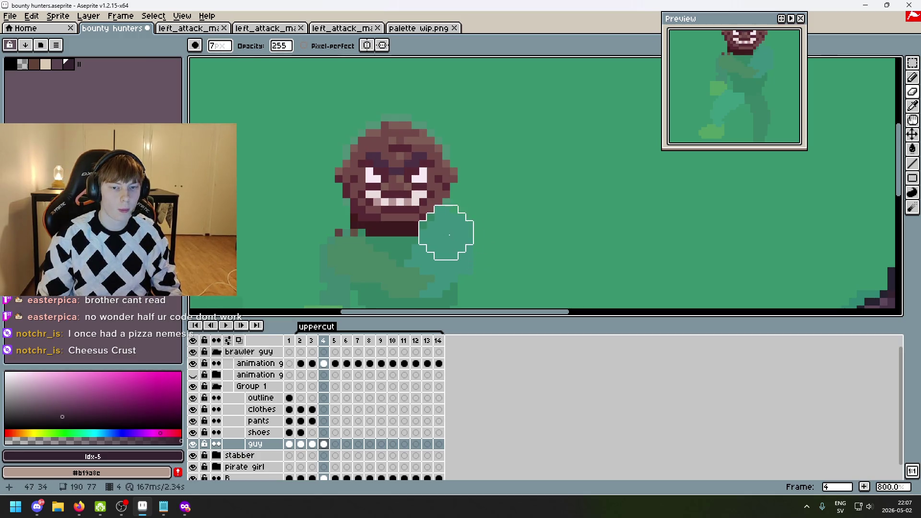
- Restore the erased pixels and retouch the stray dark pixel under the head with the 1px Pencil
{"action": "key", "text": "ctrl+z"}
{"action": "scroll", "coordinate": [431, 255], "scroll_direction": "up", "scroll_amount": 5}
{"action": "key", "text": "b"}
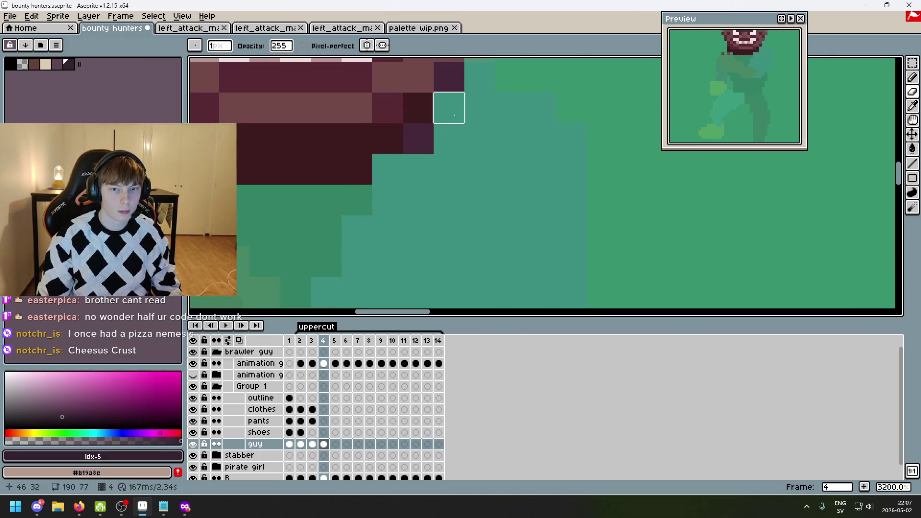
{"action": "scroll", "coordinate": [490, 182], "scroll_direction": "down", "scroll_amount": 6}
{"action": "scroll", "coordinate": [535, 205], "scroll_direction": "up", "scroll_amount": 2}
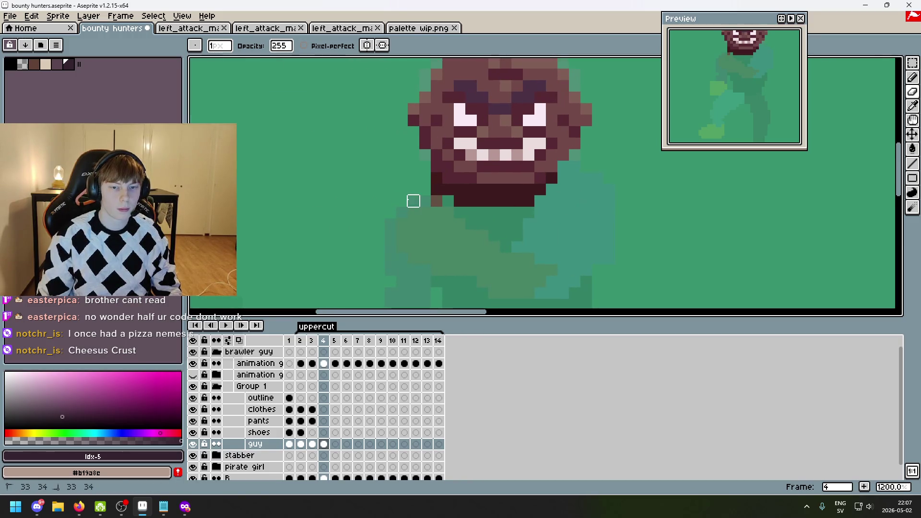
{"action": "scroll", "coordinate": [506, 236], "scroll_direction": "down", "scroll_amount": 5}
{"action": "scroll", "coordinate": [431, 115], "scroll_direction": "up", "scroll_amount": 5}
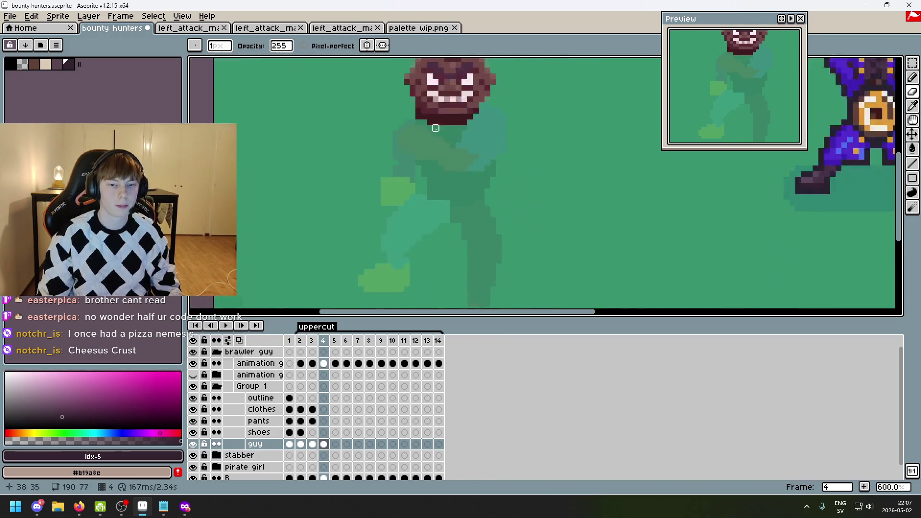
{"action": "key", "text": "ctrl+z"}
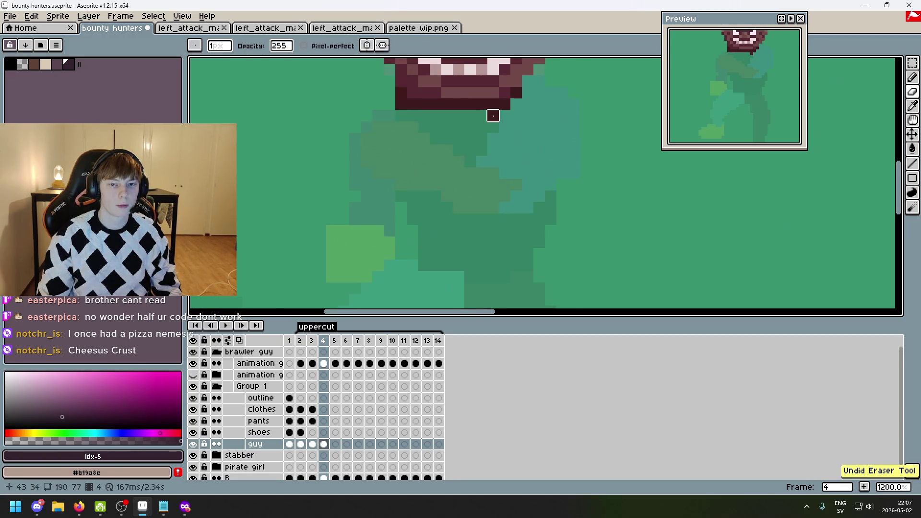
{"action": "scroll", "coordinate": [493, 150], "scroll_direction": "down", "scroll_amount": 4}
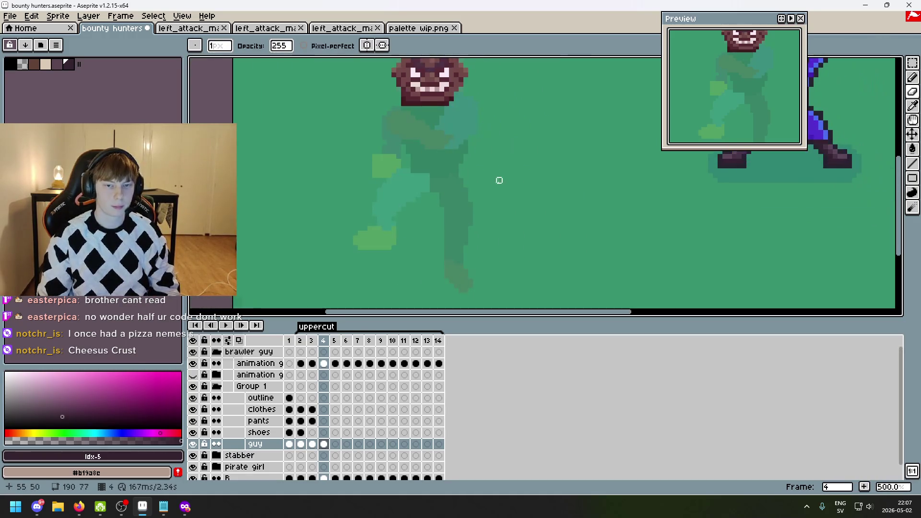
{"action": "left_click_drag", "start_coordinate": [461, 152], "coordinate": [455, 199]}
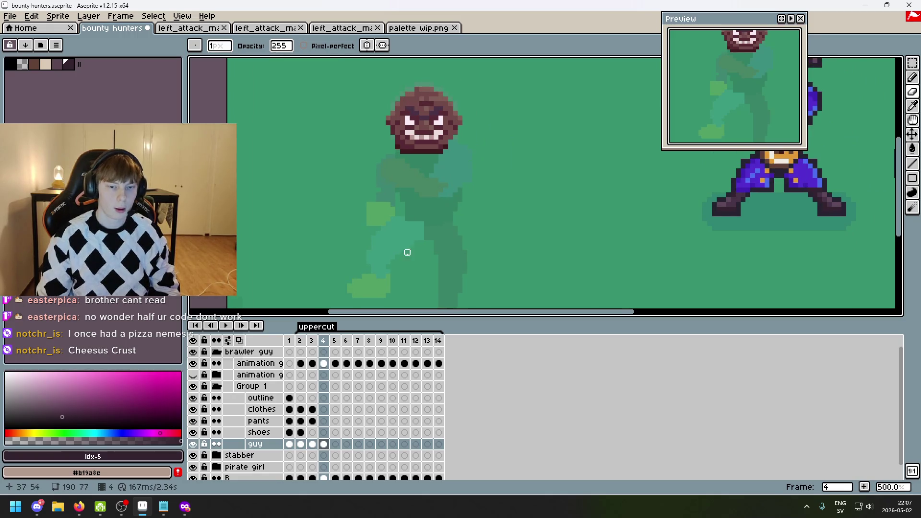
{"action": "scroll", "coordinate": [391, 222], "scroll_direction": "up", "scroll_amount": 1}
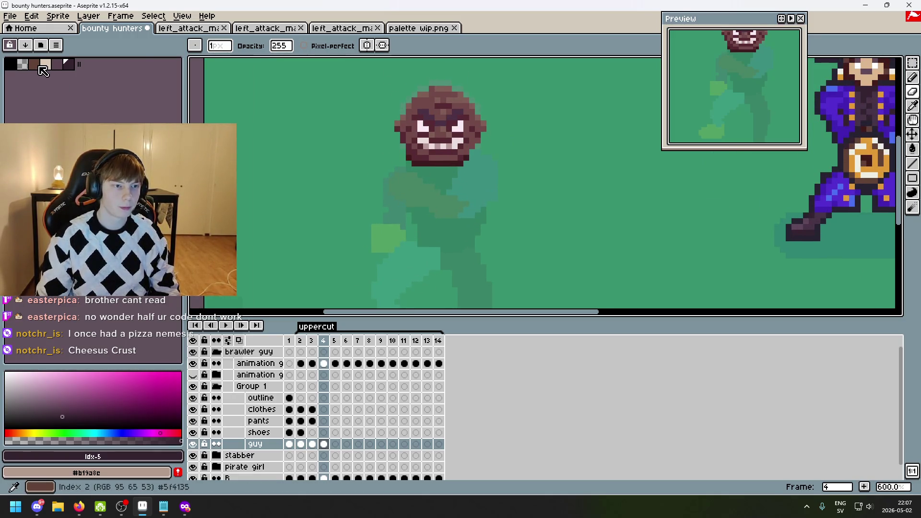
- Make cream the drawing colour and place a single cream pixel below the mouth
{"action": "left_click", "coordinate": [409, 204], "text": "alt"}
{"action": "left_click", "coordinate": [46, 64]}
{"action": "scroll", "coordinate": [422, 201], "scroll_direction": "up", "scroll_amount": 4}
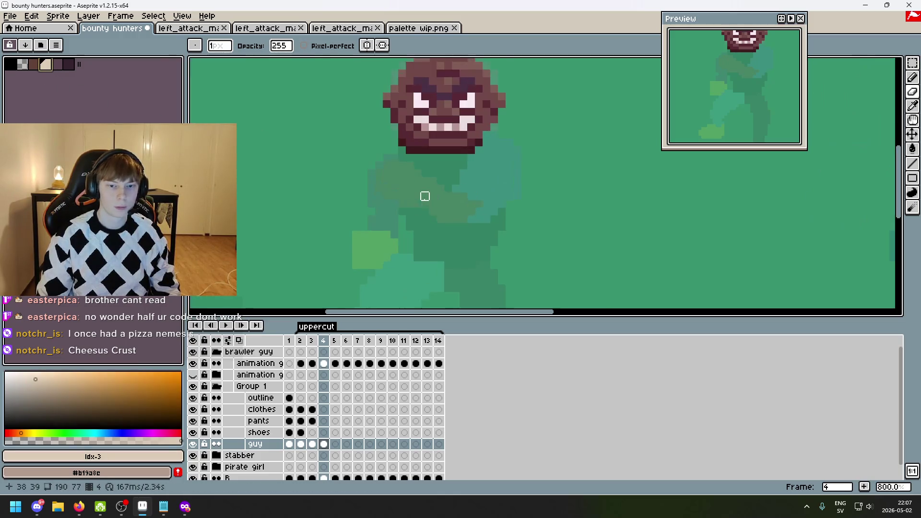
{"action": "key", "text": "d"}
{"action": "mouse_move", "coordinate": [389, 122]}
{"action": "left_mouse_down"}
{"action": "mouse_move", "coordinate": [389, 139]}
{"action": "mouse_move", "coordinate": [513, 158]}
{"action": "mouse_move", "coordinate": [439, 151]}
{"action": "left_mouse_up"}
{"action": "left_click", "coordinate": [511, 217]}
{"action": "key", "text": "ctrl+z"}
{"action": "key", "text": "ctrl+z"}
{"action": "key", "text": "ctrl+z"}
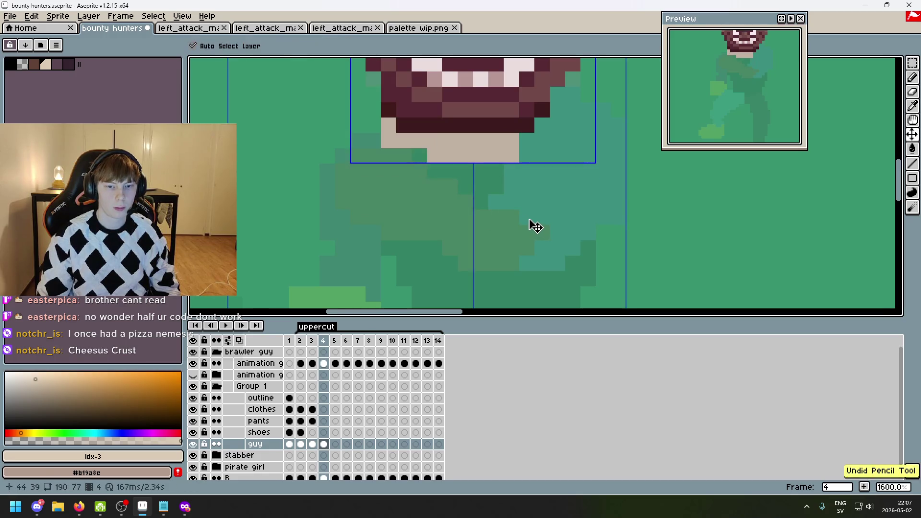
{"action": "left_click", "coordinate": [527, 233]}
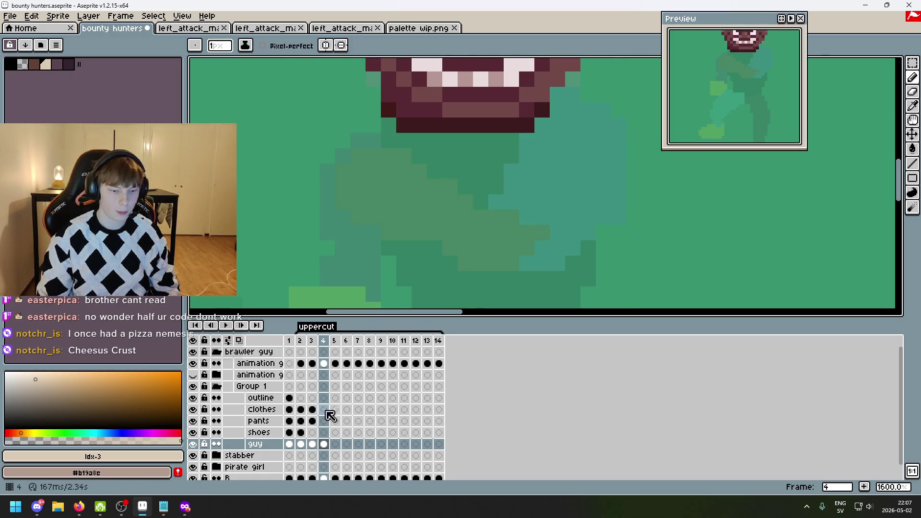
- On the clothes layer, outline the shirt's left and right sides in cream along the onion-skinned torso
{"action": "left_click", "coordinate": [269, 410]}
{"action": "mouse_move", "coordinate": [384, 132]}
{"action": "left_mouse_down"}
{"action": "mouse_move", "coordinate": [405, 245]}
{"action": "mouse_move", "coordinate": [420, 265]}
{"action": "mouse_move", "coordinate": [420, 171]}
{"action": "mouse_move", "coordinate": [422, 237]}
{"action": "mouse_move", "coordinate": [504, 257]}
{"action": "left_mouse_up"}
{"action": "scroll", "coordinate": [472, 252], "scroll_direction": "up", "scroll_amount": 2}
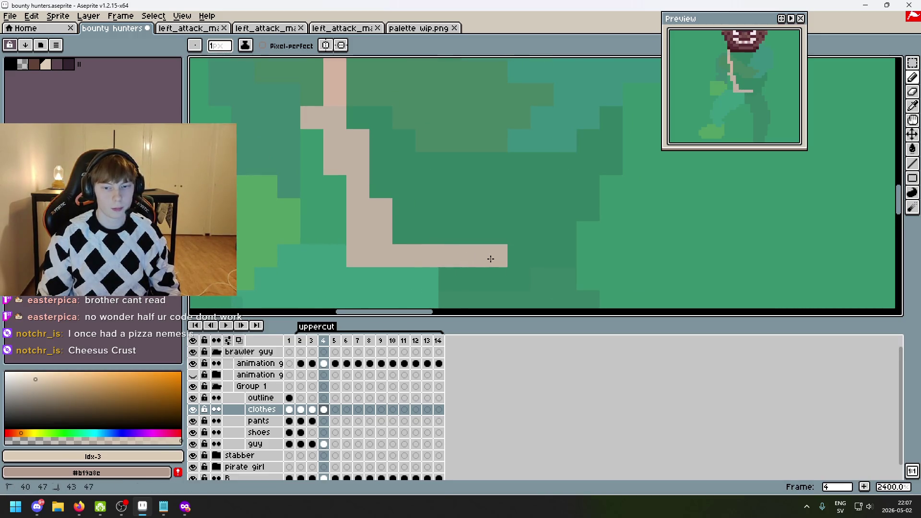
{"action": "scroll", "coordinate": [523, 262], "scroll_direction": "down", "scroll_amount": 3}
{"action": "left_click", "coordinate": [193, 363]}
{"action": "left_click", "coordinate": [193, 363]}
{"action": "left_click", "coordinate": [402, 258]}
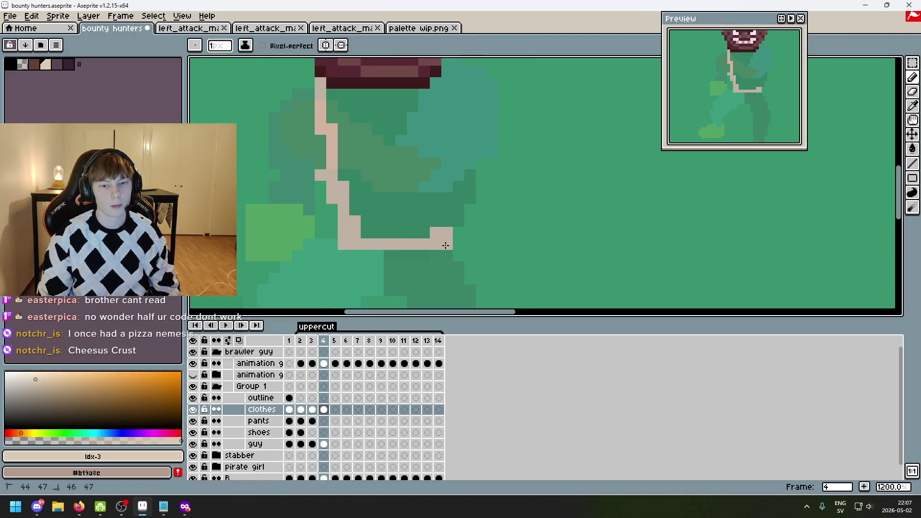
{"action": "left_click_drag", "start_coordinate": [471, 175], "coordinate": [447, 222]}
{"action": "scroll", "coordinate": [428, 288], "scroll_direction": "up", "scroll_amount": 1}
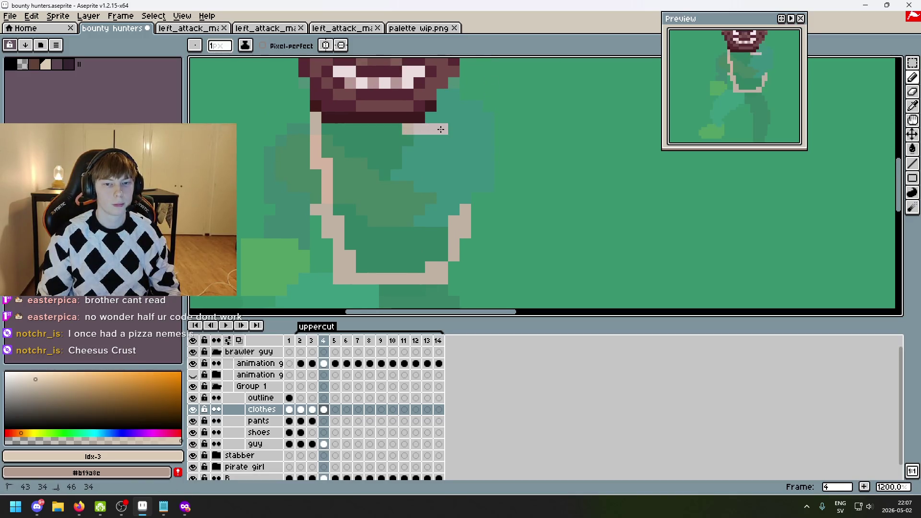
{"action": "left_click_drag", "start_coordinate": [453, 192], "coordinate": [440, 151]}
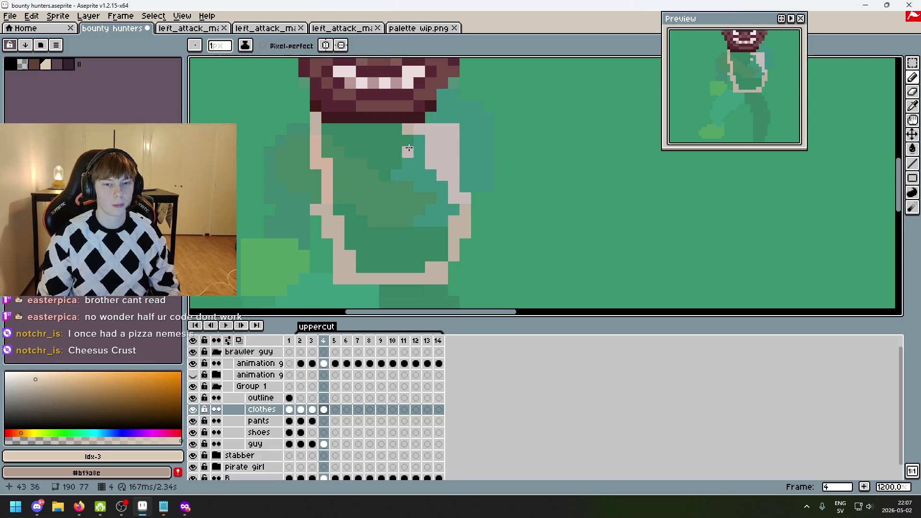
- Draw cream along the shirt top and flood-fill the shirt's inside cream, fixing a leftover green pixel
{"action": "key", "text": "g"}
{"action": "left_click", "coordinate": [380, 154]}
{"action": "key", "text": "ctrl+z"}
{"action": "key", "text": "b"}
{"action": "left_click_drag", "start_coordinate": [331, 135], "coordinate": [400, 135]}
{"action": "key", "text": "g"}
{"action": "left_click", "coordinate": [411, 203]}
{"action": "left_click", "coordinate": [347, 133]}
{"action": "key", "text": "b"}
{"action": "scroll", "coordinate": [381, 137], "scroll_direction": "down", "scroll_amount": 5}
{"action": "scroll", "coordinate": [396, 222], "scroll_direction": "up", "scroll_amount": 4}
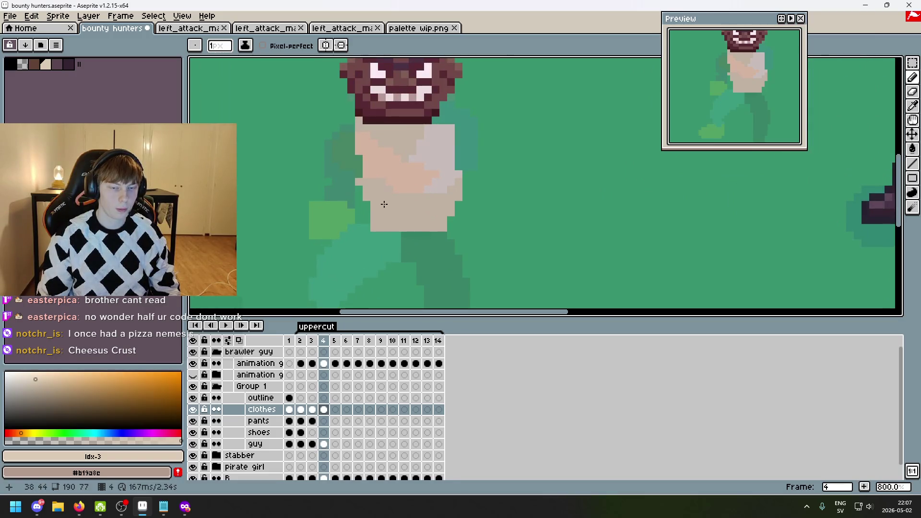
{"action": "left_click", "coordinate": [255, 444]}
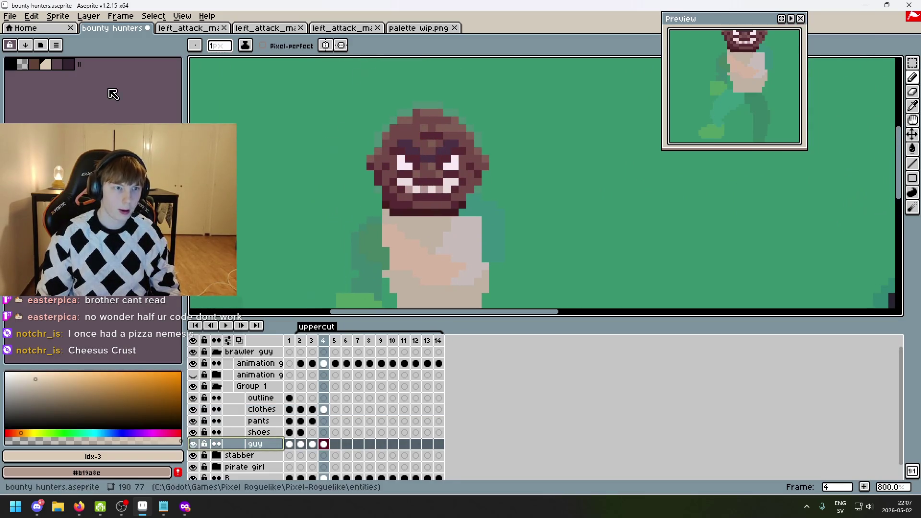
- Draw the arm's dark-brown outline beside the shirt
{"action": "left_click", "coordinate": [33, 63]}
{"action": "scroll", "coordinate": [405, 171], "scroll_direction": "up", "scroll_amount": 3}
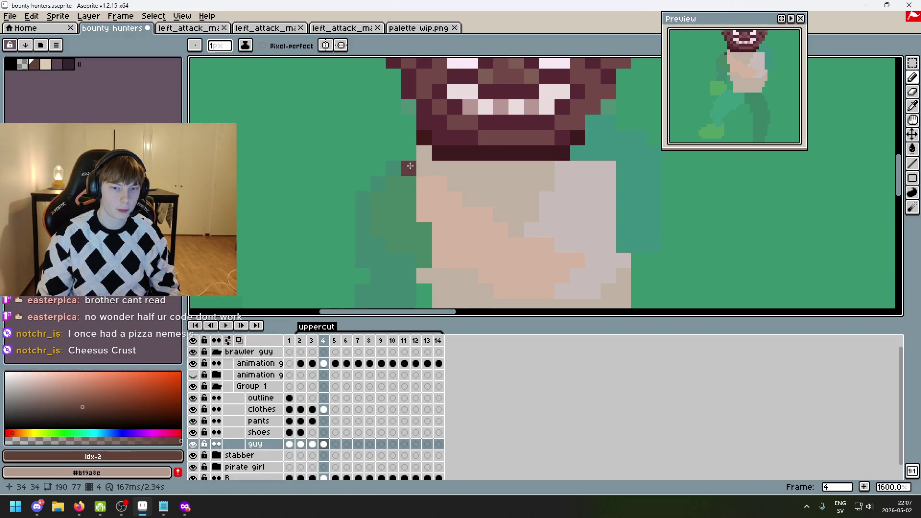
{"action": "left_click", "coordinate": [378, 183]}
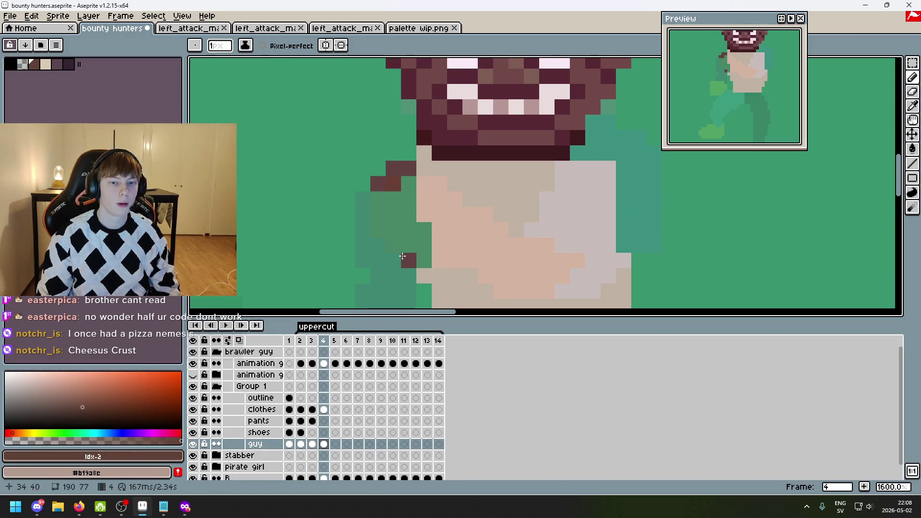
{"action": "left_click", "coordinate": [408, 230]}
{"action": "left_click_drag", "start_coordinate": [403, 232], "coordinate": [414, 184]}
{"action": "mouse_move", "coordinate": [374, 154]}
{"action": "left_mouse_down"}
{"action": "mouse_move", "coordinate": [375, 199]}
{"action": "mouse_move", "coordinate": [417, 216]}
{"action": "left_mouse_up"}
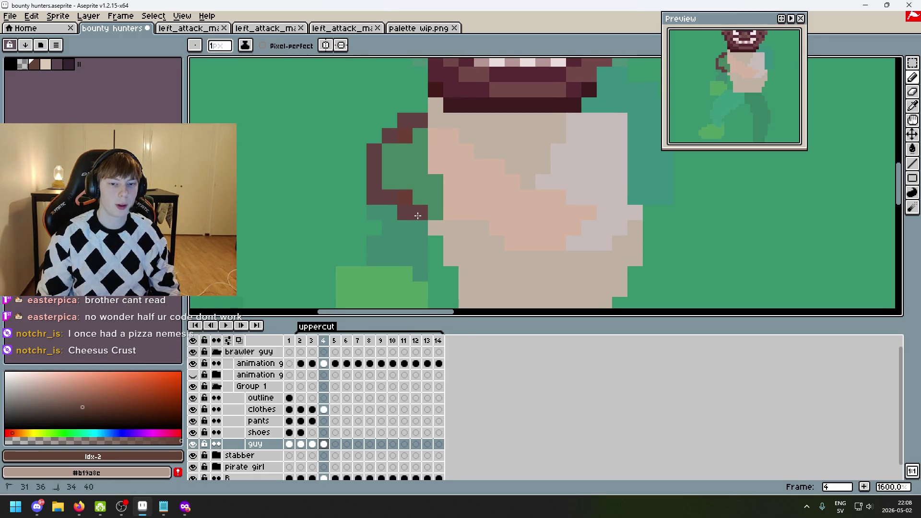
{"action": "left_click_drag", "start_coordinate": [396, 253], "coordinate": [420, 274]}
- Fill in the arm's skin with tan and pink pixels
{"action": "scroll", "coordinate": [401, 237], "scroll_direction": "up", "scroll_amount": 2}
{"action": "key", "text": "0"}
{"action": "left_click", "coordinate": [361, 243]}
{"action": "mouse_move", "coordinate": [341, 197]}
{"action": "left_mouse_down"}
{"action": "mouse_move", "coordinate": [405, 218]}
{"action": "mouse_move", "coordinate": [408, 240]}
{"action": "mouse_move", "coordinate": [353, 222]}
{"action": "mouse_move", "coordinate": [307, 175]}
{"action": "mouse_move", "coordinate": [243, 235]}
{"action": "mouse_move", "coordinate": [245, 269]}
{"action": "mouse_move", "coordinate": [307, 268]}
{"action": "mouse_move", "coordinate": [269, 202]}
{"action": "mouse_move", "coordinate": [264, 240]}
{"action": "left_mouse_up"}
{"action": "left_click", "coordinate": [338, 221]}
- Paint a dark-brown column down the fist and cover the green patch in brown
{"action": "key", "text": "bracketleft"}
{"action": "scroll", "coordinate": [383, 205], "scroll_direction": "down", "scroll_amount": 2}
{"action": "scroll", "coordinate": [383, 206], "scroll_direction": "up", "scroll_amount": 2}
{"action": "scroll", "coordinate": [367, 185], "scroll_direction": "down", "scroll_amount": 4}
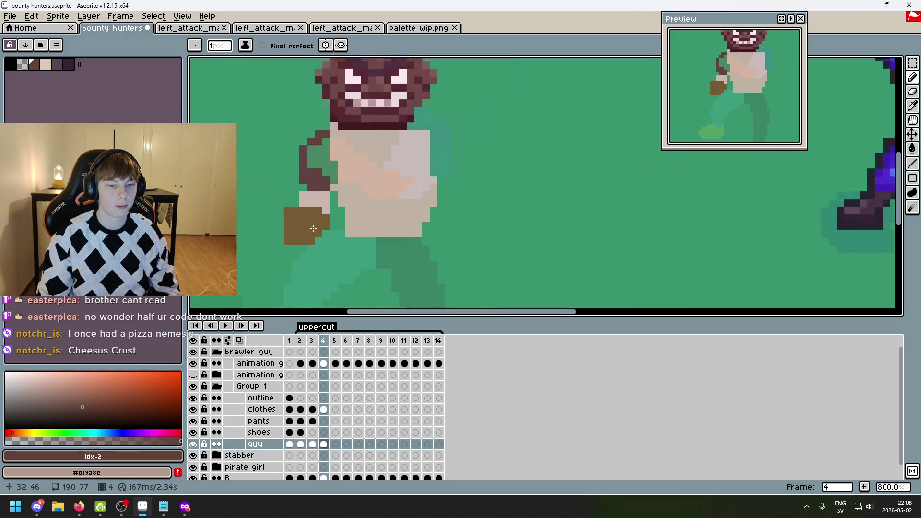
{"action": "scroll", "coordinate": [327, 197], "scroll_direction": "up", "scroll_amount": 1}
{"action": "mouse_move", "coordinate": [277, 141]}
{"action": "left_mouse_down"}
{"action": "mouse_move", "coordinate": [280, 182]}
{"action": "mouse_move", "coordinate": [257, 152]}
{"action": "left_mouse_up"}
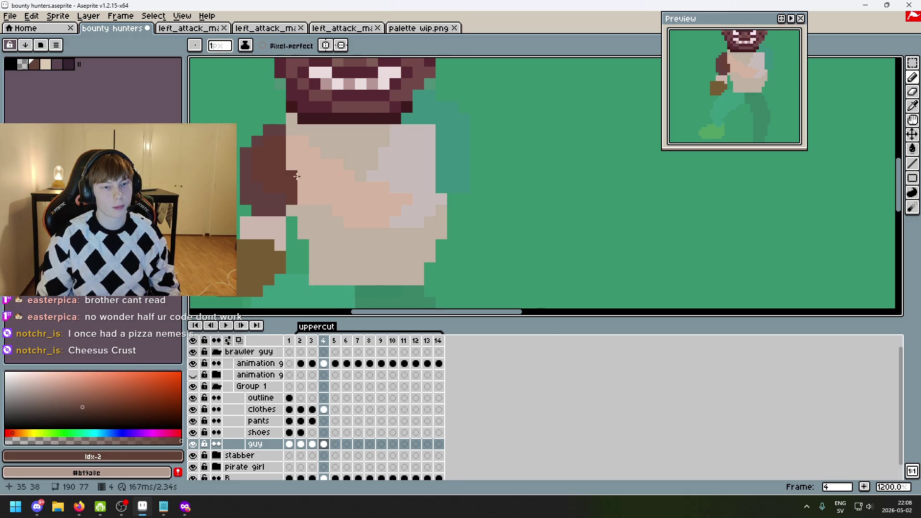
{"action": "left_click_drag", "start_coordinate": [384, 196], "coordinate": [300, 213]}
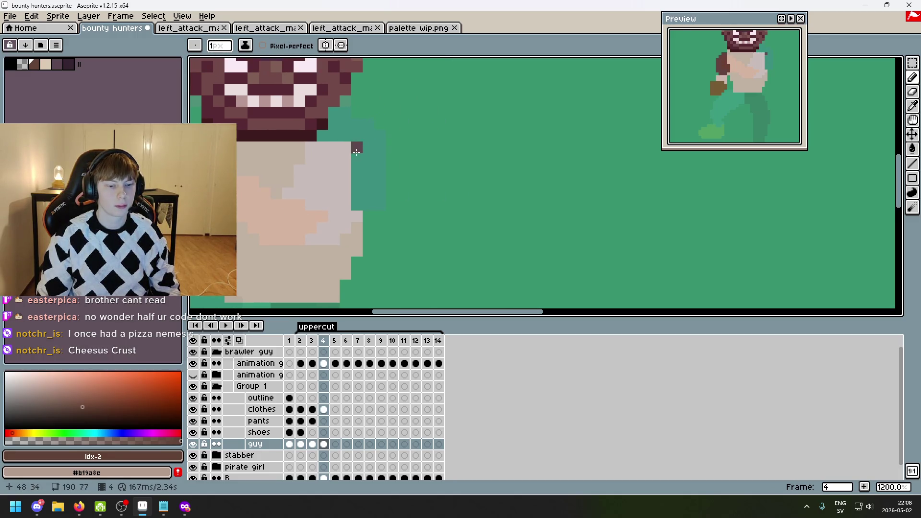
{"action": "left_click", "coordinate": [334, 116]}
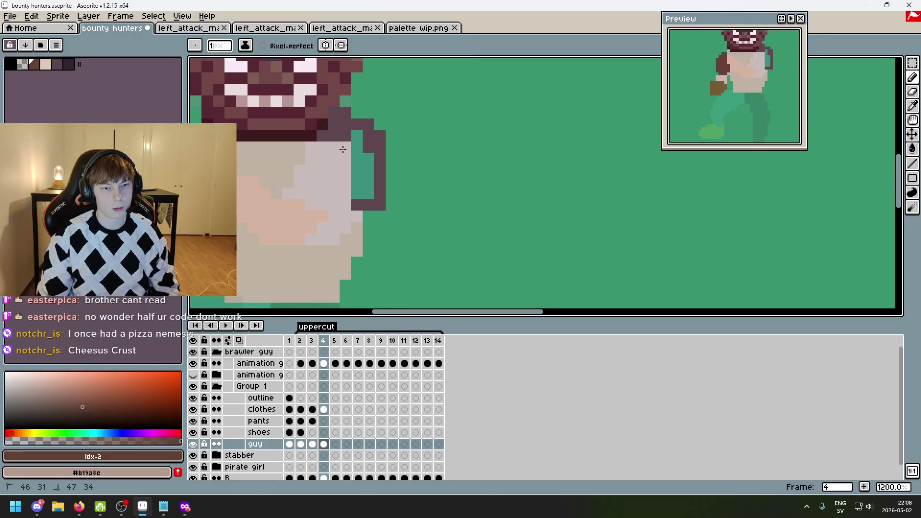
- Flood-fill the inside of the arm outline dark, then undo that fill
{"action": "key", "text": "g"}
{"action": "left_click", "coordinate": [363, 163]}
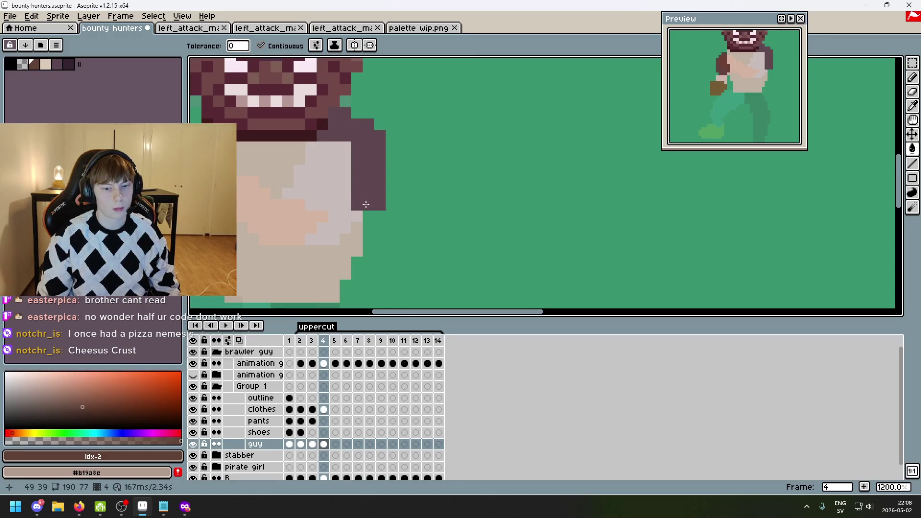
{"action": "key", "text": "v"}
{"action": "key", "text": "ctrl+z"}
{"action": "key", "text": "g"}
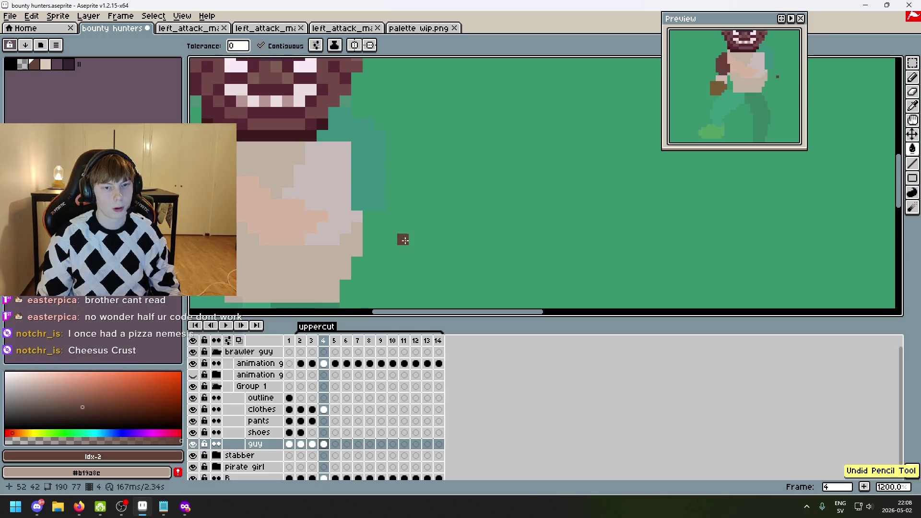
{"action": "scroll", "coordinate": [403, 239], "scroll_direction": "left", "scroll_amount": 3}
{"action": "right_click", "coordinate": [259, 398]}
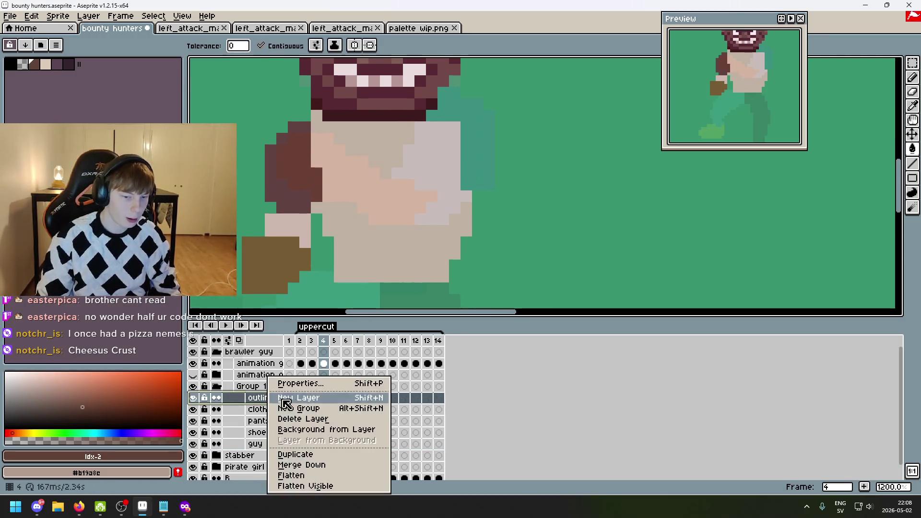
- Insert a new layer above the outline layer and name it starting with 'arm in'
{"action": "left_click", "coordinate": [313, 401]}
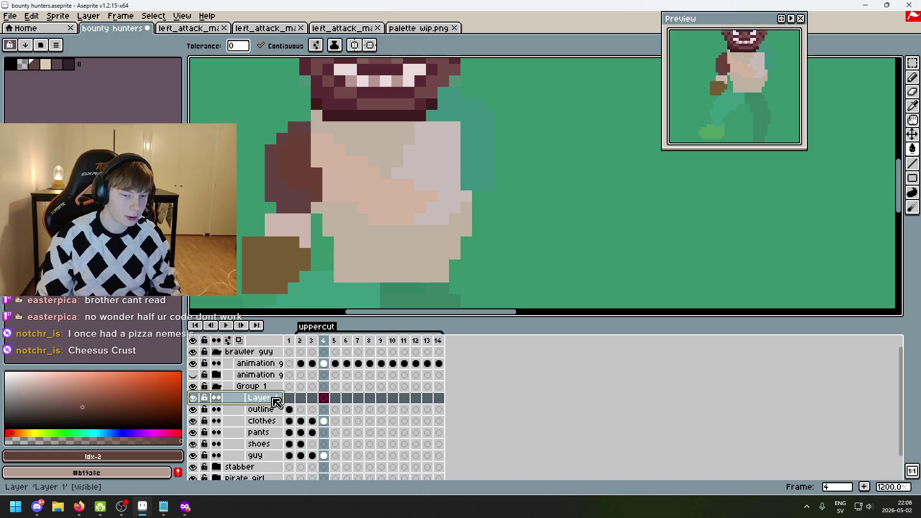
{"action": "double_click", "coordinate": [279, 395]}
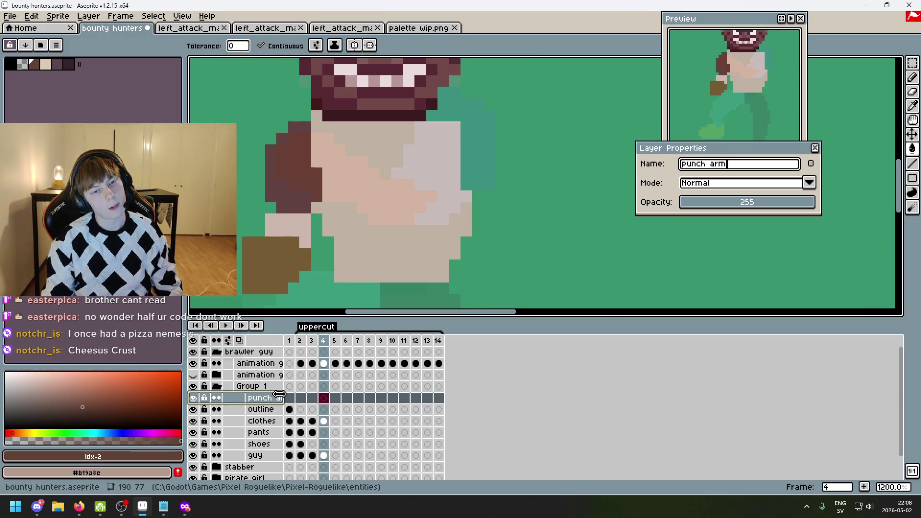
{"action": "type", "text": "arm in fr"}
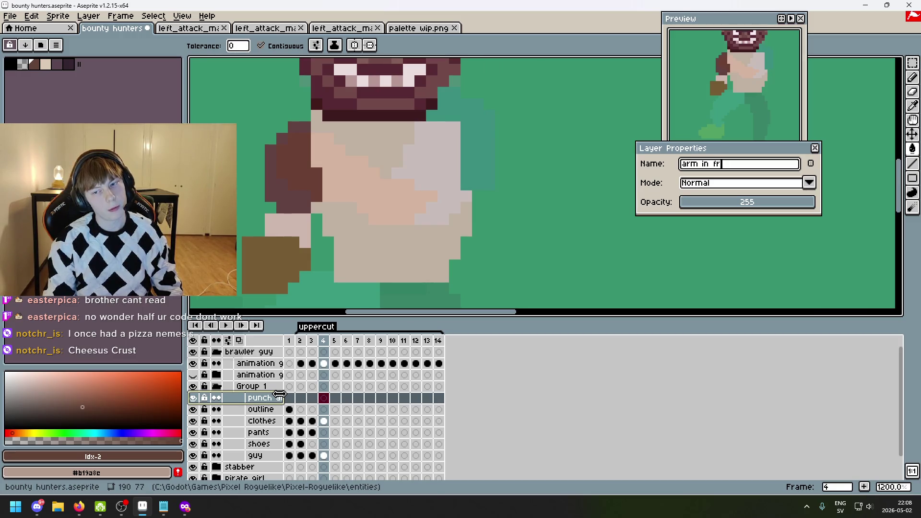
{"action": "key", "text": "Return"}
{"action": "scroll", "coordinate": [449, 92], "scroll_direction": "up", "scroll_amount": 1}
- Block in the raised arm in dark purple from beside the head across the torso's right side
{"action": "key", "text": "b"}
{"action": "mouse_move", "coordinate": [449, 91]}
{"action": "left_mouse_down"}
{"action": "mouse_move", "coordinate": [470, 117]}
{"action": "mouse_move", "coordinate": [442, 123]}
{"action": "left_mouse_up"}
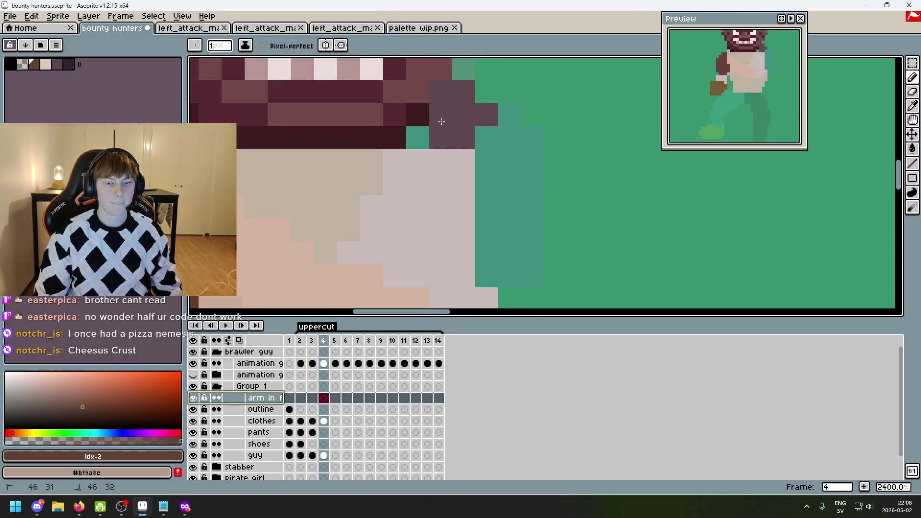
{"action": "mouse_move", "coordinate": [411, 168]}
{"action": "left_mouse_down"}
{"action": "mouse_move", "coordinate": [395, 164]}
{"action": "mouse_move", "coordinate": [376, 214]}
{"action": "mouse_move", "coordinate": [394, 252]}
{"action": "left_mouse_up"}
{"action": "mouse_move", "coordinate": [394, 252]}
{"action": "left_mouse_down"}
{"action": "mouse_move", "coordinate": [439, 189]}
{"action": "mouse_move", "coordinate": [465, 192]}
{"action": "left_mouse_up"}
{"action": "left_click", "coordinate": [502, 172]}
{"action": "scroll", "coordinate": [502, 172], "scroll_direction": "up", "scroll_amount": 2}
{"action": "mouse_move", "coordinate": [488, 112]}
{"action": "left_mouse_down"}
{"action": "mouse_move", "coordinate": [514, 134]}
{"action": "mouse_move", "coordinate": [532, 182]}
{"action": "left_mouse_up"}
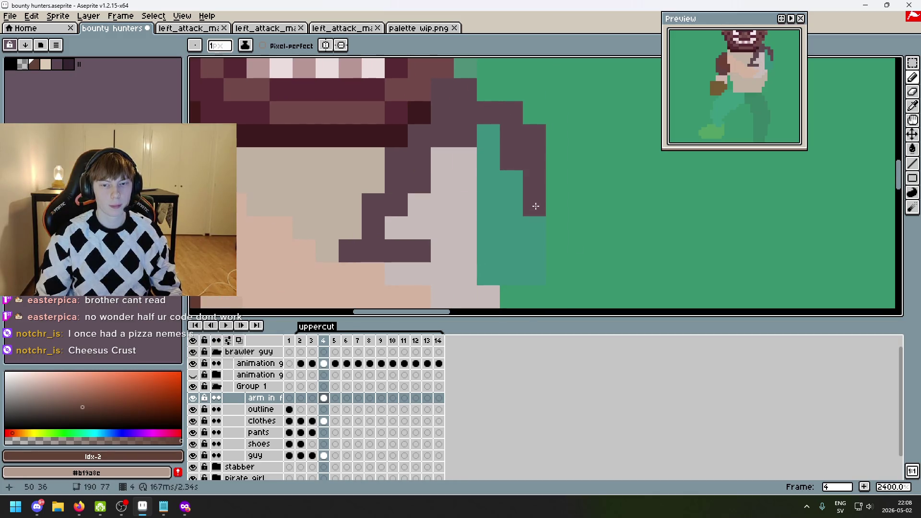
{"action": "scroll", "coordinate": [590, 214], "scroll_direction": "down", "scroll_amount": 3}
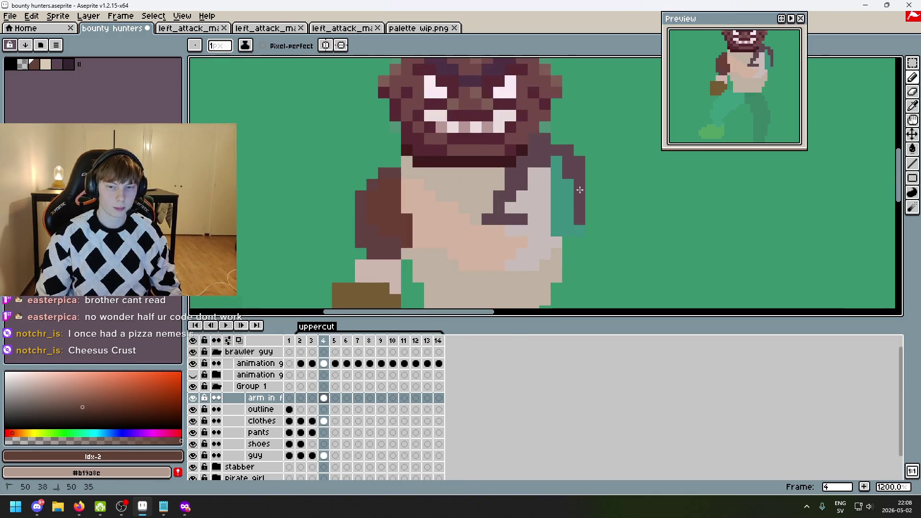
{"action": "left_click_drag", "start_coordinate": [572, 225], "coordinate": [558, 234]}
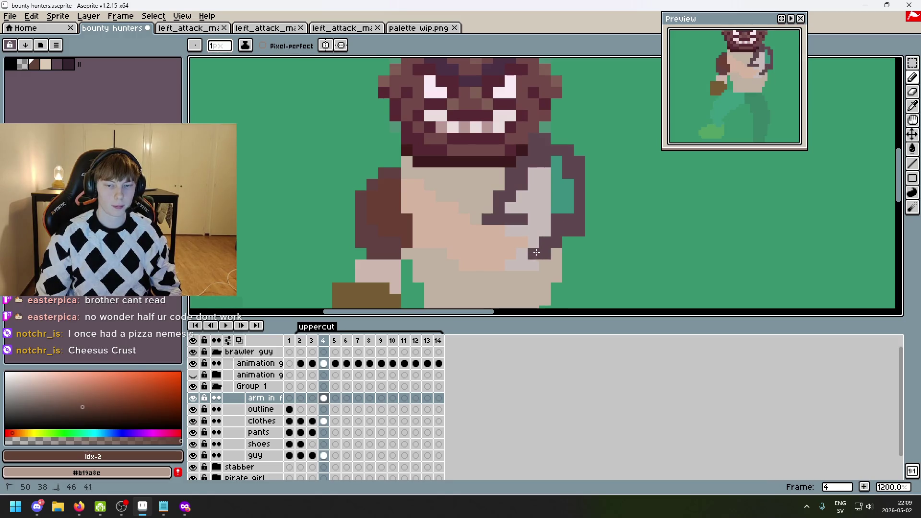
{"action": "left_click_drag", "start_coordinate": [519, 215], "coordinate": [561, 204]}
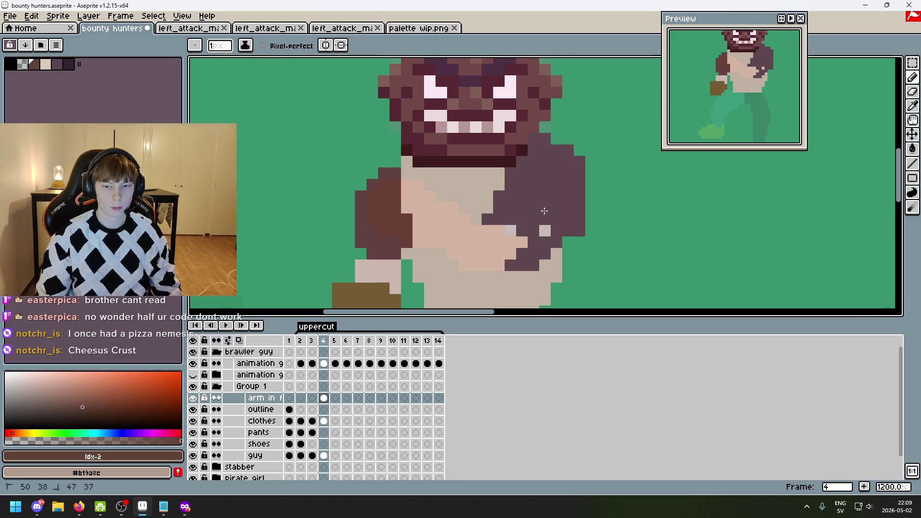
- Add red-brown shading and beige pixels to the arm, then go back to frame 1
{"action": "left_click_drag", "start_coordinate": [522, 242], "coordinate": [499, 230]}
{"action": "key", "text": "bracketright"}
{"action": "left_click", "coordinate": [510, 264]}
{"action": "scroll", "coordinate": [453, 225], "scroll_direction": "up", "scroll_amount": 1}
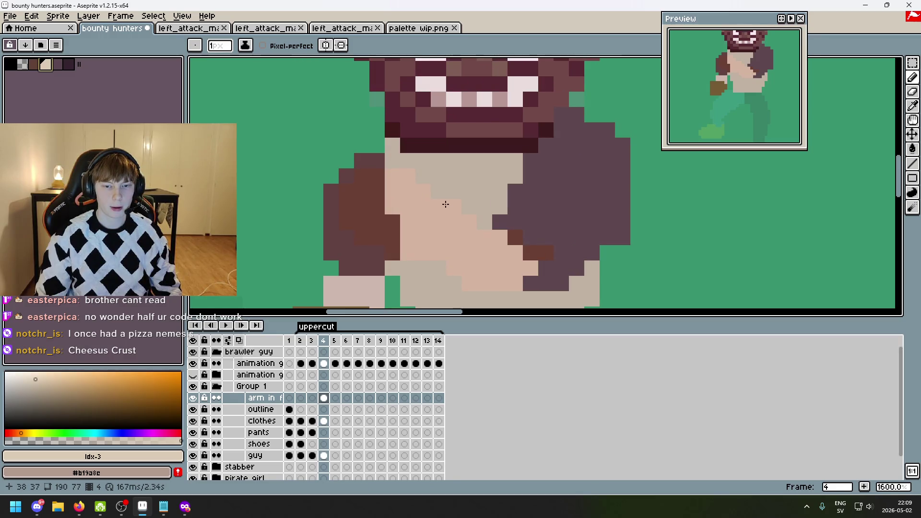
{"action": "key", "text": "v"}
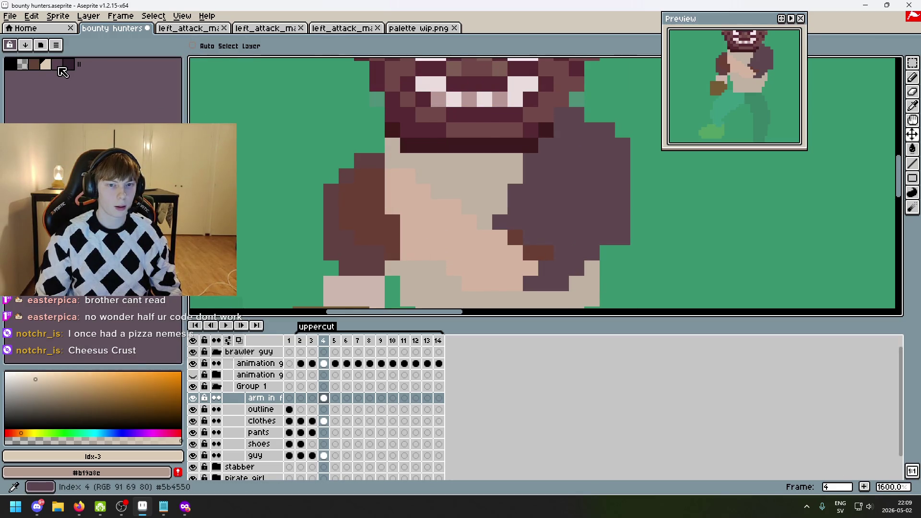
{"action": "key", "text": "b"}
{"action": "left_click", "coordinate": [364, 270]}
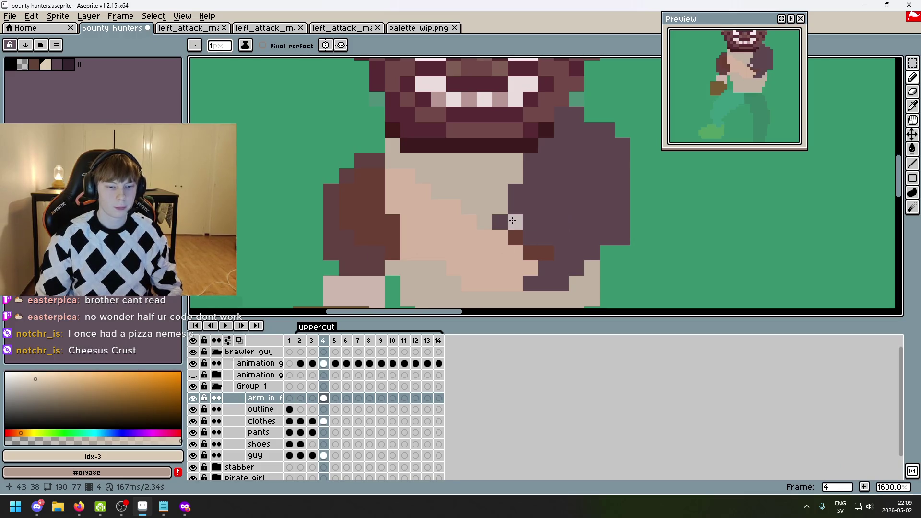
{"action": "scroll", "coordinate": [513, 220], "scroll_direction": "down", "scroll_amount": 3}
{"action": "key", "text": "comma"}
{"action": "key", "text": "comma"}
{"action": "key", "text": "comma"}
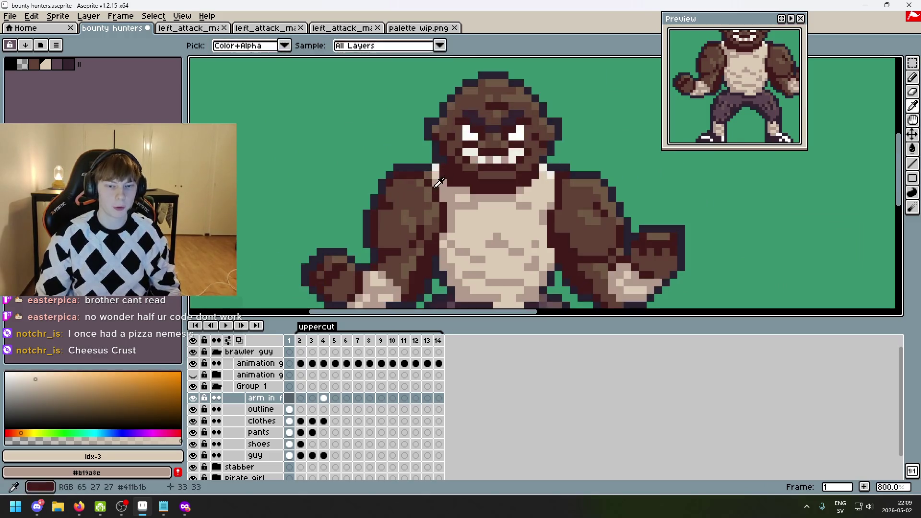
- Sample beige #b19a8e from frame 1, add it to the palette and move it to slot 4
{"action": "left_click_drag", "start_coordinate": [432, 180], "coordinate": [408, 111]}
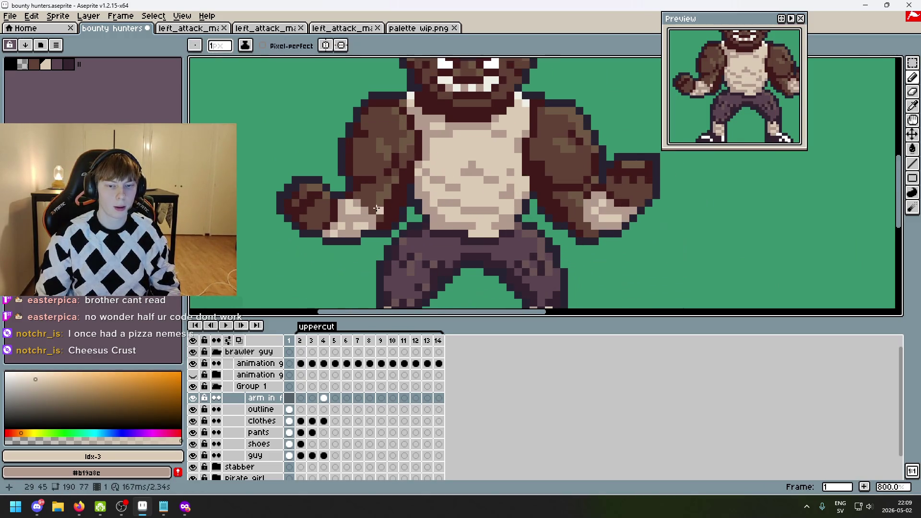
{"action": "left_click", "coordinate": [362, 198]}
{"action": "key", "text": "b"}
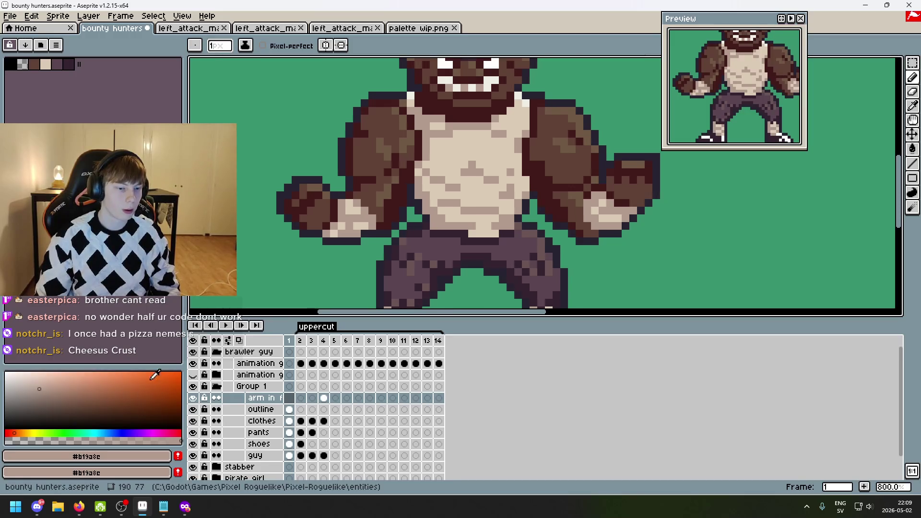
{"action": "left_click", "coordinate": [178, 456]}
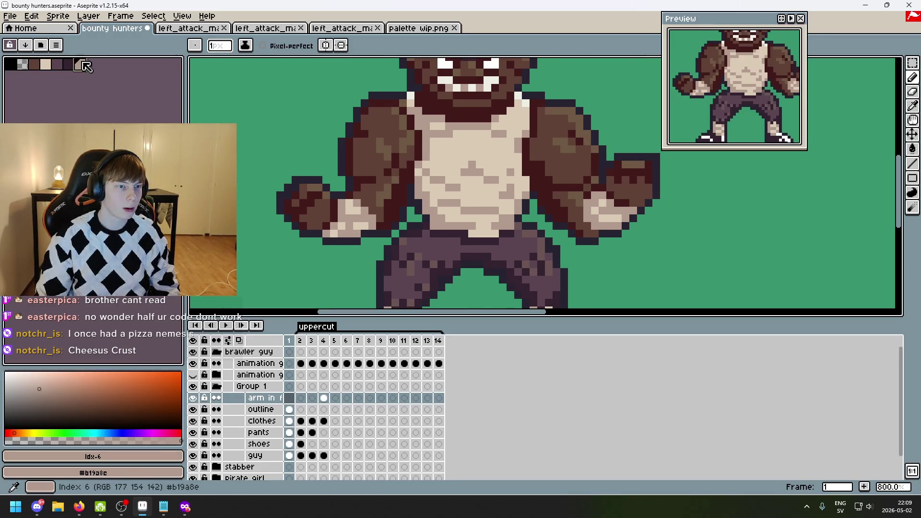
{"action": "left_click_drag", "start_coordinate": [86, 65], "coordinate": [54, 64]}
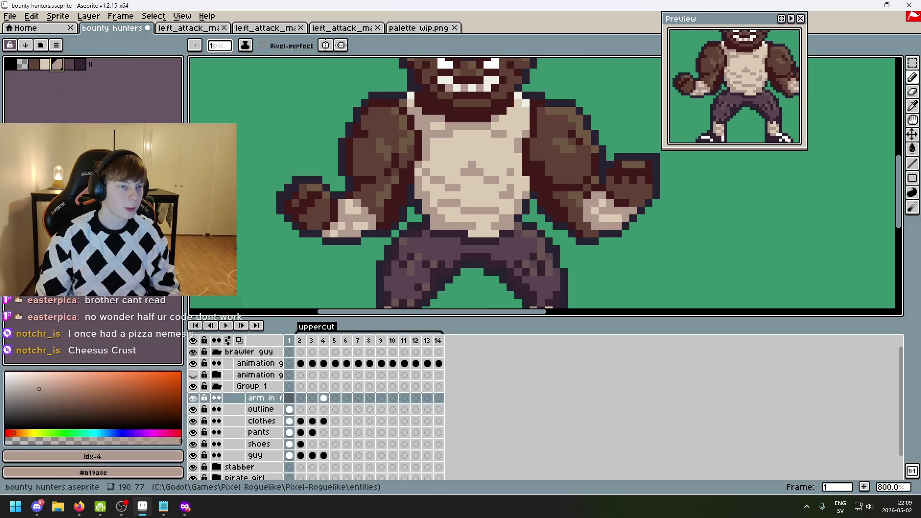
- Add dark red #411b1b to the palette at slot 4 and step forward through the frames
{"action": "key", "text": "i"}
{"action": "left_click", "coordinate": [355, 140]}
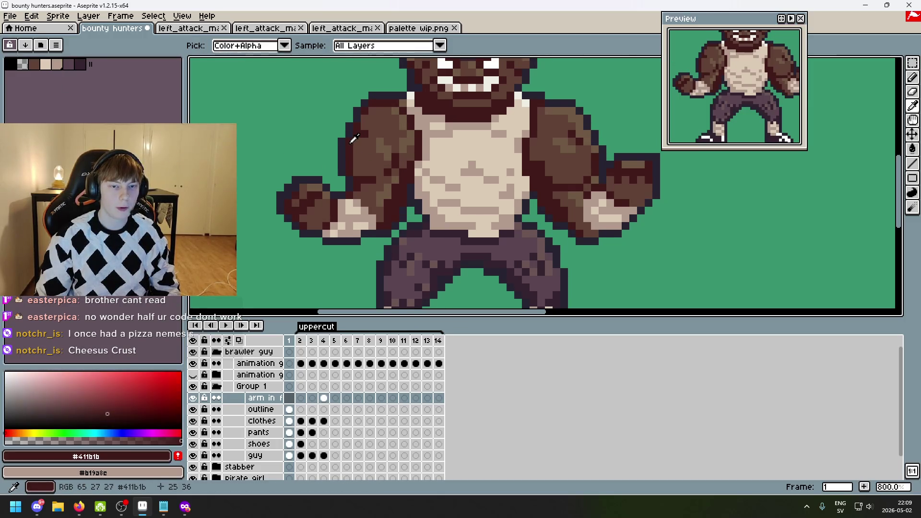
{"action": "left_click", "coordinate": [178, 457]}
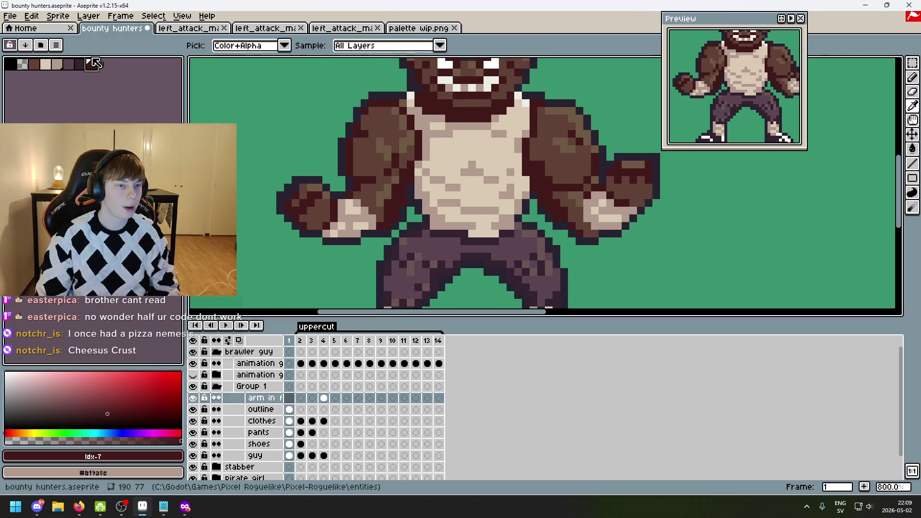
{"action": "left_click_drag", "start_coordinate": [94, 64], "coordinate": [46, 64]}
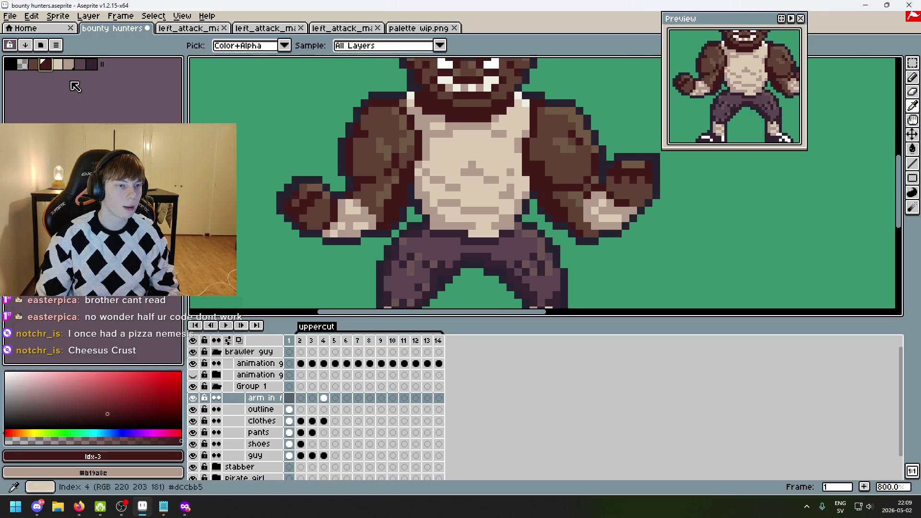
{"action": "key", "text": "b"}
{"action": "key", "text": "Right"}
{"action": "key", "text": "Right"}
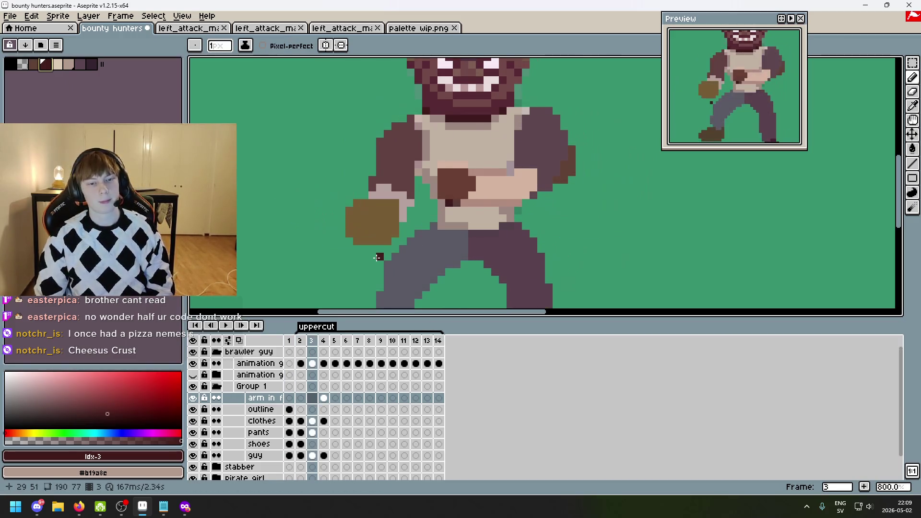
{"action": "key", "text": "Right"}
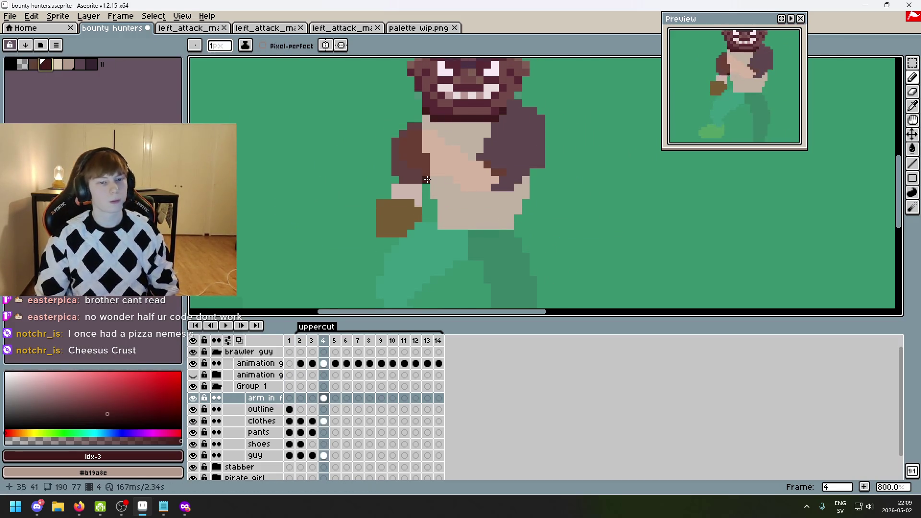
- Draw a dark red edge along the left arm, undoing the stray red and brown strokes
{"action": "scroll", "coordinate": [468, 226], "scroll_direction": "up", "scroll_amount": 3}
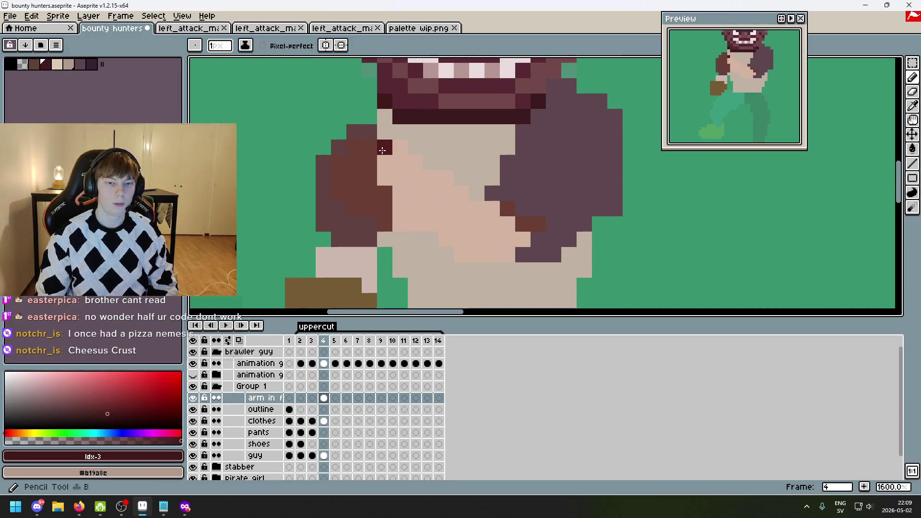
{"action": "mouse_move", "coordinate": [364, 149]}
{"action": "left_mouse_down"}
{"action": "mouse_move", "coordinate": [338, 181]}
{"action": "mouse_move", "coordinate": [354, 209]}
{"action": "mouse_move", "coordinate": [381, 219]}
{"action": "mouse_move", "coordinate": [374, 216]}
{"action": "left_mouse_up"}
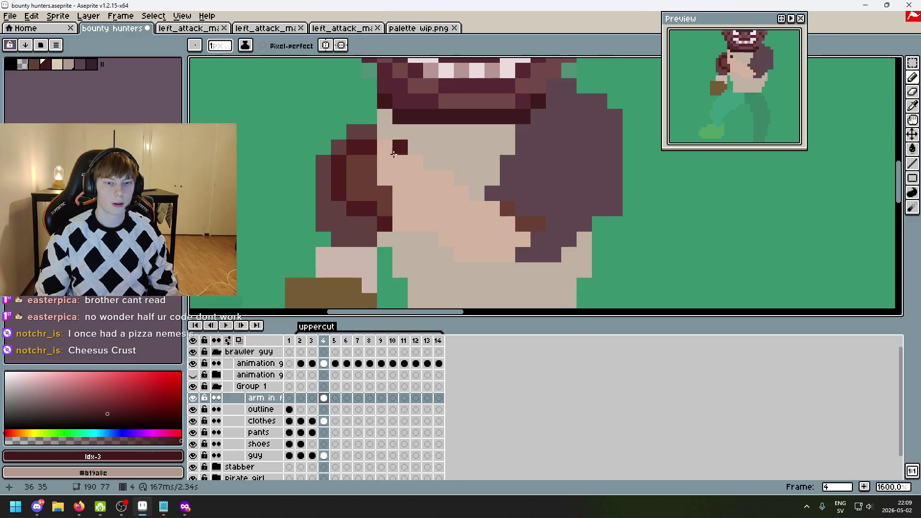
{"action": "left_click_drag", "start_coordinate": [390, 152], "coordinate": [442, 183]}
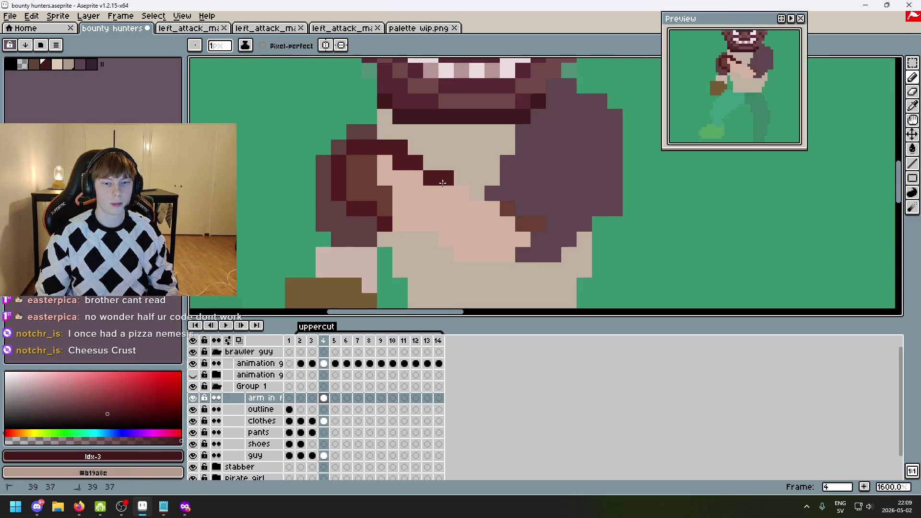
{"action": "key", "text": "ctrl+z"}
{"action": "key", "text": "ctrl+z"}
{"action": "key", "text": "ctrl+z"}
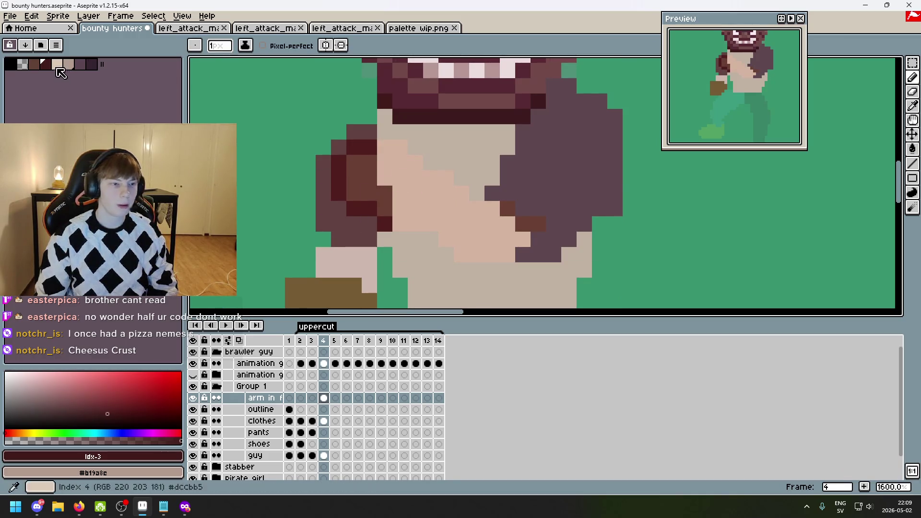
{"action": "left_click", "coordinate": [36, 67]}
{"action": "mouse_move", "coordinate": [386, 180]}
{"action": "left_mouse_down"}
{"action": "mouse_move", "coordinate": [385, 144]}
{"action": "mouse_move", "coordinate": [389, 171]}
{"action": "left_mouse_up"}
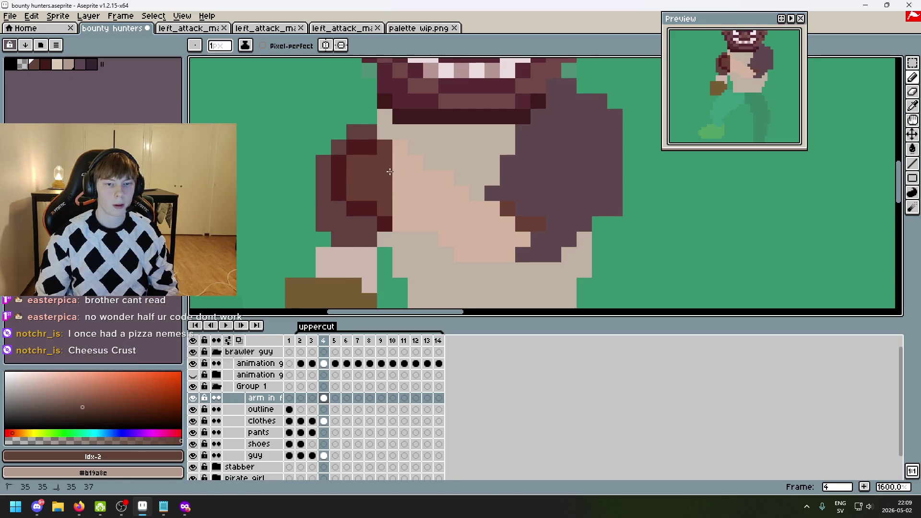
{"action": "left_click", "coordinate": [50, 69]}
{"action": "key", "text": "v"}
{"action": "key", "text": "ctrl+z"}
{"action": "key", "text": "b"}
{"action": "left_click_drag", "start_coordinate": [385, 147], "coordinate": [439, 180]}
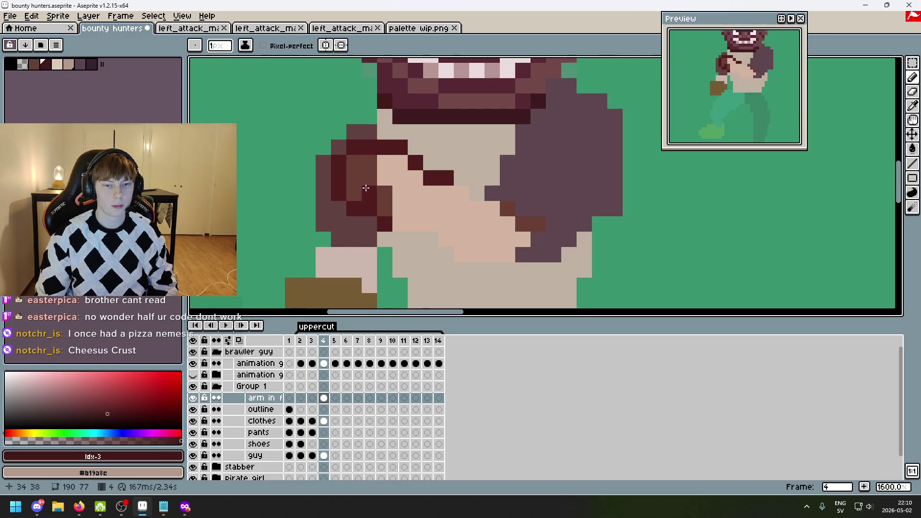
{"action": "left_click", "coordinate": [365, 179], "text": "alt"}
{"action": "key", "text": "ctrl+z"}
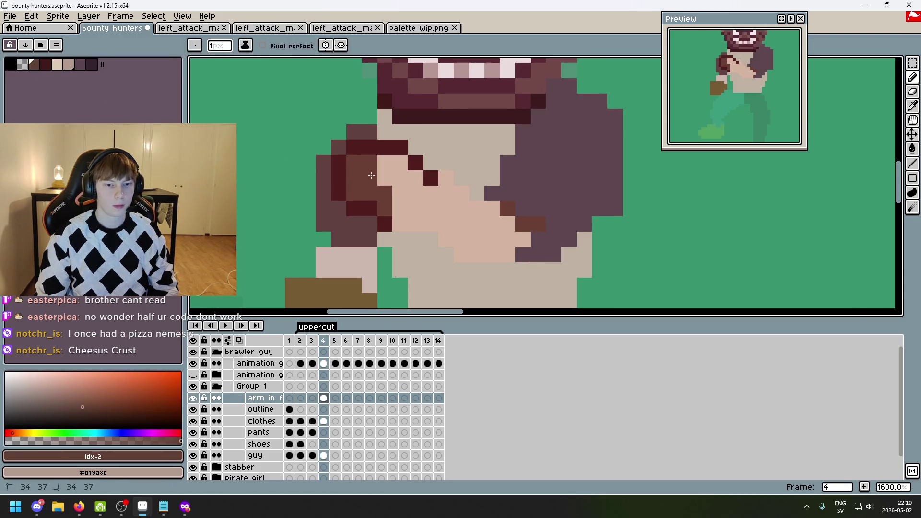
- Paint brown down the left arm and fist, adding dark red pixels along the arm's edges
{"action": "mouse_move", "coordinate": [385, 168]}
{"action": "left_mouse_down"}
{"action": "mouse_move", "coordinate": [397, 206]}
{"action": "mouse_move", "coordinate": [385, 224]}
{"action": "mouse_move", "coordinate": [445, 238]}
{"action": "left_mouse_up"}
{"action": "left_click", "coordinate": [369, 209], "text": "alt"}
{"action": "left_click", "coordinate": [474, 253]}
{"action": "right_click", "coordinate": [446, 209]}
{"action": "left_click_drag", "start_coordinate": [446, 177], "coordinate": [458, 192]}
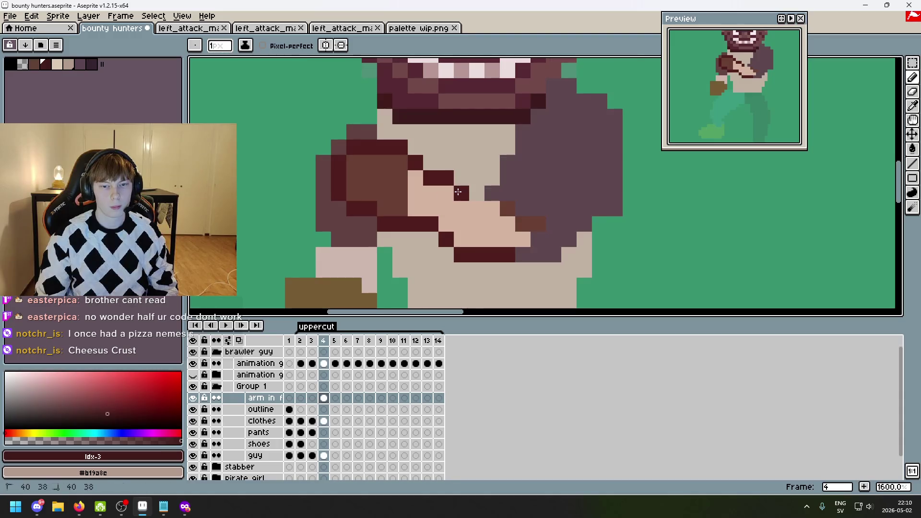
{"action": "left_click", "coordinate": [492, 208]}
{"action": "key", "text": "["}
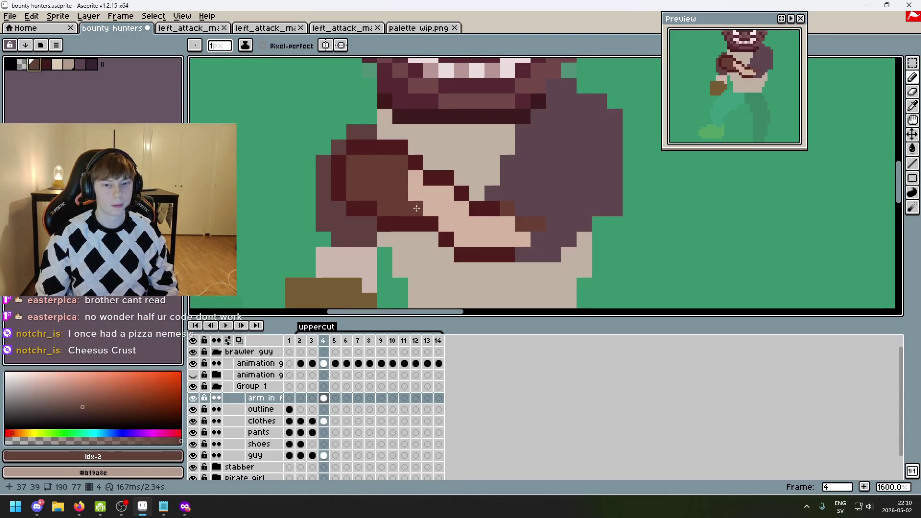
{"action": "mouse_move", "coordinate": [431, 198]}
{"action": "left_mouse_down"}
{"action": "mouse_move", "coordinate": [514, 226]}
{"action": "mouse_move", "coordinate": [523, 240]}
{"action": "mouse_move", "coordinate": [468, 233]}
{"action": "left_mouse_up"}
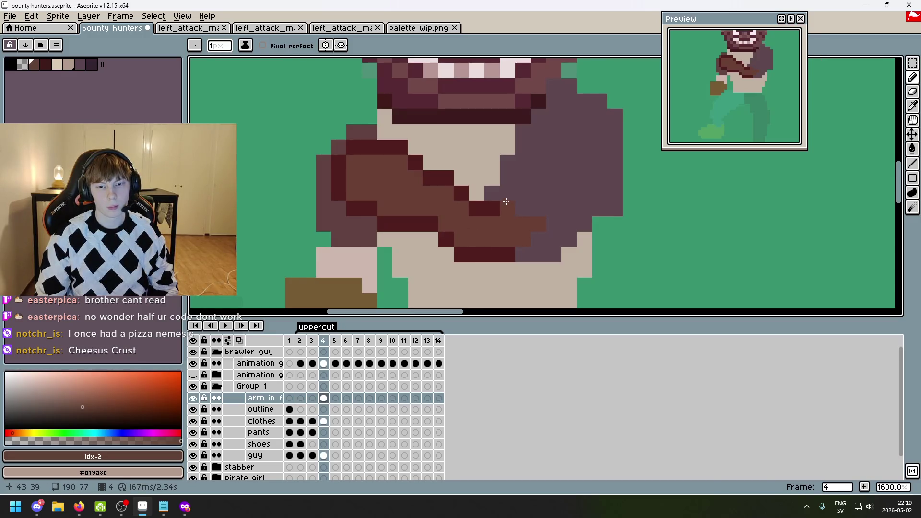
- Sample the hand's skin tone and use it to fill out the knuckles and hand
{"action": "scroll", "coordinate": [540, 221], "scroll_direction": "down", "scroll_amount": 1}
{"action": "scroll", "coordinate": [523, 216], "scroll_direction": "up", "scroll_amount": 1}
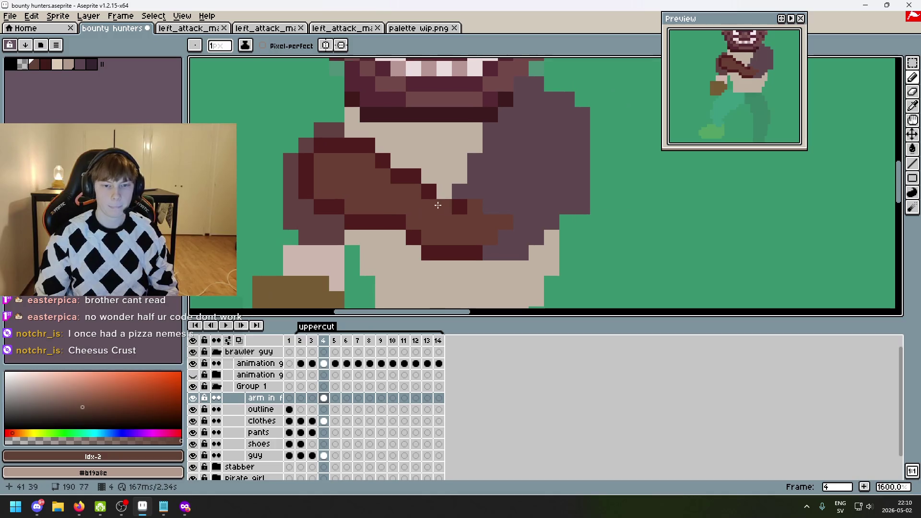
{"action": "left_click", "coordinate": [341, 204], "text": "alt"}
{"action": "left_click", "coordinate": [413, 191]}
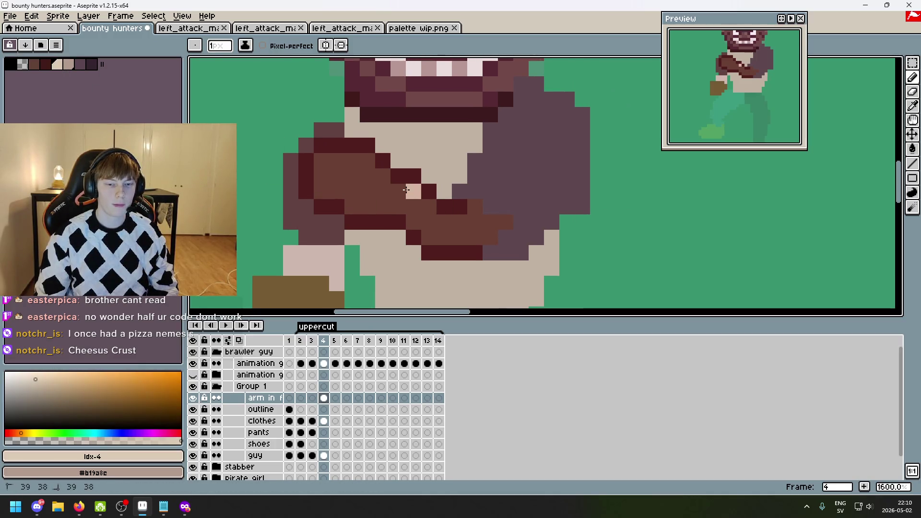
{"action": "left_click", "coordinate": [399, 191]}
{"action": "left_click", "coordinate": [383, 207]}
{"action": "left_click", "coordinate": [429, 207]}
{"action": "left_click", "coordinate": [429, 222]}
{"action": "left_click", "coordinate": [445, 222]}
{"action": "left_click", "coordinate": [444, 238]}
{"action": "left_click", "coordinate": [429, 237]}
{"action": "left_click", "coordinate": [414, 207]}
{"action": "left_click", "coordinate": [414, 222]}
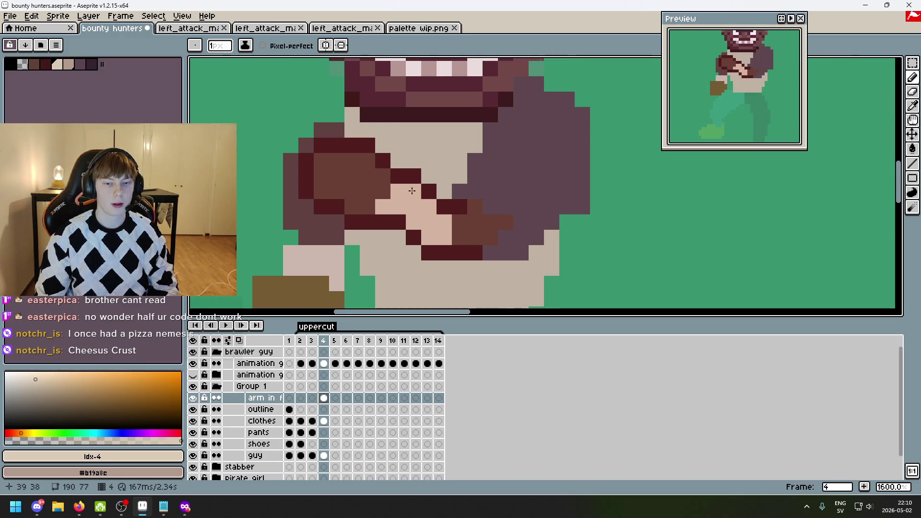
- Add mauve shading pixels across the hand
{"action": "scroll", "coordinate": [469, 225], "scroll_direction": "down", "scroll_amount": 4}
{"action": "scroll", "coordinate": [433, 228], "scroll_direction": "up", "scroll_amount": 3}
{"action": "left_click", "coordinate": [68, 64]}
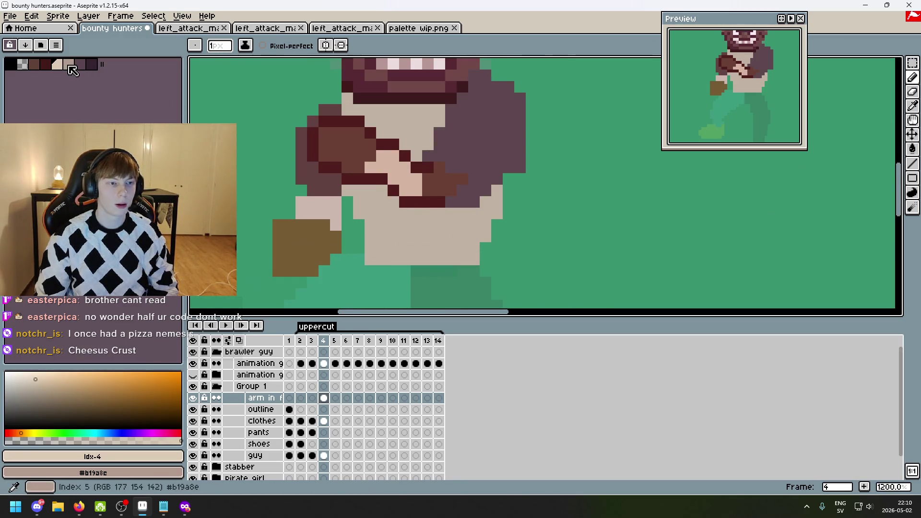
{"action": "scroll", "coordinate": [367, 154], "scroll_direction": "up", "scroll_amount": 2}
{"action": "left_click", "coordinate": [341, 152]}
{"action": "left_click", "coordinate": [386, 174]}
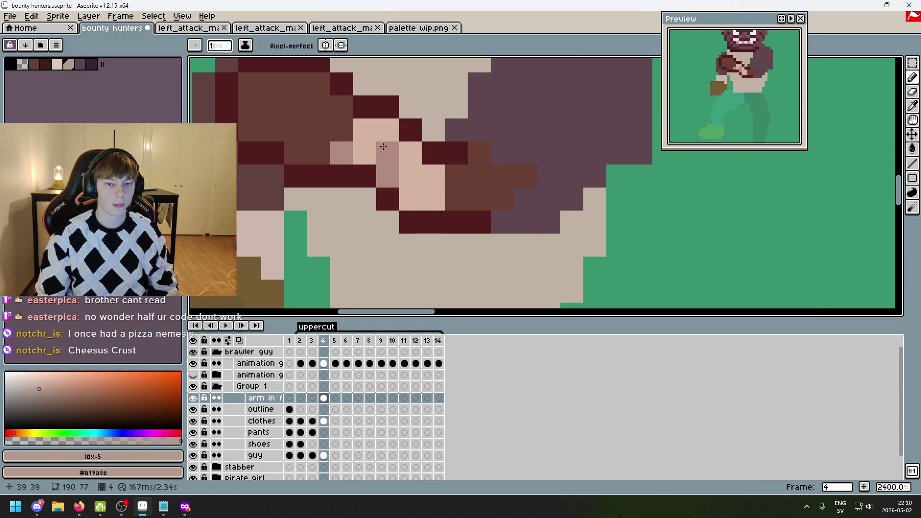
{"action": "left_click", "coordinate": [387, 129]}
{"action": "left_click", "coordinate": [366, 130]}
{"action": "left_click", "coordinate": [434, 190]}
{"action": "left_click", "coordinate": [410, 176]}
{"action": "left_click", "coordinate": [411, 152]}
{"action": "left_click", "coordinate": [410, 199]}
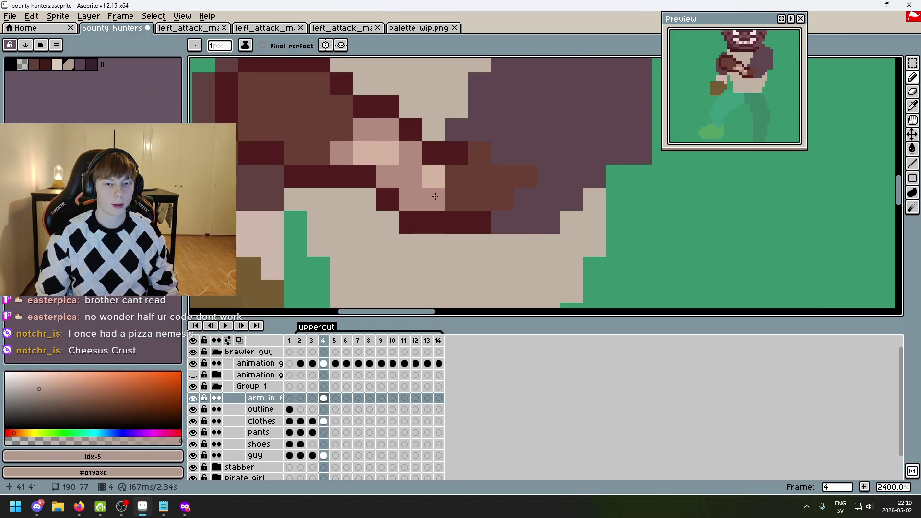
- Recolour a hand pixel and add light beige and light pink highlights on the arm
{"action": "scroll", "coordinate": [427, 189], "scroll_direction": "down", "scroll_amount": 3}
{"action": "scroll", "coordinate": [426, 186], "scroll_direction": "up", "scroll_amount": 2}
{"action": "left_click", "coordinate": [412, 170]}
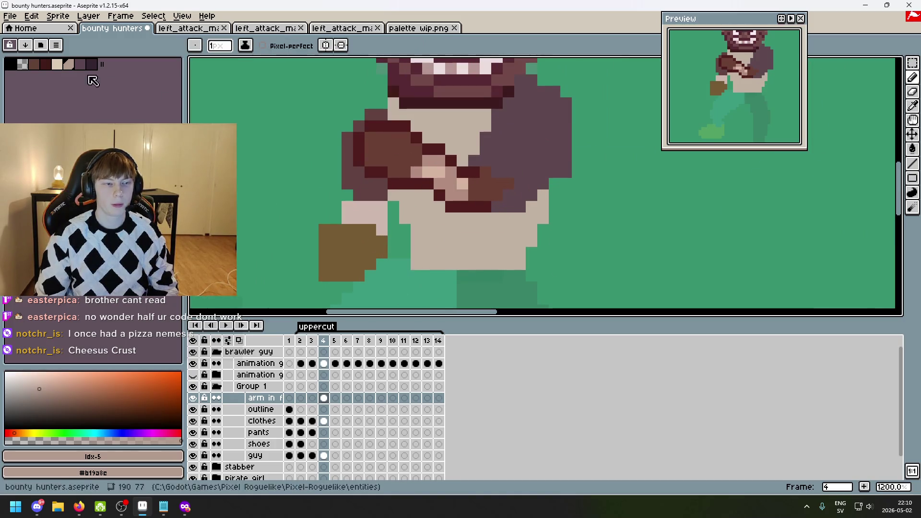
{"action": "left_click", "coordinate": [34, 64]}
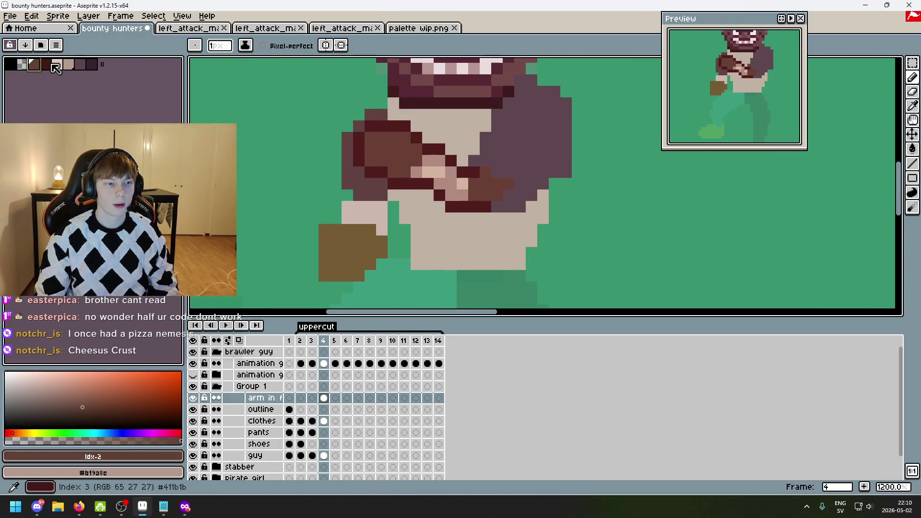
{"action": "left_click", "coordinate": [57, 64]}
{"action": "left_click", "coordinate": [428, 160]}
{"action": "left_click", "coordinate": [417, 160]}
{"action": "left_click", "coordinate": [405, 173]}
{"action": "scroll", "coordinate": [408, 173], "scroll_direction": "down", "scroll_amount": 3}
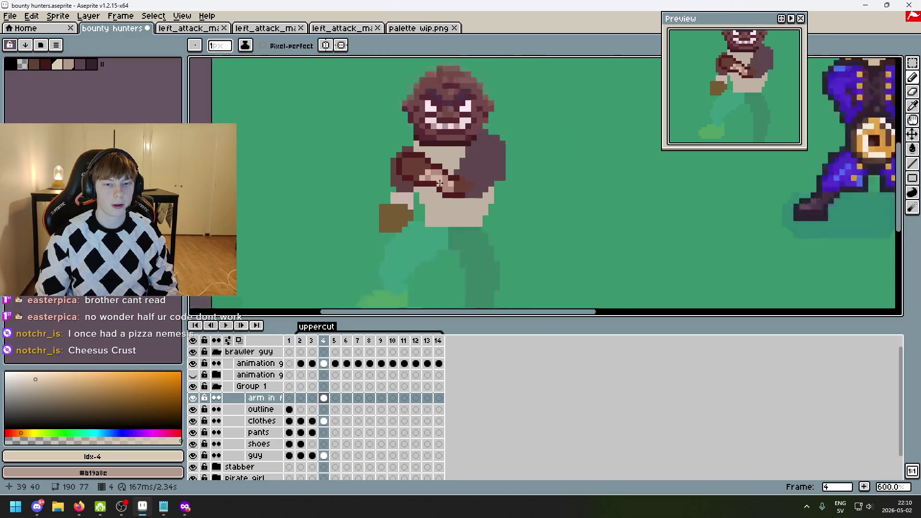
- Centre the brawler, pick the grey-purple colour, and select the pants layer on frame 4
{"action": "scroll", "coordinate": [432, 177], "scroll_direction": "up", "scroll_amount": 4}
{"action": "scroll", "coordinate": [433, 176], "scroll_direction": "down", "scroll_amount": 4}
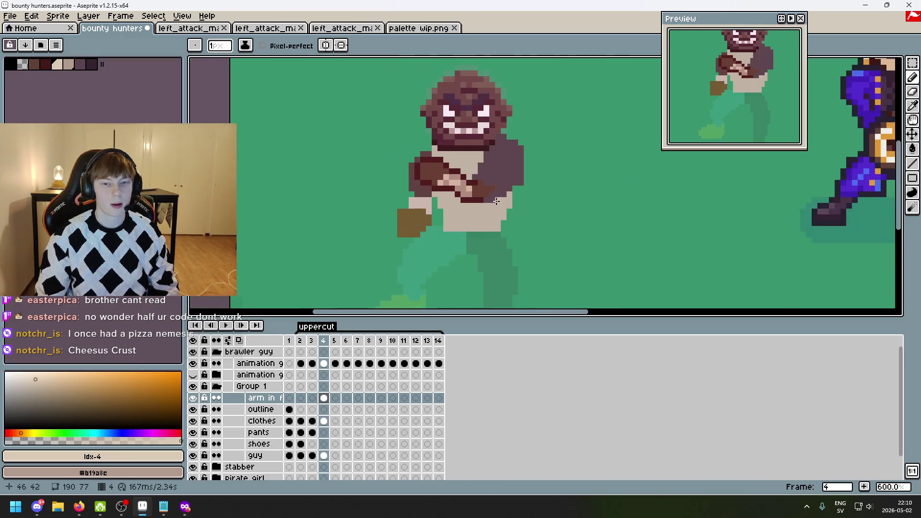
{"action": "scroll", "coordinate": [432, 192], "scroll_direction": "up", "scroll_amount": 1}
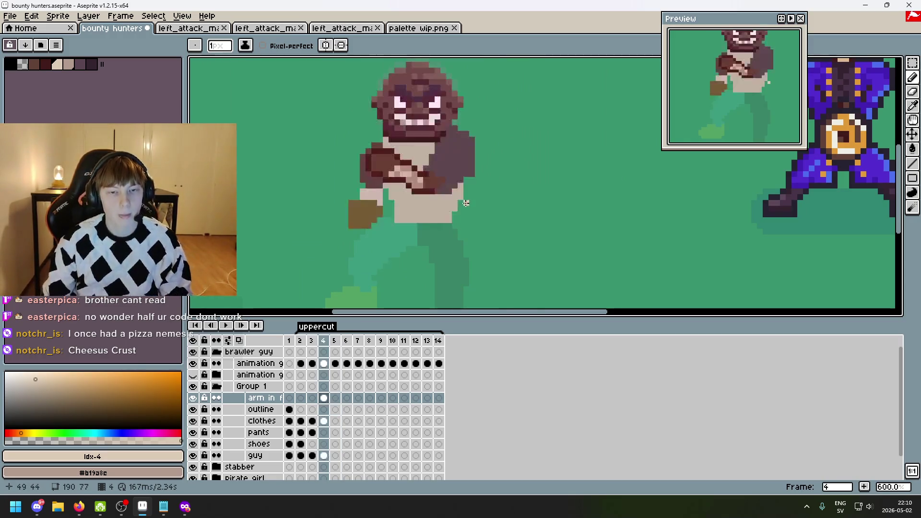
{"action": "left_click_drag", "start_coordinate": [490, 220], "coordinate": [535, 181]}
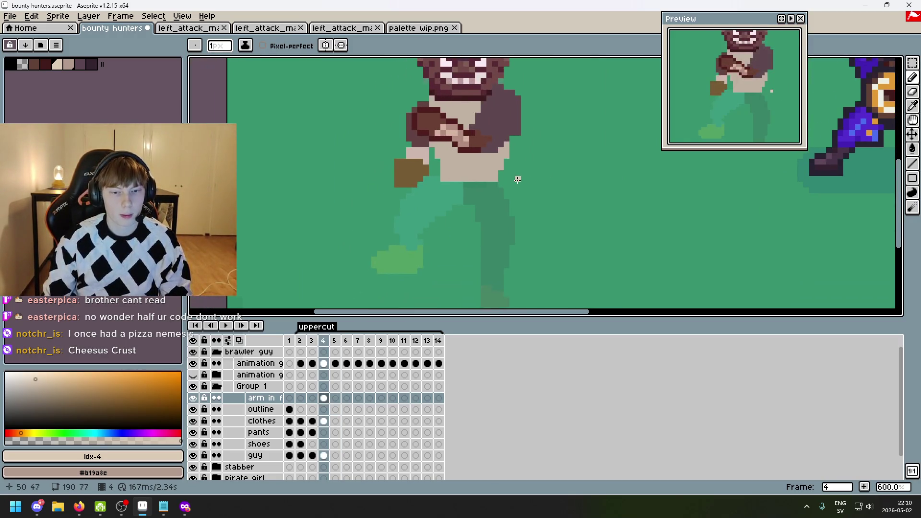
{"action": "left_click", "coordinate": [95, 67]}
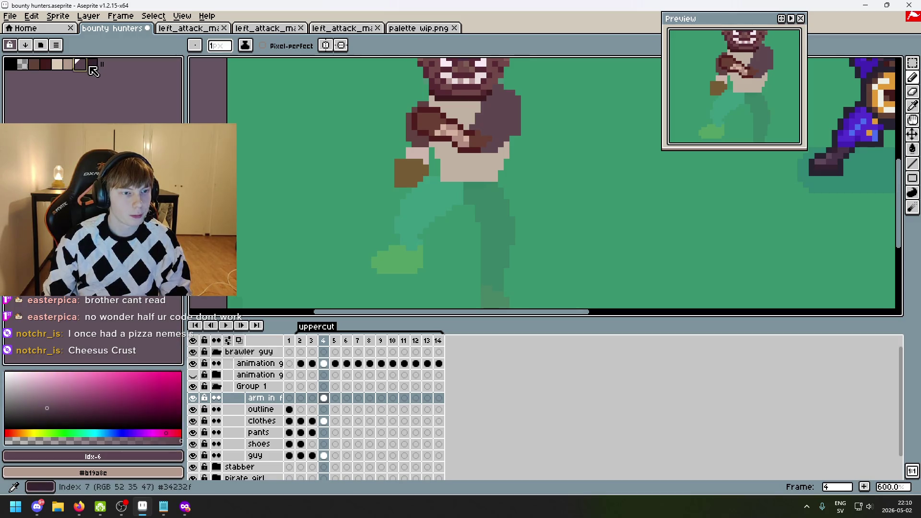
{"action": "left_click", "coordinate": [79, 65]}
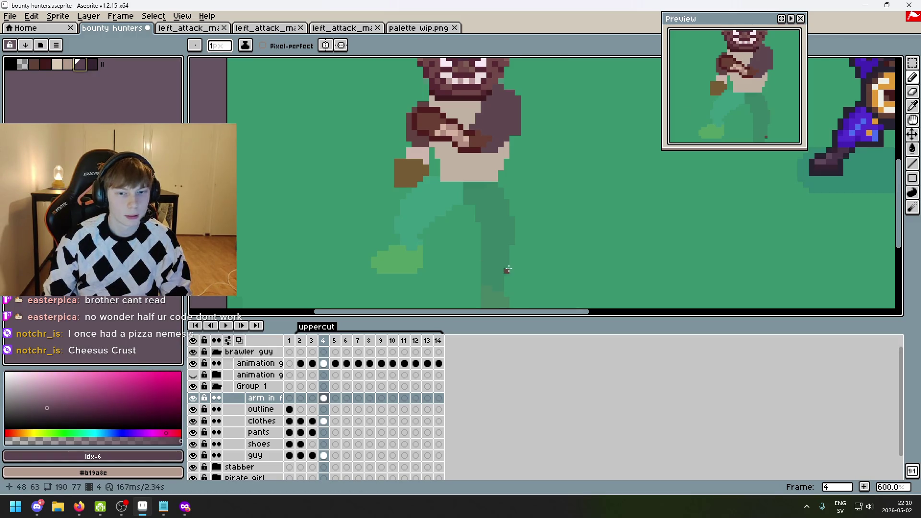
{"action": "key", "text": "period"}
{"action": "key", "text": "comma"}
{"action": "scroll", "coordinate": [470, 214], "scroll_direction": "up", "scroll_amount": 1}
{"action": "key", "text": "Down"}
{"action": "key", "text": "Down"}
{"action": "key", "text": "Down"}
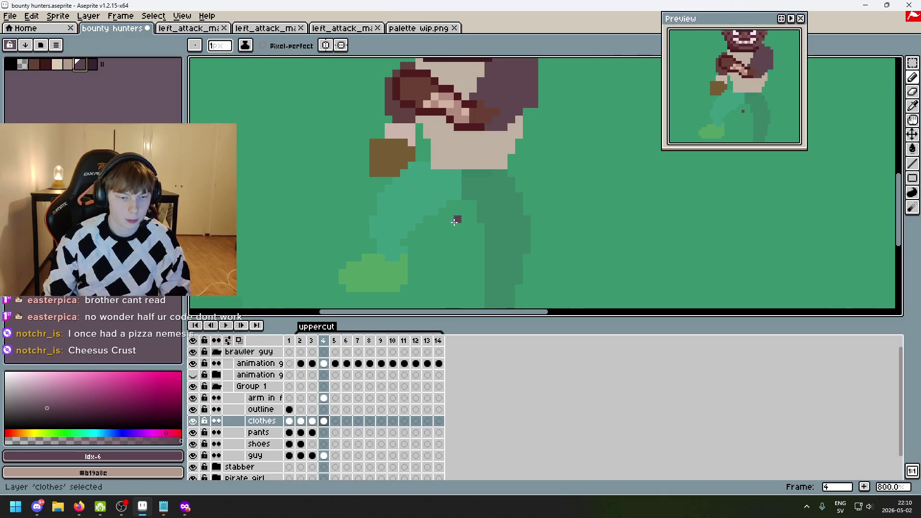
{"action": "scroll", "coordinate": [428, 257], "scroll_direction": "up", "scroll_amount": 1}
- Outline the front leg in grey-purple and bucket-fill it
{"action": "mouse_move", "coordinate": [419, 161]}
{"action": "left_mouse_down"}
{"action": "mouse_move", "coordinate": [388, 163]}
{"action": "mouse_move", "coordinate": [418, 164]}
{"action": "left_mouse_up"}
{"action": "key", "text": "ctrl+z"}
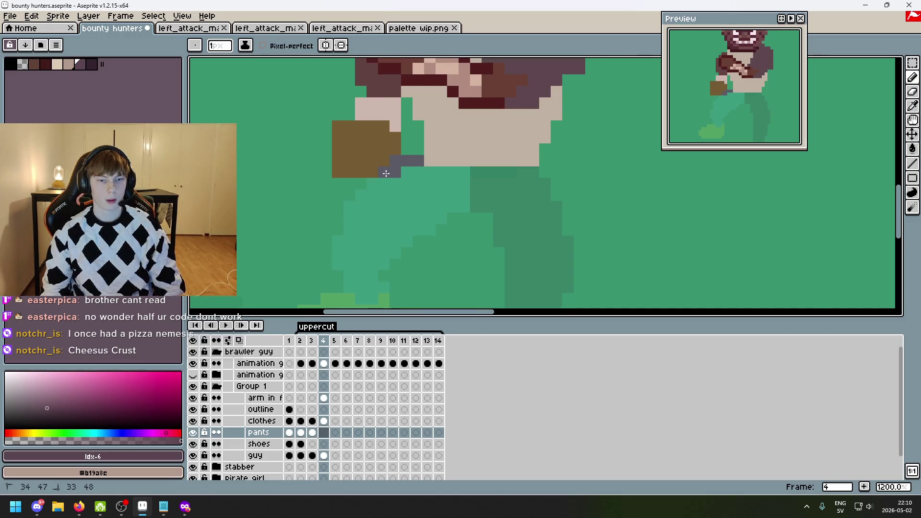
{"action": "left_click_drag", "start_coordinate": [349, 217], "coordinate": [336, 256]}
{"action": "key", "text": "ctrl+z"}
{"action": "mouse_move", "coordinate": [388, 211]}
{"action": "left_mouse_down"}
{"action": "mouse_move", "coordinate": [393, 223]}
{"action": "mouse_move", "coordinate": [428, 231]}
{"action": "left_mouse_up"}
{"action": "mouse_move", "coordinate": [509, 151]}
{"action": "left_mouse_down"}
{"action": "mouse_move", "coordinate": [513, 118]}
{"action": "mouse_move", "coordinate": [462, 116]}
{"action": "mouse_move", "coordinate": [497, 117]}
{"action": "mouse_move", "coordinate": [486, 162]}
{"action": "mouse_move", "coordinate": [416, 209]}
{"action": "left_mouse_up"}
{"action": "key", "text": "e"}
{"action": "key", "text": "b"}
{"action": "left_click", "coordinate": [425, 205]}
{"action": "key", "text": "g"}
{"action": "left_click", "coordinate": [412, 218]}
{"action": "key", "text": "b"}
- Draw a two-pixel maroon outline around the back leg
{"action": "left_click_drag", "start_coordinate": [517, 152], "coordinate": [545, 152]}
{"action": "left_click_drag", "start_coordinate": [581, 167], "coordinate": [533, 124]}
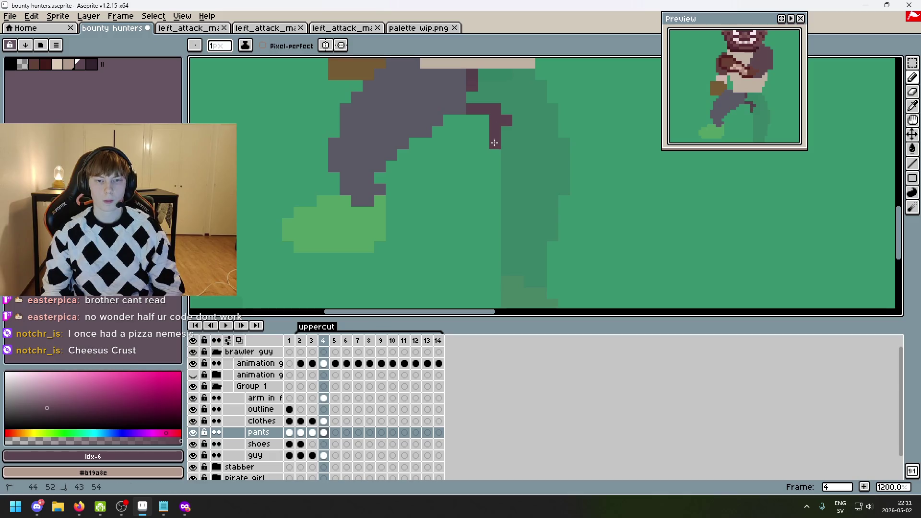
{"action": "left_click_drag", "start_coordinate": [531, 212], "coordinate": [513, 99]}
{"action": "left_click", "coordinate": [490, 170], "text": "shift"}
{"action": "left_click", "coordinate": [505, 158], "text": "shift"}
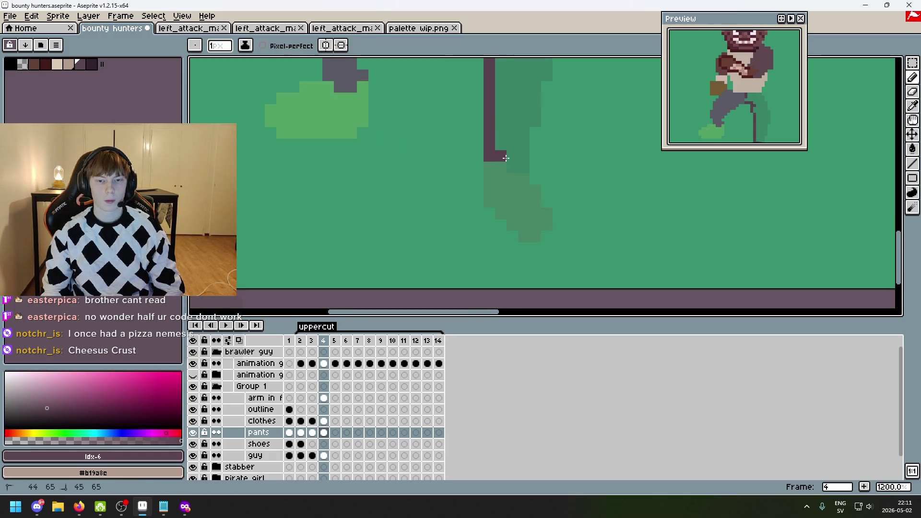
{"action": "left_click_drag", "start_coordinate": [524, 167], "coordinate": [524, 226]}
{"action": "left_click", "coordinate": [523, 144], "text": "shift"}
{"action": "left_click_drag", "start_coordinate": [535, 177], "coordinate": [547, 87]}
{"action": "left_click", "coordinate": [535, 135]}
{"action": "left_click_drag", "start_coordinate": [547, 132], "coordinate": [549, 234]}
{"action": "left_click_drag", "start_coordinate": [542, 154], "coordinate": [542, 173]}
{"action": "left_click", "coordinate": [529, 137]}
{"action": "left_click", "coordinate": [520, 131]}
{"action": "left_click", "coordinate": [530, 147]}
{"action": "left_click", "coordinate": [542, 182]}
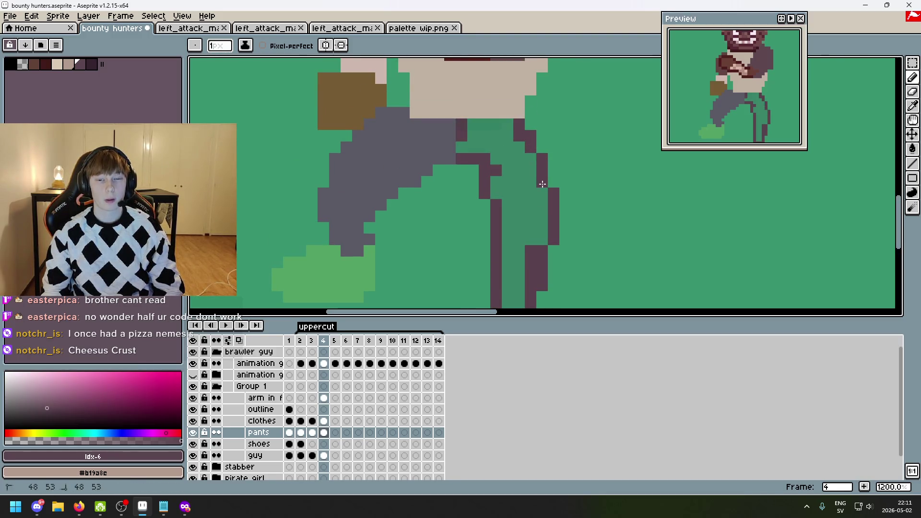
- Fill the back leg interior and its top row with maroon, undoing an accidental background fill
{"action": "key", "text": "g"}
{"action": "left_click", "coordinate": [500, 148]}
{"action": "key", "text": "ctrl+z"}
{"action": "left_click", "coordinate": [504, 124]}
{"action": "key", "text": "b"}
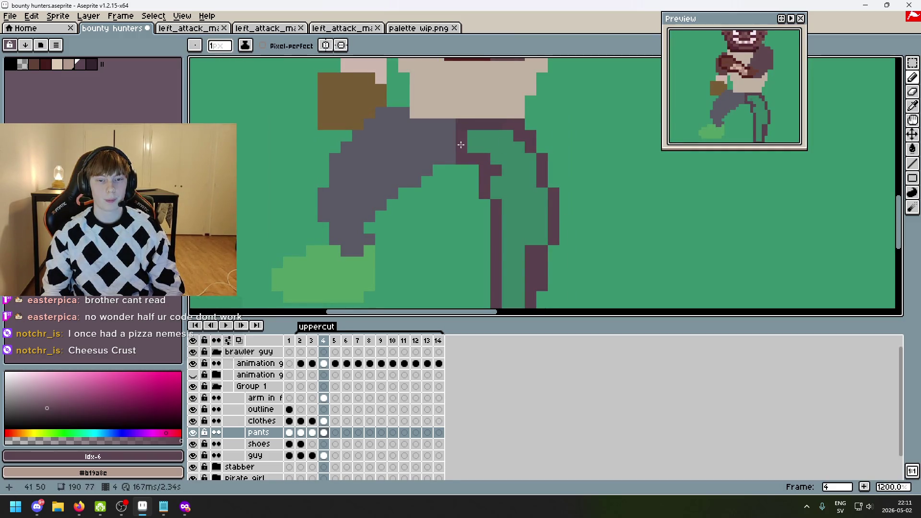
{"action": "key", "text": "g"}
{"action": "left_click", "coordinate": [514, 159]}
- Repaint the green shoe brown and darken the lower right of the pants with dark purple
{"action": "scroll", "coordinate": [514, 159], "scroll_direction": "down", "scroll_amount": 5}
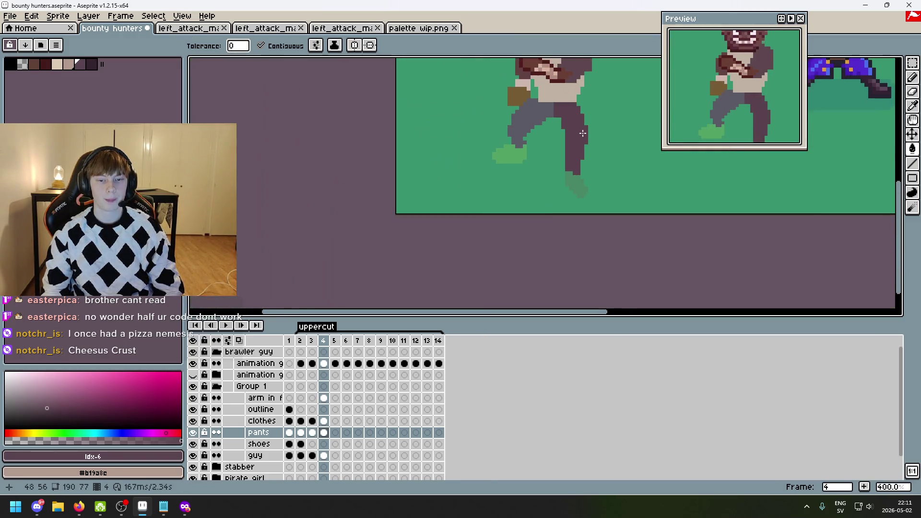
{"action": "left_click", "coordinate": [91, 63]}
{"action": "scroll", "coordinate": [446, 155], "scroll_direction": "up", "scroll_amount": 6}
{"action": "left_click", "coordinate": [527, 133]}
{"action": "key", "text": "ctrl+z"}
{"action": "key", "text": "b"}
{"action": "mouse_move", "coordinate": [530, 140]}
{"action": "left_mouse_down"}
{"action": "mouse_move", "coordinate": [530, 168]}
{"action": "mouse_move", "coordinate": [518, 151]}
{"action": "left_mouse_up"}
{"action": "mouse_move", "coordinate": [462, 128]}
{"action": "left_mouse_down"}
{"action": "mouse_move", "coordinate": [417, 172]}
{"action": "mouse_move", "coordinate": [470, 162]}
{"action": "mouse_move", "coordinate": [438, 194]}
{"action": "mouse_move", "coordinate": [480, 178]}
{"action": "mouse_move", "coordinate": [513, 192]}
{"action": "mouse_move", "coordinate": [452, 177]}
{"action": "left_mouse_up"}
{"action": "left_click", "coordinate": [530, 178]}
{"action": "mouse_move", "coordinate": [696, 242]}
{"action": "left_mouse_down"}
{"action": "mouse_move", "coordinate": [530, 178]}
{"action": "mouse_move", "coordinate": [547, 183]}
{"action": "mouse_move", "coordinate": [552, 228]}
{"action": "left_mouse_up"}
{"action": "mouse_move", "coordinate": [585, 261]}
{"action": "left_mouse_down"}
{"action": "mouse_move", "coordinate": [609, 237]}
{"action": "mouse_move", "coordinate": [560, 194]}
{"action": "left_mouse_up"}
{"action": "scroll", "coordinate": [582, 229], "scroll_direction": "down", "scroll_amount": 6}
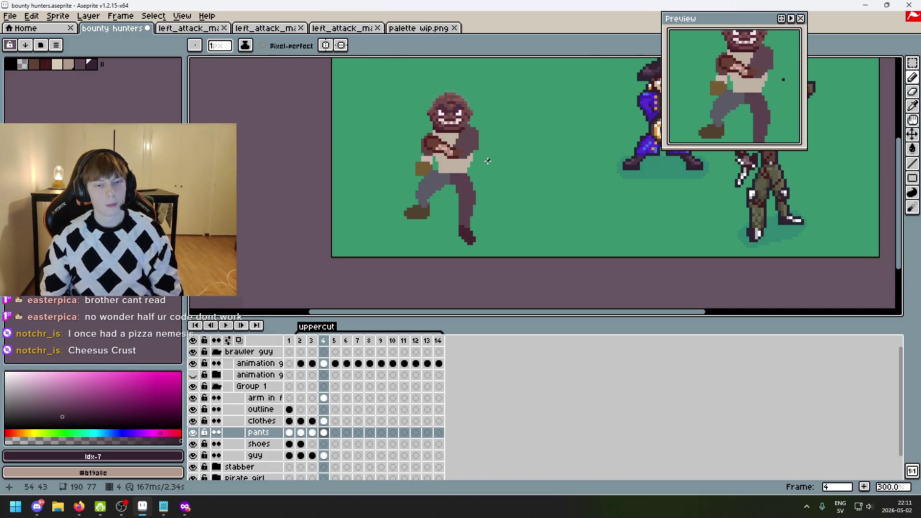
{"action": "key", "text": "period"}
{"action": "key", "text": "comma"}
{"action": "key", "text": "period"}
{"action": "key", "text": "comma"}
{"action": "key", "text": "period"}
{"action": "scroll", "coordinate": [463, 169], "scroll_direction": "up", "scroll_amount": 1}
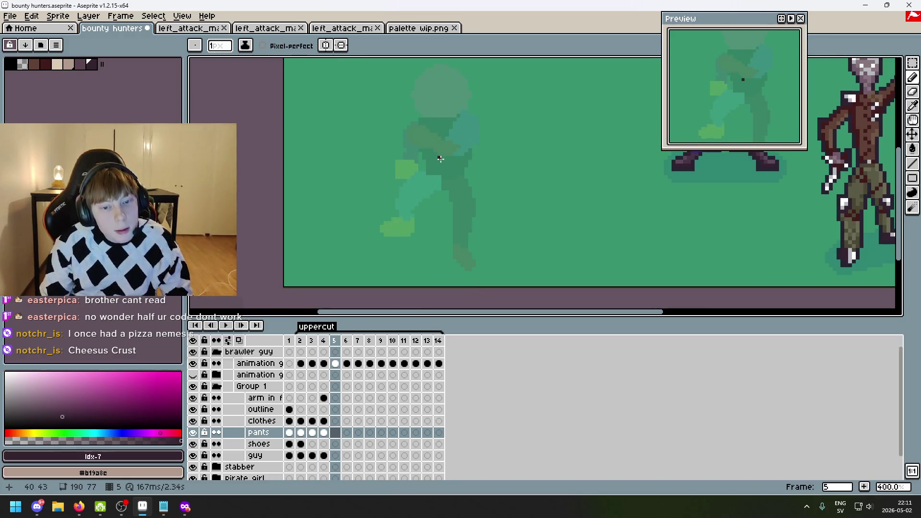
{"action": "key", "text": "comma"}
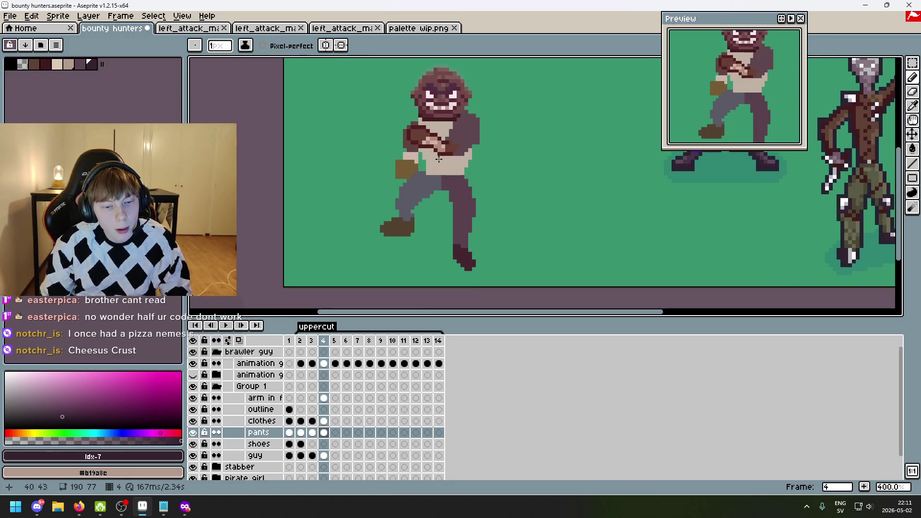
{"action": "key", "text": "period"}
{"action": "key", "text": "comma"}
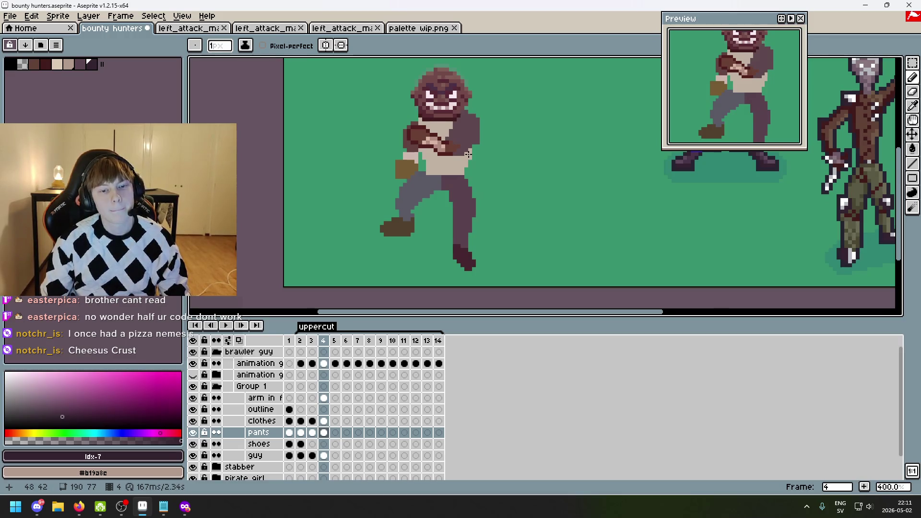
{"action": "key", "text": "period"}
{"action": "key", "text": "period"}
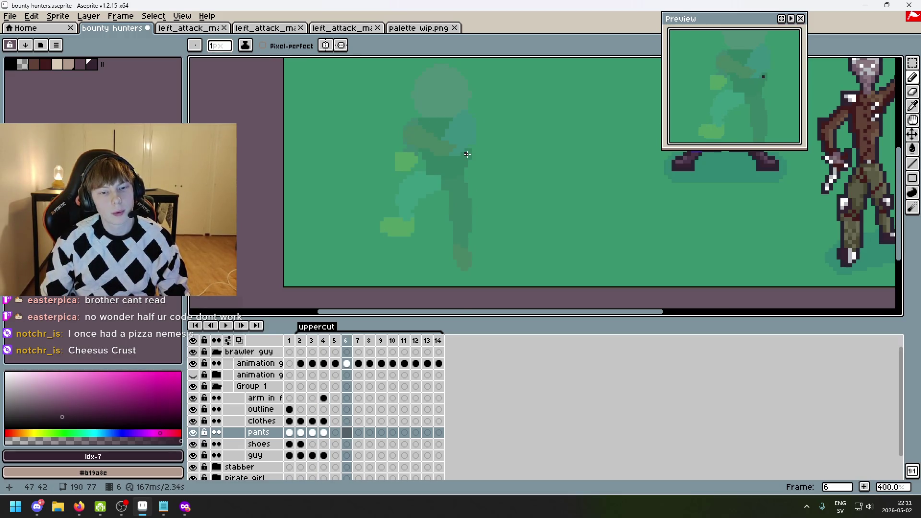
{"action": "key", "text": "comma"}
{"action": "key", "text": "comma"}
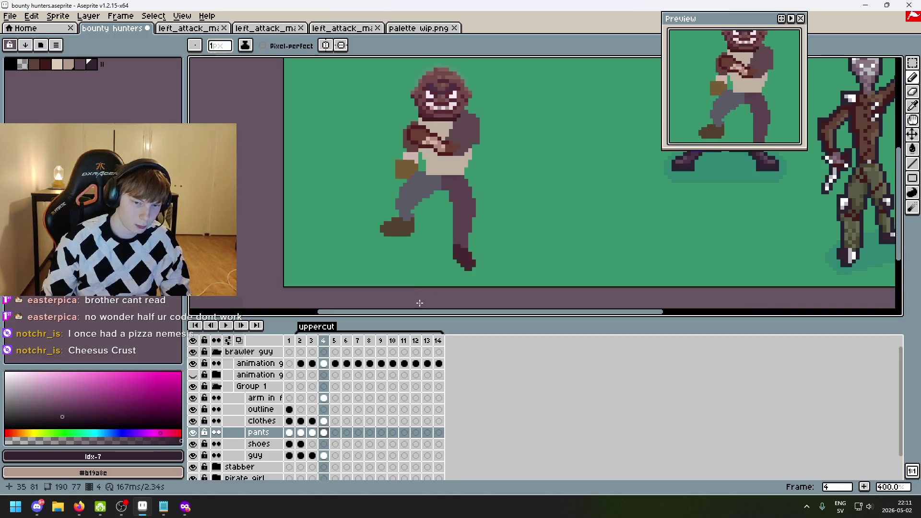
{"action": "key", "text": "period"}
{"action": "key", "text": "comma"}
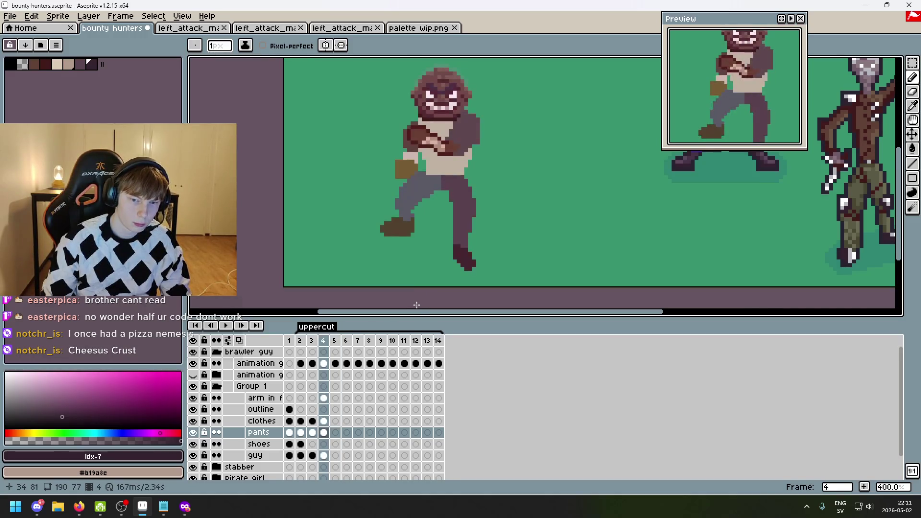
{"action": "key", "text": "period"}
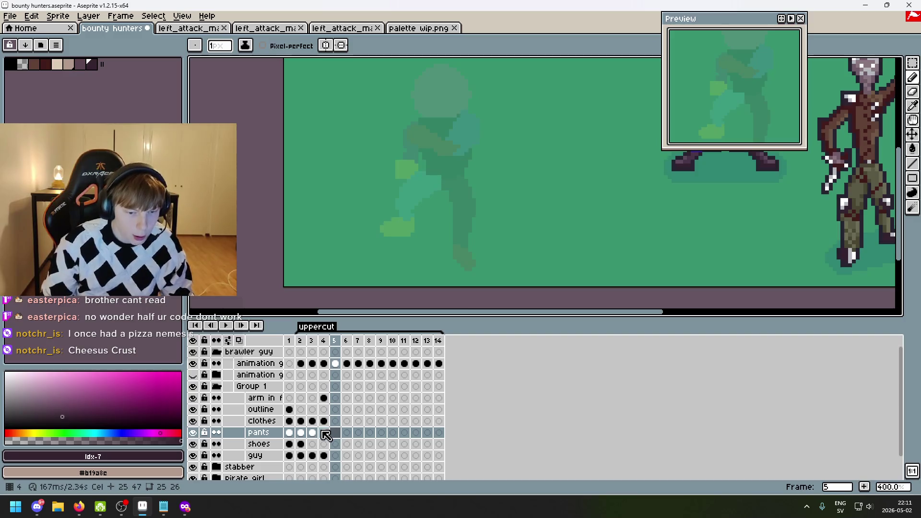
- Copy the arm, clothes and pants cels from frame 4 into frame 5
{"action": "left_click", "coordinate": [325, 397]}
{"action": "left_click_drag", "start_coordinate": [340, 402], "coordinate": [336, 456]}
{"action": "left_click", "coordinate": [324, 432]}
{"action": "left_click", "coordinate": [326, 455]}
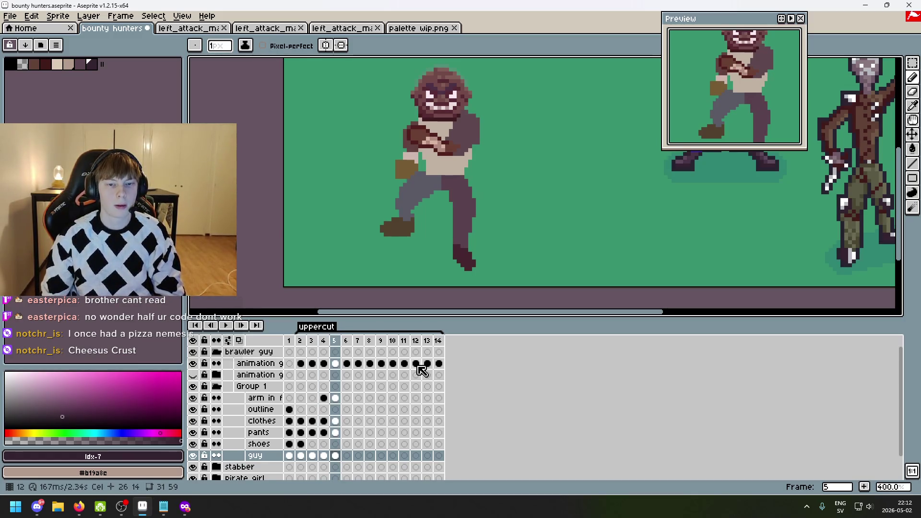
- Switch to the selection tool and step to empty frame 6, comparing it with frame 5
{"action": "scroll", "coordinate": [397, 216], "scroll_direction": "up", "scroll_amount": 2}
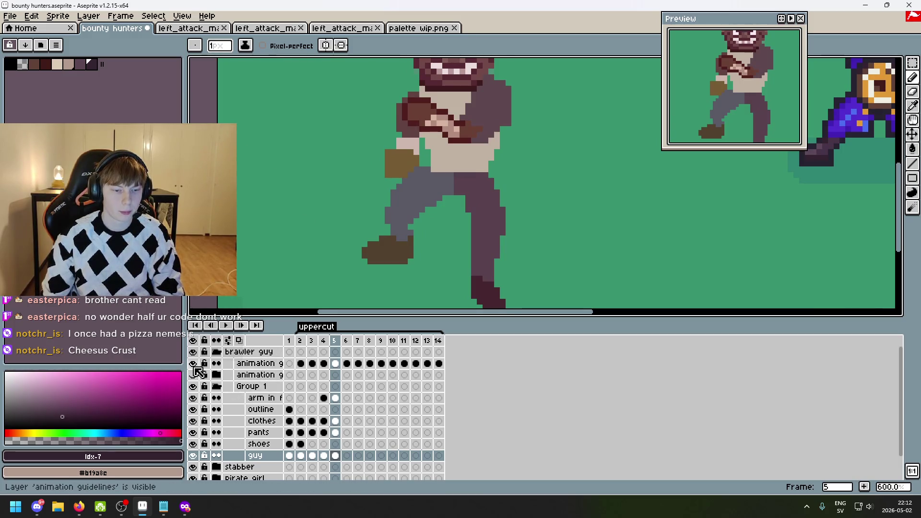
{"action": "left_click", "coordinate": [900, 59]}
{"action": "key", "text": "Right"}
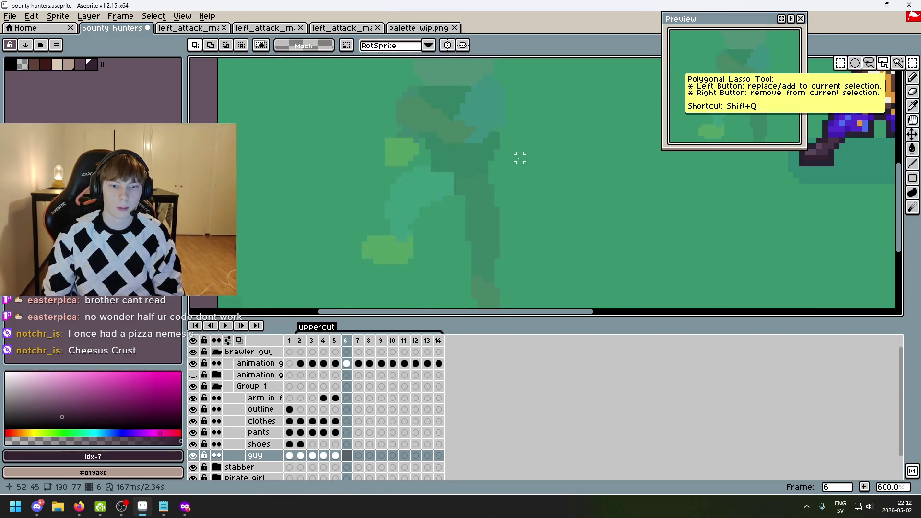
{"action": "key", "text": "Left"}
{"action": "key", "text": "Right"}
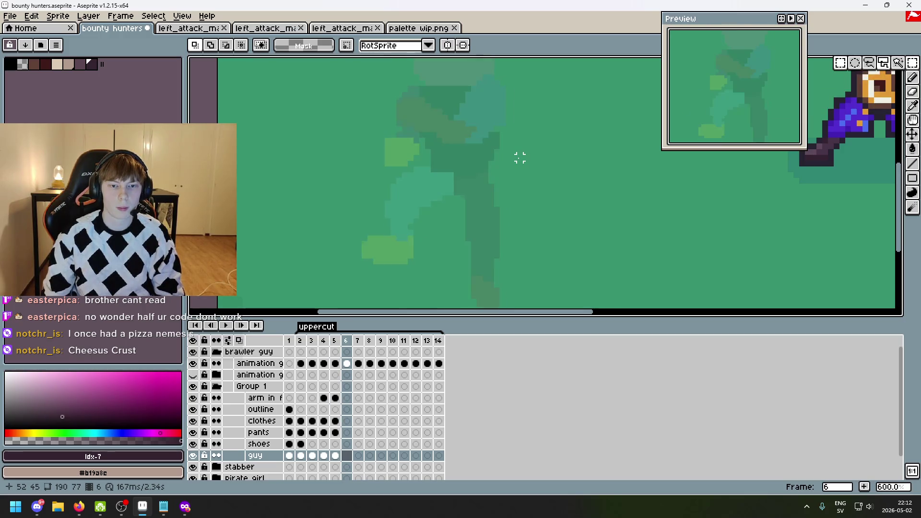
{"action": "key", "text": "Left"}
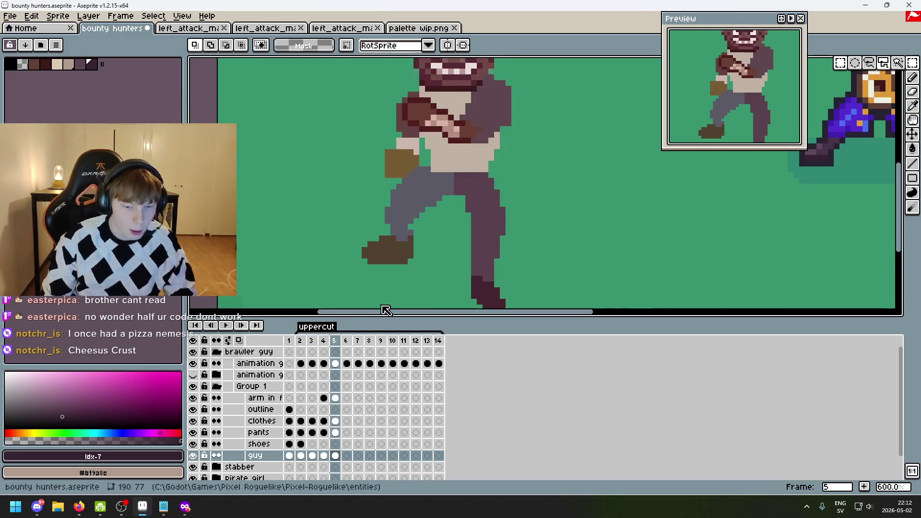
{"action": "scroll", "coordinate": [416, 174], "scroll_direction": "up", "scroll_amount": 3}
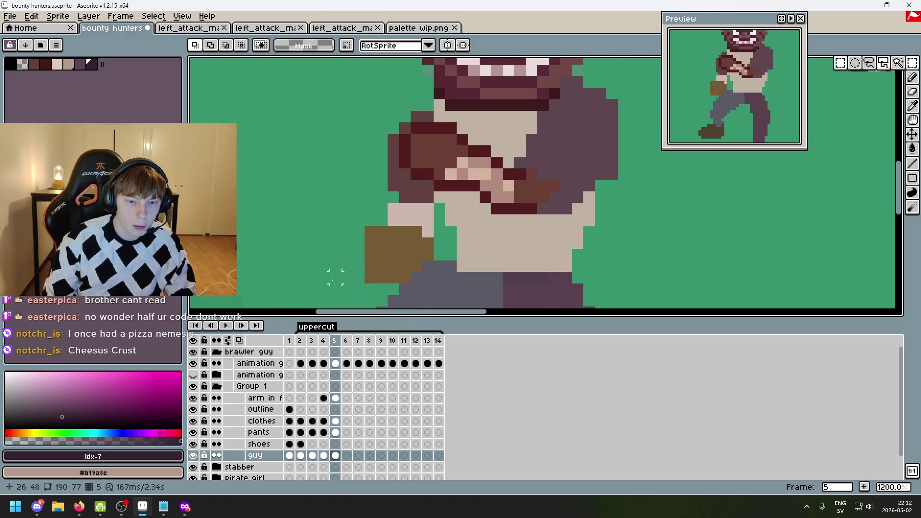
{"action": "key", "text": "Right"}
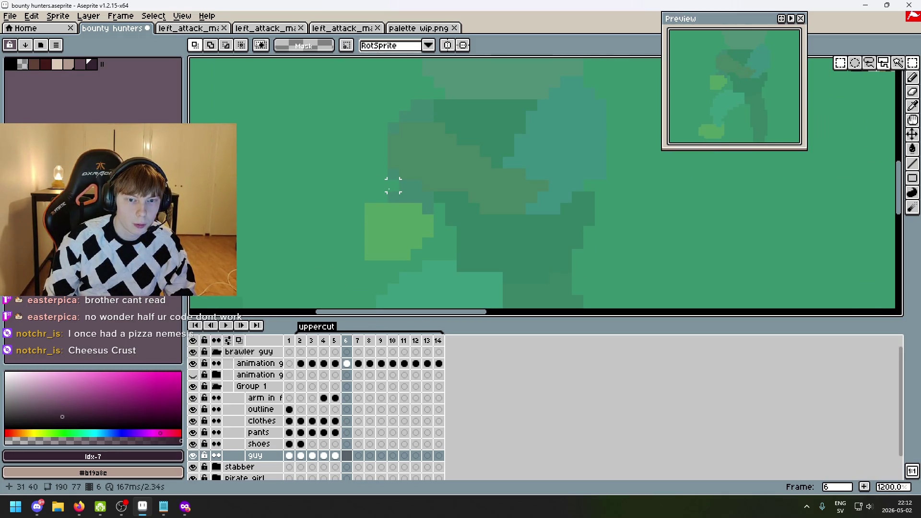
{"action": "left_click", "coordinate": [34, 64]}
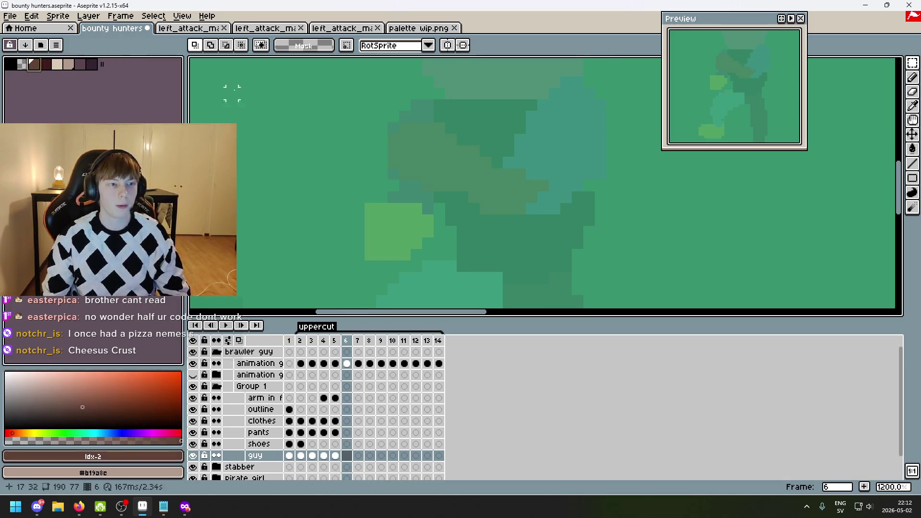
{"action": "key", "text": "b"}
{"action": "left_click", "coordinate": [405, 116]}
{"action": "left_click", "coordinate": [405, 174]}
{"action": "key", "text": "ctrl+z"}
{"action": "key", "text": "ctrl+z"}
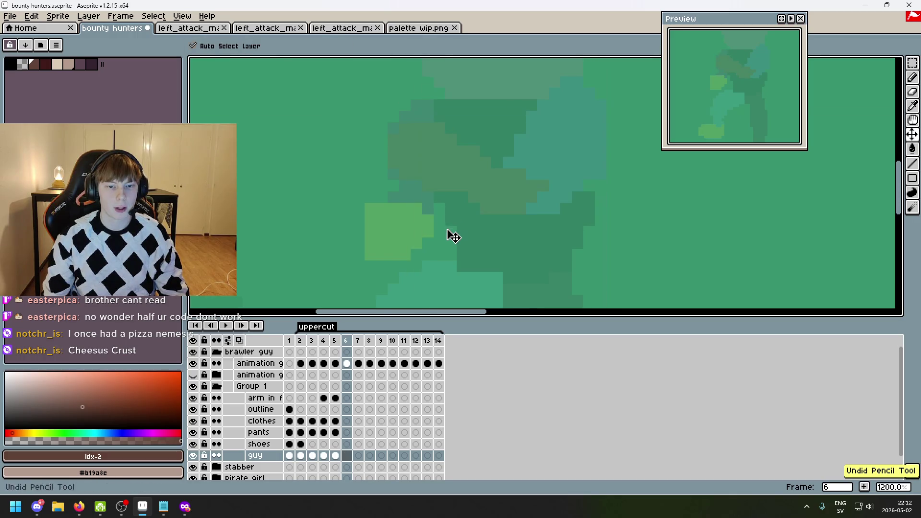
{"action": "scroll", "coordinate": [463, 232], "scroll_direction": "down", "scroll_amount": 3}
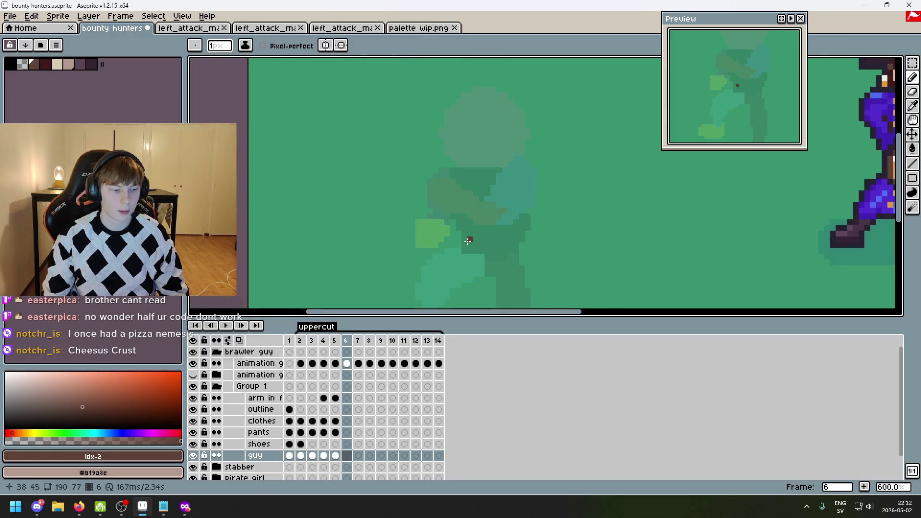
{"action": "scroll", "coordinate": [411, 215], "scroll_direction": "up", "scroll_amount": 4}
{"action": "left_click_drag", "start_coordinate": [497, 153], "coordinate": [487, 166]}
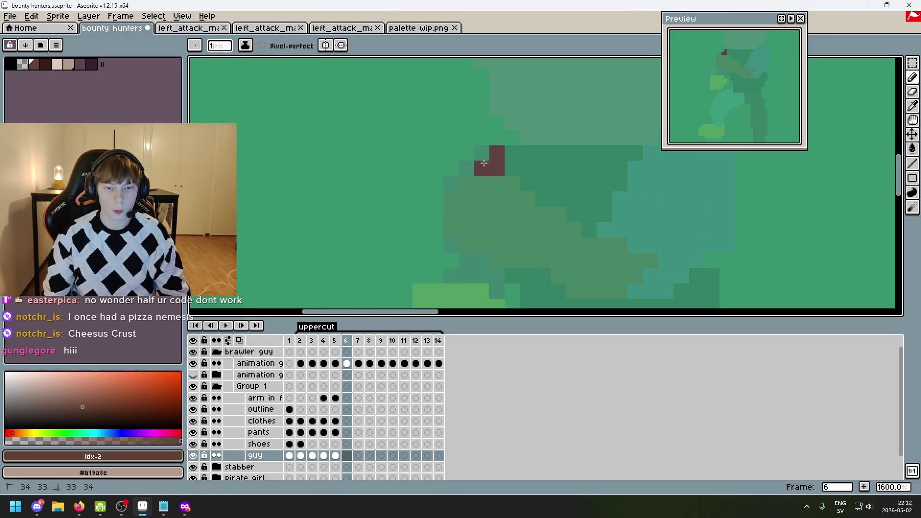
{"action": "left_click", "coordinate": [467, 169]}
{"action": "key", "text": "ctrl+z"}
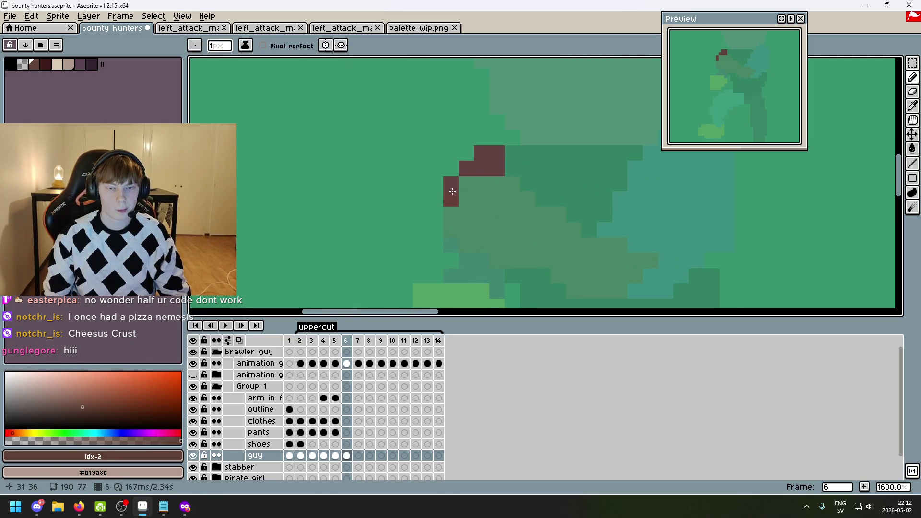
{"action": "mouse_move", "coordinate": [457, 249]}
{"action": "left_mouse_down"}
{"action": "mouse_move", "coordinate": [460, 275]}
{"action": "mouse_move", "coordinate": [508, 281]}
{"action": "mouse_move", "coordinate": [434, 166]}
{"action": "left_mouse_up"}
{"action": "scroll", "coordinate": [508, 280], "scroll_direction": "down", "scroll_amount": 1}
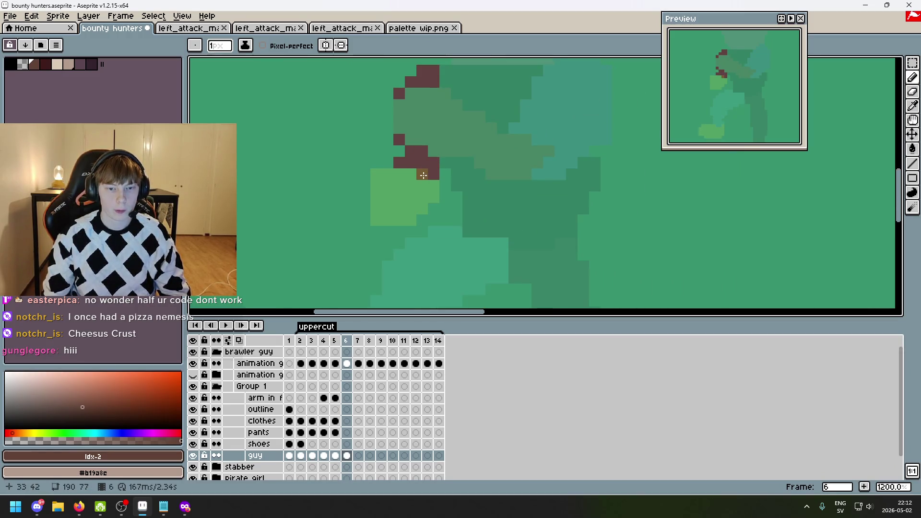
{"action": "key", "text": "ctrl+z"}
{"action": "key", "text": "ctrl+z"}
{"action": "key", "text": "ctrl+z"}
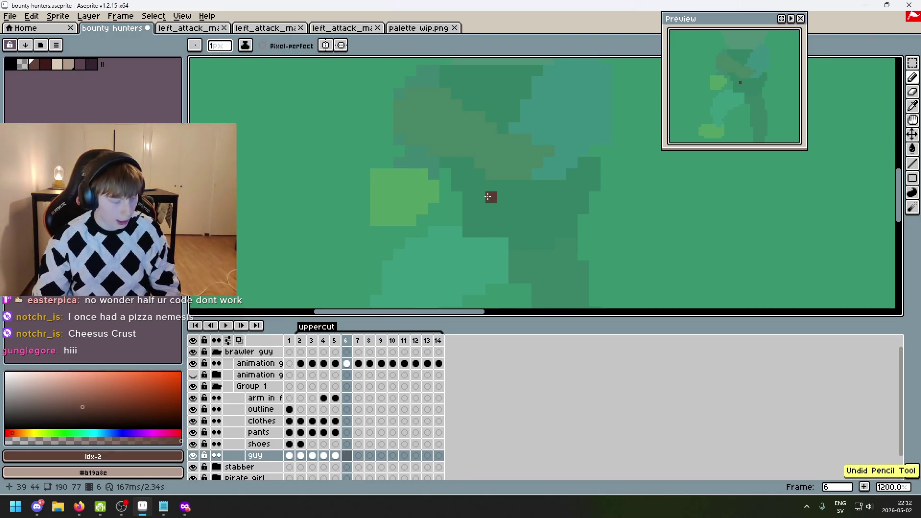
{"action": "key", "text": "Left"}
{"action": "key", "text": "Left"}
{"action": "scroll", "coordinate": [488, 197], "scroll_direction": "down", "scroll_amount": 3}
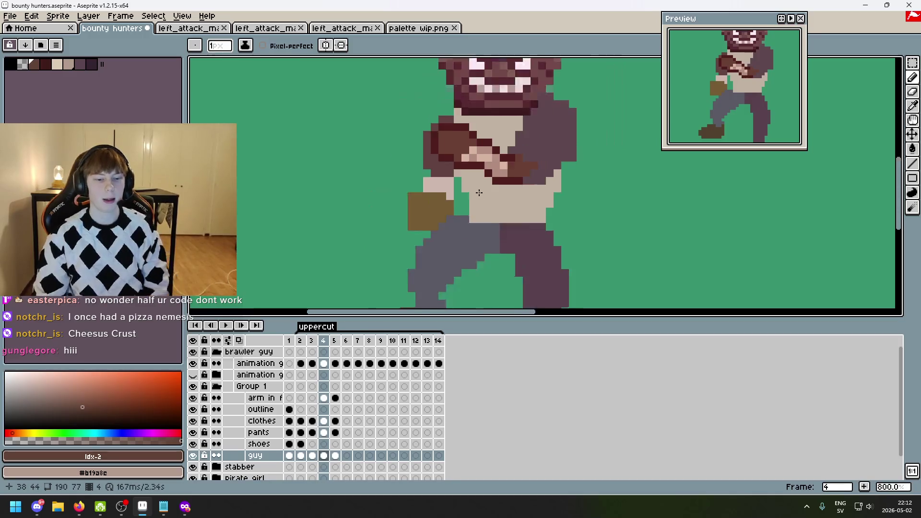
{"action": "key", "text": "Right"}
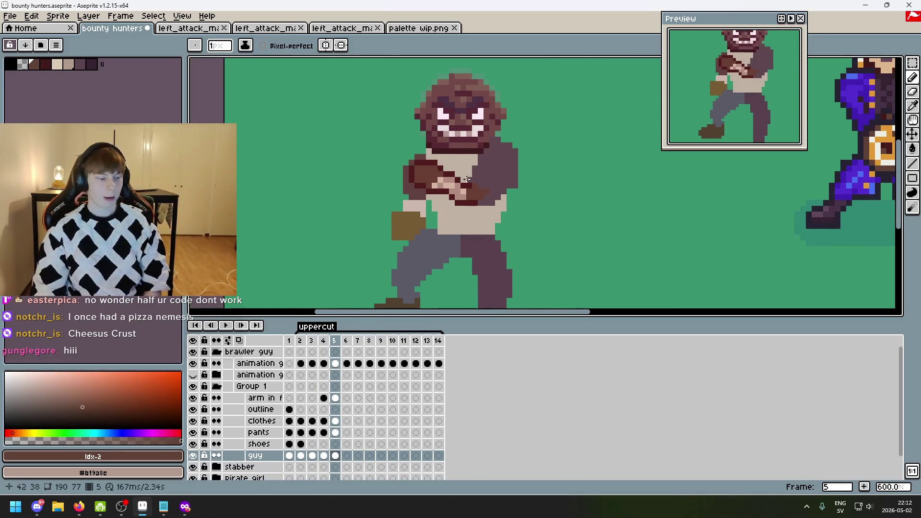
{"action": "key", "text": "Left"}
{"action": "key", "text": "Right"}
{"action": "key", "text": "Left"}
{"action": "key", "text": "Right"}
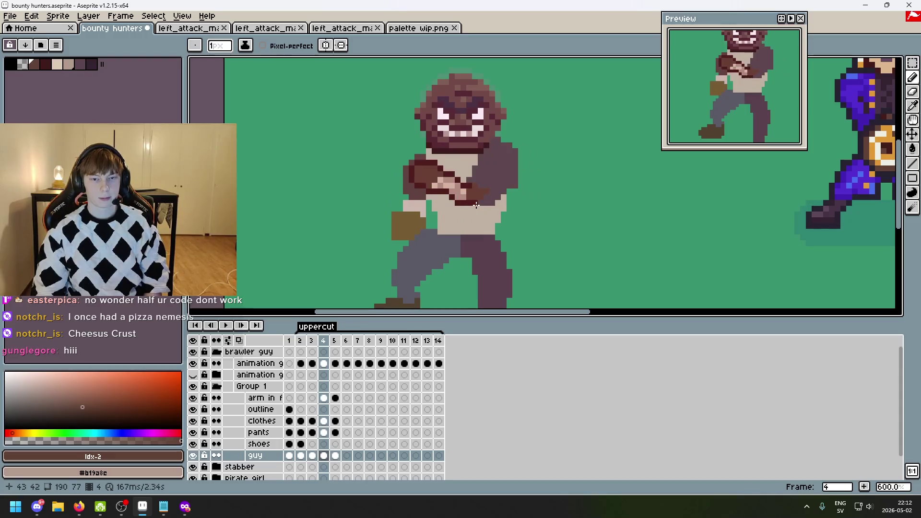
{"action": "key", "text": "Left"}
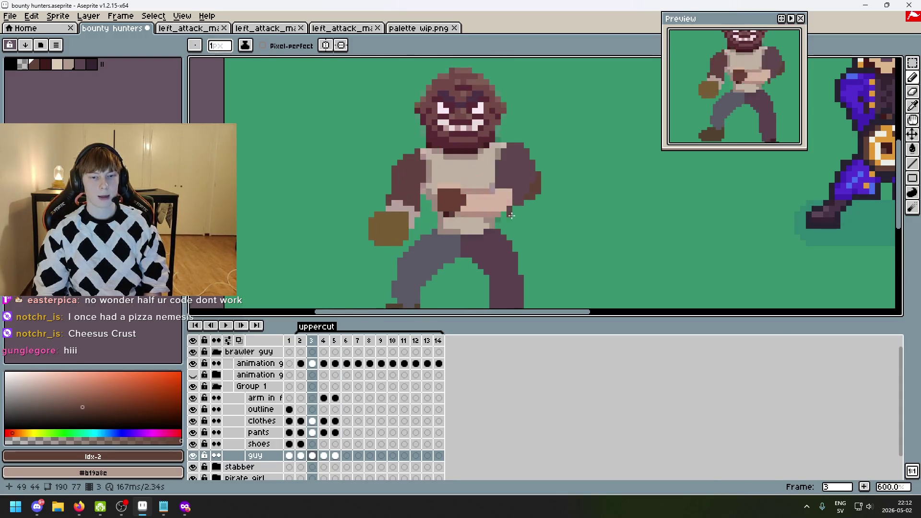
{"action": "key", "text": "Left"}
{"action": "key", "text": "Right"}
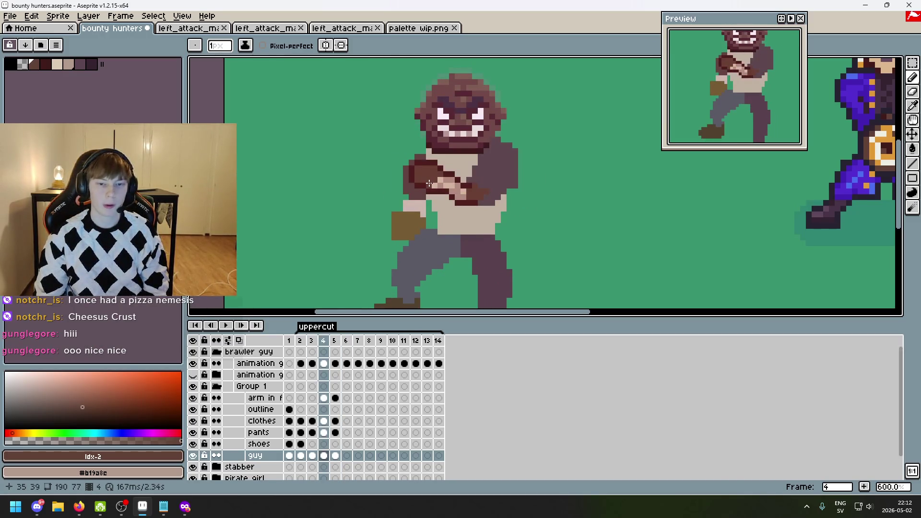
{"action": "key", "text": "Right"}
{"action": "key", "text": "Left"}
{"action": "key", "text": "Right"}
{"action": "key", "text": "Right"}
{"action": "key", "text": "Left"}
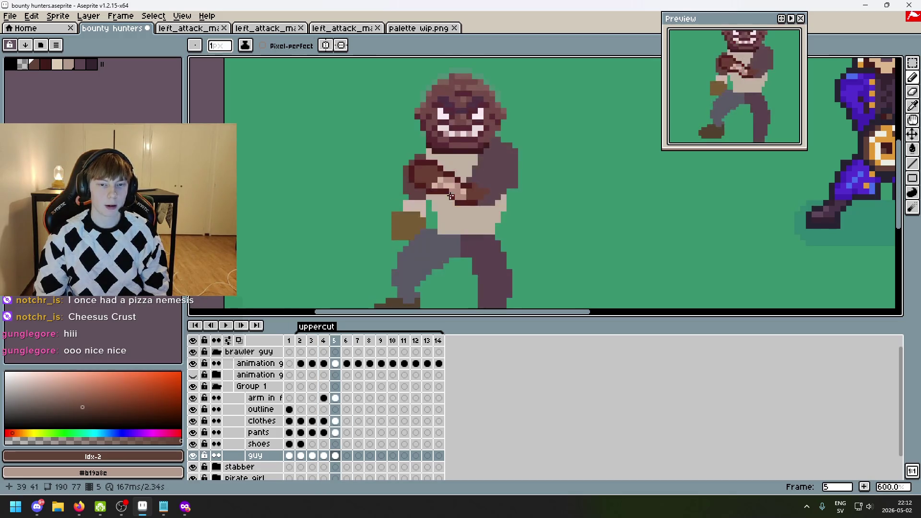
{"action": "scroll", "coordinate": [414, 105], "scroll_direction": "up", "scroll_amount": 1}
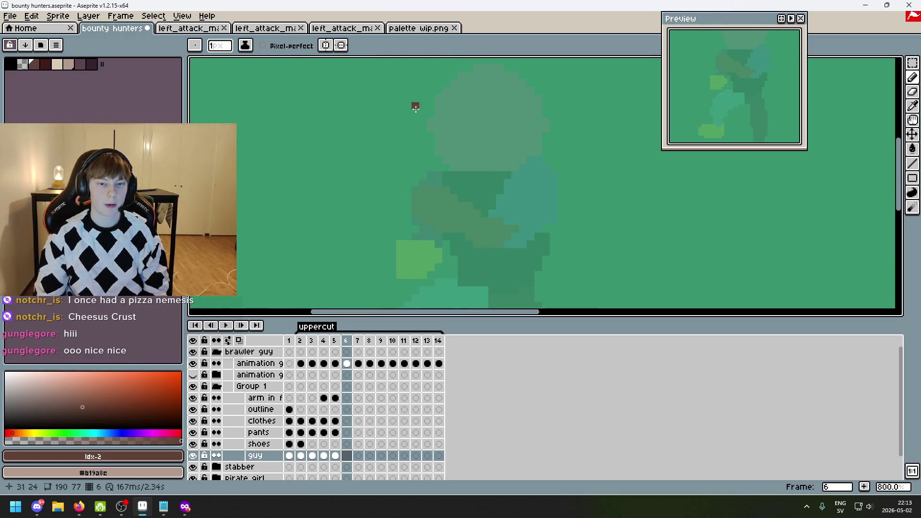
- On frame 6, draw a dark red outline for the arm
{"action": "key", "text": "Right"}
{"action": "scroll", "coordinate": [475, 132], "scroll_direction": "up", "scroll_amount": 1}
{"action": "mouse_move", "coordinate": [446, 129]}
{"action": "left_mouse_down"}
{"action": "mouse_move", "coordinate": [433, 129]}
{"action": "mouse_move", "coordinate": [410, 184]}
{"action": "left_mouse_up"}
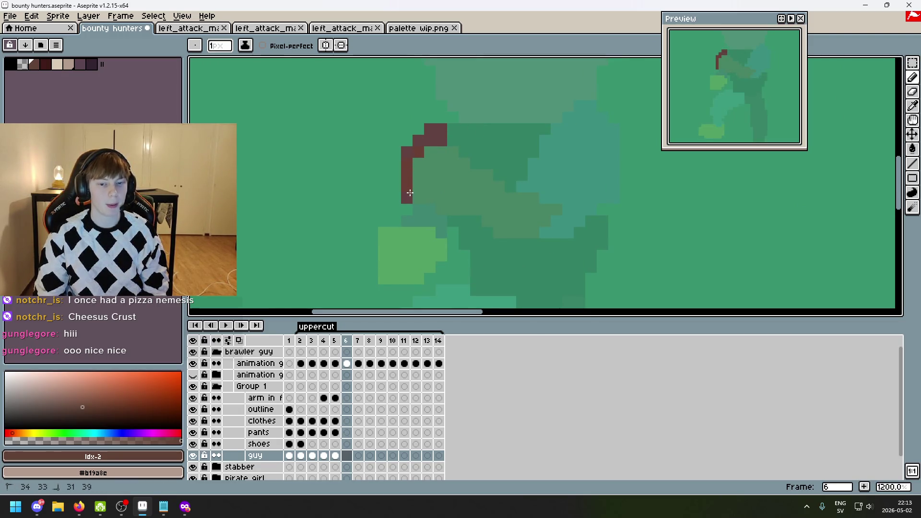
{"action": "left_click_drag", "start_coordinate": [409, 216], "coordinate": [417, 219]}
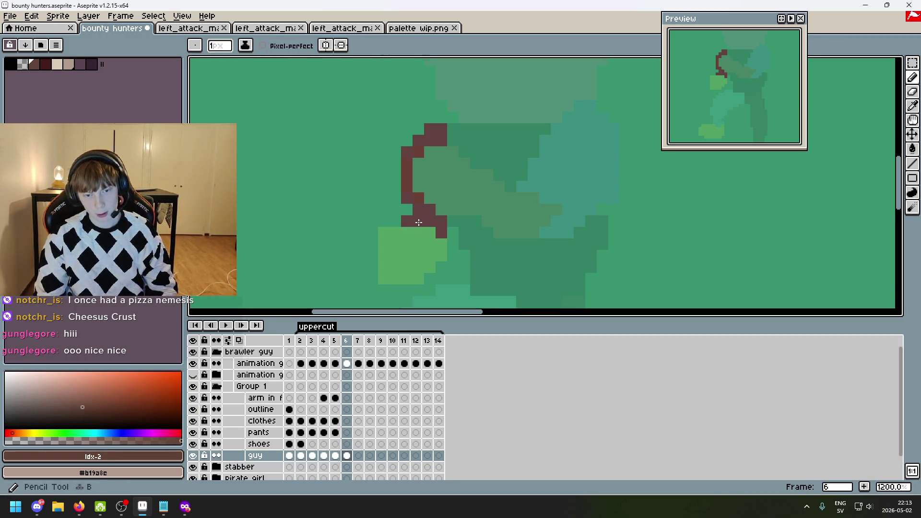
- Fill part of the arm outline with the beige skin colour
{"action": "scroll", "coordinate": [432, 240], "scroll_direction": "right", "scroll_amount": 1}
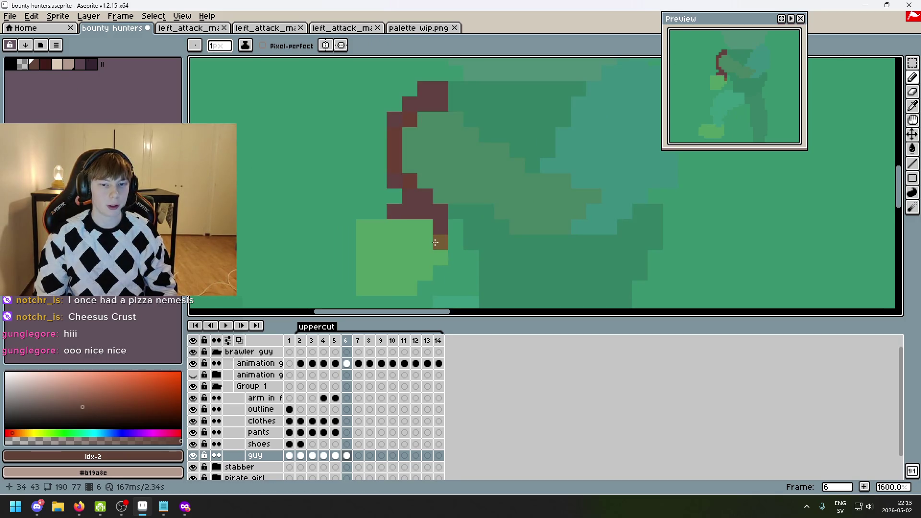
{"action": "scroll", "coordinate": [407, 232], "scroll_direction": "up", "scroll_amount": 1}
{"action": "left_click", "coordinate": [56, 64]}
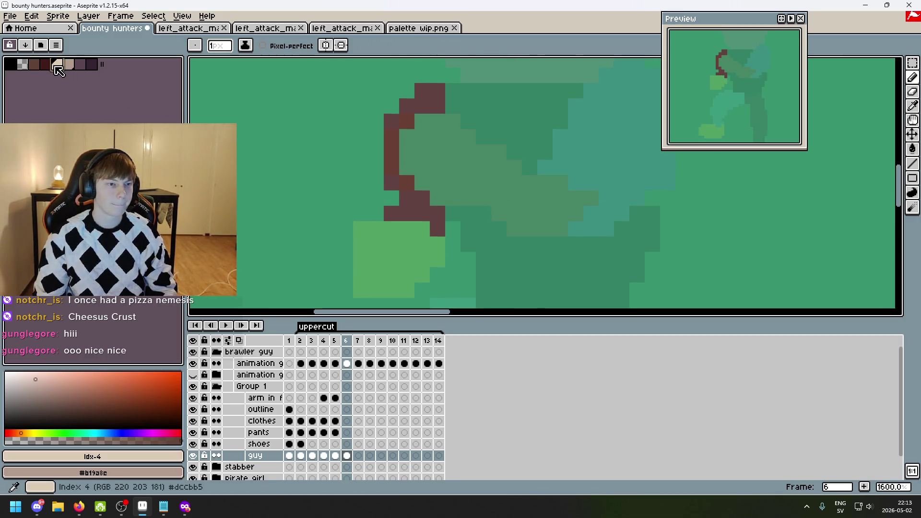
{"action": "left_click", "coordinate": [390, 212]}
{"action": "mouse_move", "coordinate": [390, 212]}
{"action": "left_mouse_down"}
{"action": "mouse_move", "coordinate": [422, 199]}
{"action": "mouse_move", "coordinate": [433, 220]}
{"action": "left_mouse_up"}
- Draw a straight dark brown line for the fist
{"action": "left_click", "coordinate": [33, 63]}
{"action": "left_click", "coordinate": [364, 234]}
{"action": "mouse_move", "coordinate": [359, 233]}
{"action": "left_mouse_down"}
{"action": "mouse_move", "coordinate": [405, 232]}
{"action": "mouse_move", "coordinate": [363, 285]}
{"action": "mouse_move", "coordinate": [377, 290]}
{"action": "mouse_move", "coordinate": [434, 247]}
{"action": "mouse_move", "coordinate": [354, 256]}
{"action": "mouse_move", "coordinate": [384, 247]}
{"action": "mouse_move", "coordinate": [379, 278]}
{"action": "left_mouse_up"}
- Paint dark red hair strokes, undoing the extra hair fill stroke
{"action": "key", "text": "e"}
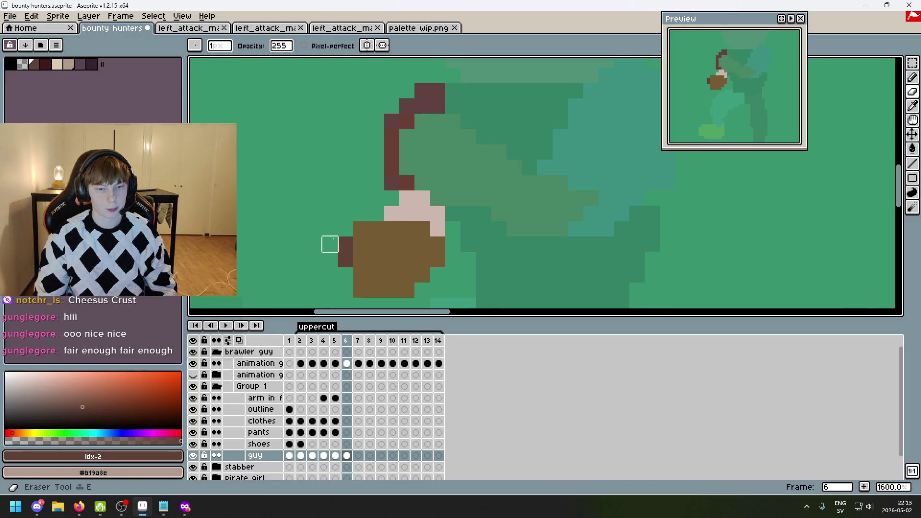
{"action": "scroll", "coordinate": [431, 163], "scroll_direction": "down", "scroll_amount": 3}
{"action": "scroll", "coordinate": [431, 163], "scroll_direction": "up", "scroll_amount": 4}
{"action": "key", "text": "b"}
{"action": "mouse_move", "coordinate": [411, 165]}
{"action": "left_mouse_down"}
{"action": "mouse_move", "coordinate": [402, 140]}
{"action": "mouse_move", "coordinate": [412, 215]}
{"action": "mouse_move", "coordinate": [385, 143]}
{"action": "left_mouse_up"}
{"action": "left_click_drag", "start_coordinate": [389, 190], "coordinate": [390, 205]}
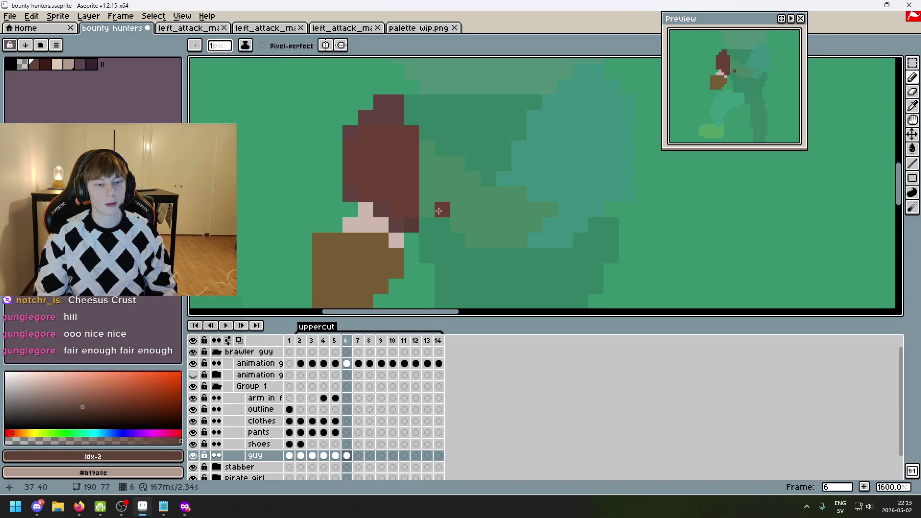
{"action": "key", "text": "ctrl+z"}
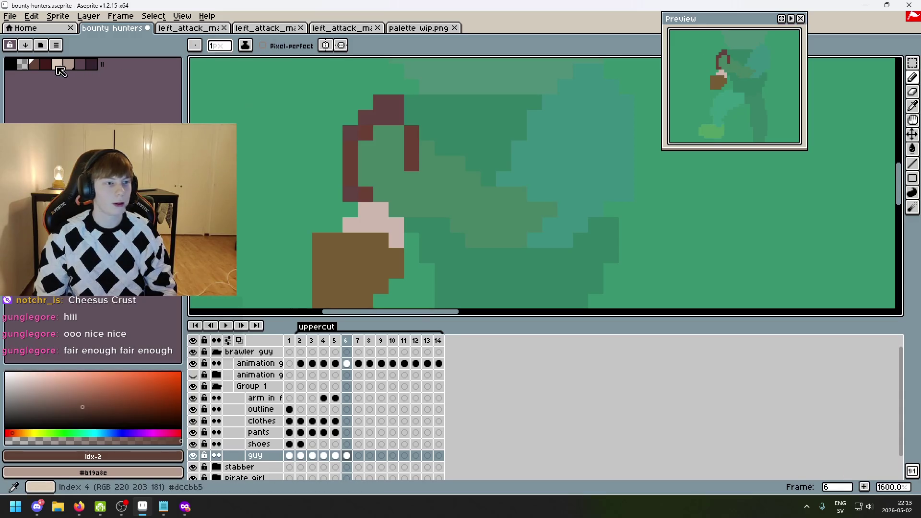
- Shade the hair: darker red (0) on top, lighter red (9) on lower pixels
{"action": "key", "text": "0"}
{"action": "mouse_move", "coordinate": [411, 133]}
{"action": "left_mouse_down"}
{"action": "mouse_move", "coordinate": [364, 134]}
{"action": "mouse_move", "coordinate": [350, 175]}
{"action": "mouse_move", "coordinate": [396, 209]}
{"action": "mouse_move", "coordinate": [427, 210]}
{"action": "left_mouse_up"}
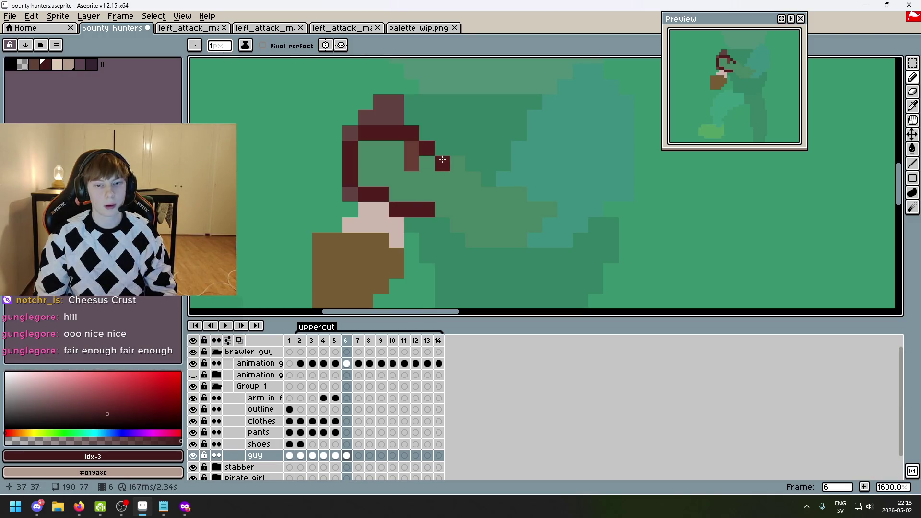
{"action": "key", "text": "9"}
{"action": "mouse_move", "coordinate": [396, 148]}
{"action": "left_mouse_down"}
{"action": "mouse_move", "coordinate": [355, 160]}
{"action": "mouse_move", "coordinate": [407, 161]}
{"action": "mouse_move", "coordinate": [458, 192]}
{"action": "mouse_move", "coordinate": [472, 180]}
{"action": "mouse_move", "coordinate": [487, 197]}
{"action": "left_mouse_up"}
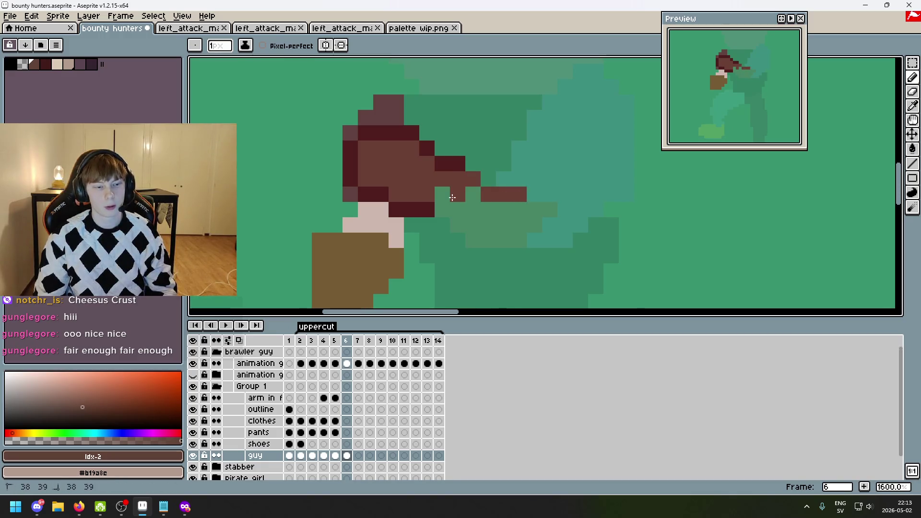
- Fill the green gap pixel and the area beside and below the arm with brown
{"action": "left_click", "coordinate": [442, 194]}
{"action": "key", "text": "alt+Tab"}
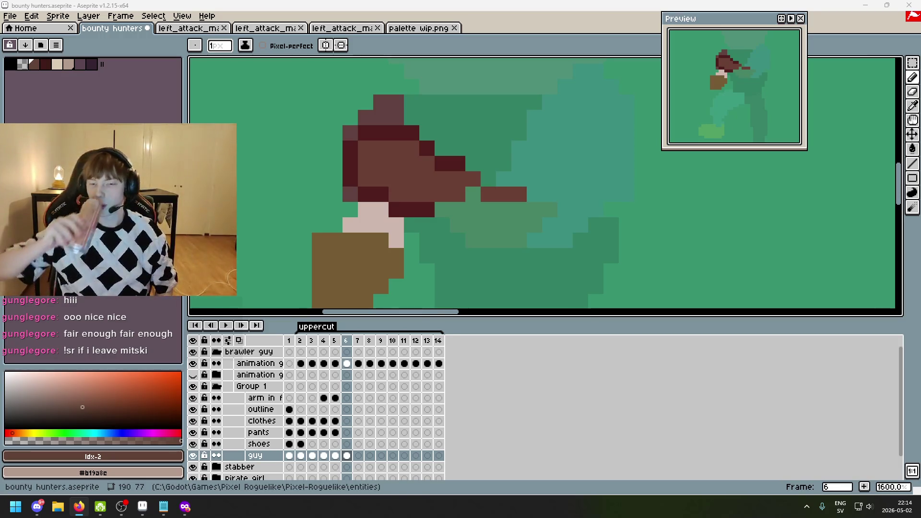
{"action": "key", "text": "XF86AudioLowerVolume"}
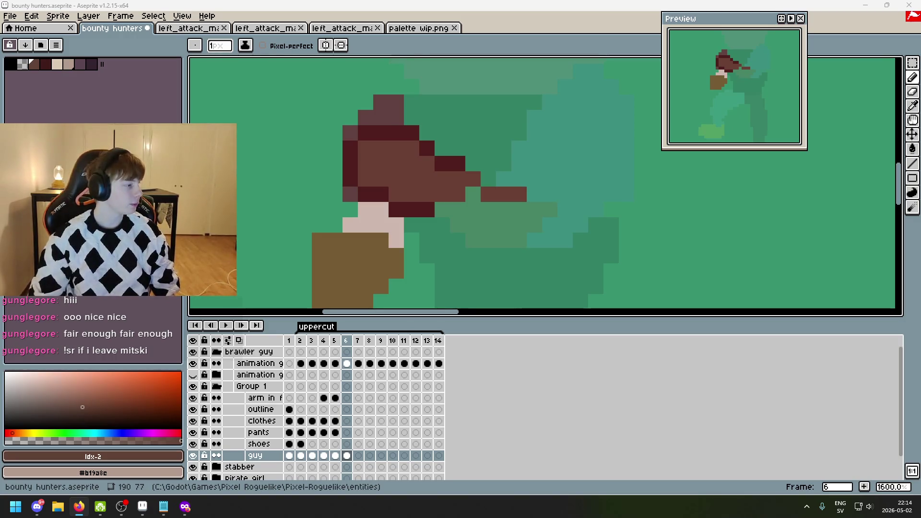
{"action": "scroll", "coordinate": [475, 204], "scroll_direction": "up", "scroll_amount": 2}
{"action": "mouse_move", "coordinate": [415, 216]}
{"action": "left_mouse_down"}
{"action": "mouse_move", "coordinate": [438, 216]}
{"action": "mouse_move", "coordinate": [461, 195]}
{"action": "mouse_move", "coordinate": [520, 233]}
{"action": "mouse_move", "coordinate": [561, 217]}
{"action": "mouse_move", "coordinate": [512, 259]}
{"action": "left_mouse_up"}
- Pick a darker palette colour and test dark pixels above the arm, undoing misplaced ones
{"action": "scroll", "coordinate": [512, 258], "scroll_direction": "down", "scroll_amount": 3}
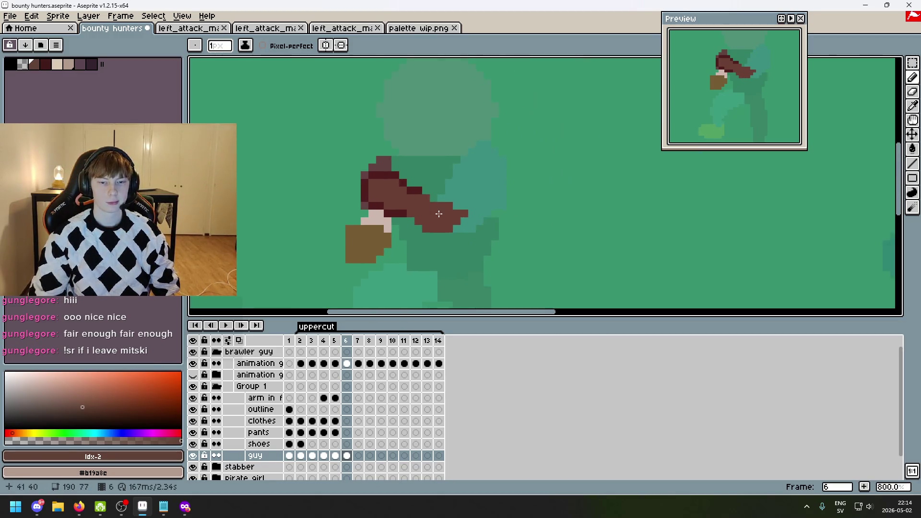
{"action": "left_click", "coordinate": [45, 66]}
{"action": "scroll", "coordinate": [450, 230], "scroll_direction": "up", "scroll_amount": 1}
{"action": "left_click", "coordinate": [450, 244]}
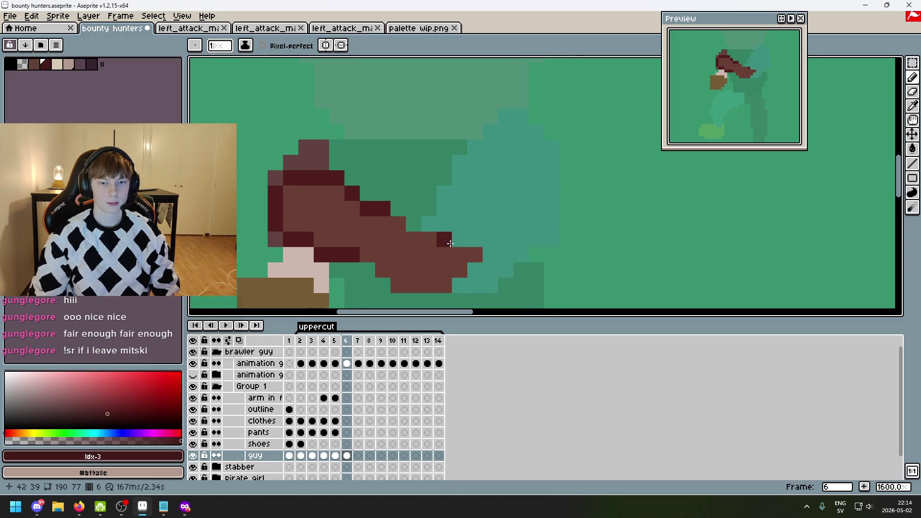
{"action": "key", "text": "ctrl+z"}
{"action": "left_click", "coordinate": [506, 117]}
{"action": "left_click", "coordinate": [521, 117]}
{"action": "left_click", "coordinate": [536, 132]}
{"action": "key", "text": "ctrl+z"}
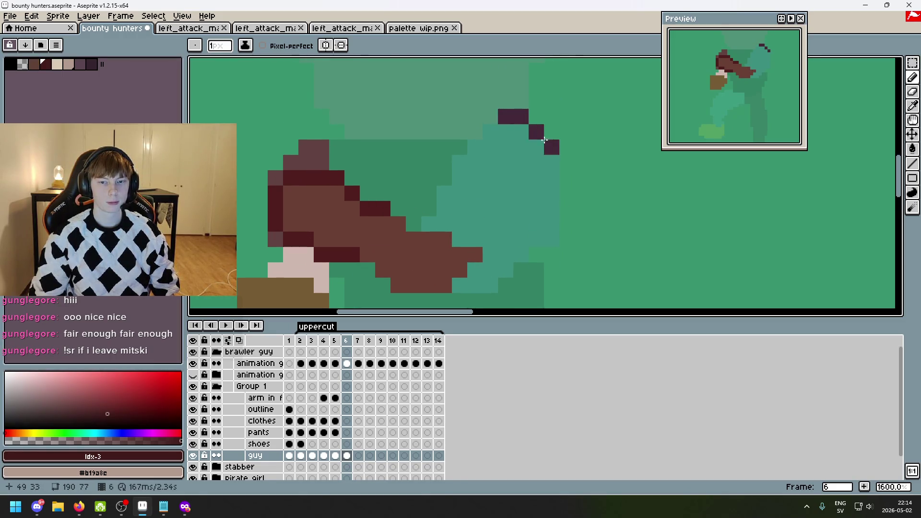
{"action": "key", "text": "v"}
{"action": "key", "text": "ctrl+z"}
{"action": "left_click", "coordinate": [525, 177]}
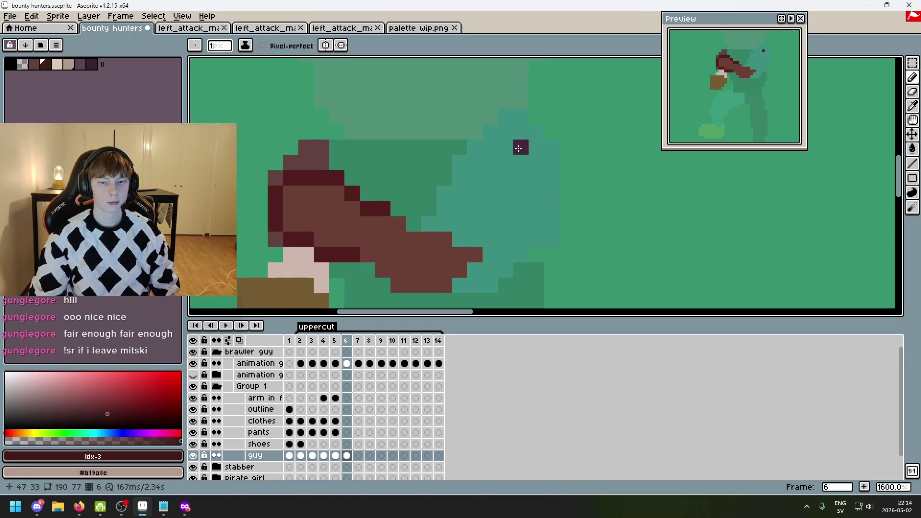
- Outline the raised arm in dark purple and fill its teal gaps with purple
{"action": "key", "text": "bracketleft"}
{"action": "key", "text": "bracketleft"}
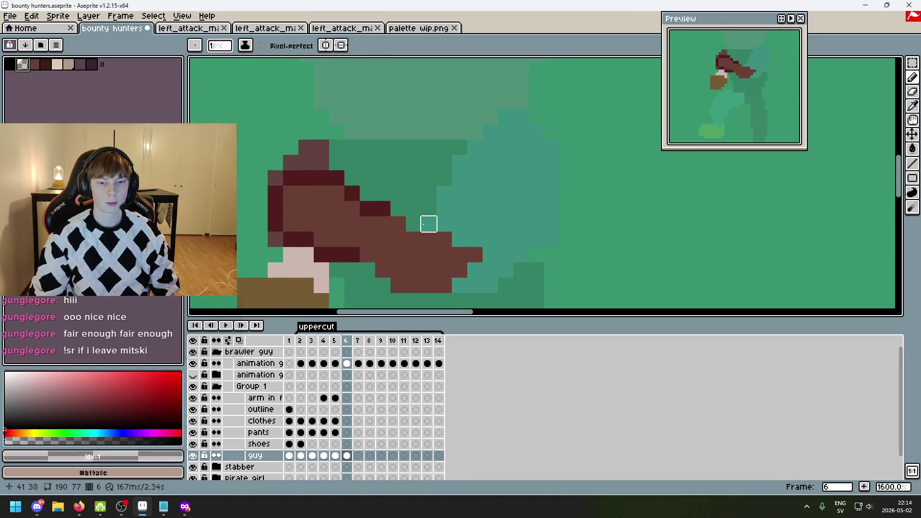
{"action": "key", "text": "bracketright"}
{"action": "left_click", "coordinate": [423, 226]}
{"action": "mouse_move", "coordinate": [422, 226]}
{"action": "left_mouse_down"}
{"action": "mouse_move", "coordinate": [477, 139]}
{"action": "mouse_move", "coordinate": [490, 139]}
{"action": "mouse_move", "coordinate": [469, 171]}
{"action": "left_mouse_up"}
{"action": "key", "text": "ctrl+z"}
{"action": "left_click_drag", "start_coordinate": [442, 217], "coordinate": [487, 170]}
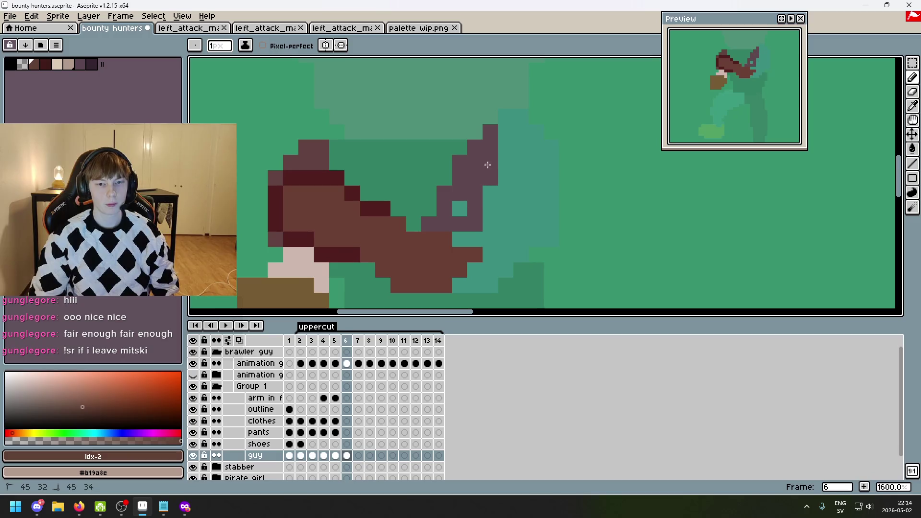
{"action": "mouse_move", "coordinate": [511, 119]}
{"action": "left_mouse_down"}
{"action": "mouse_move", "coordinate": [535, 131]}
{"action": "mouse_move", "coordinate": [552, 165]}
{"action": "mouse_move", "coordinate": [538, 233]}
{"action": "mouse_move", "coordinate": [509, 255]}
{"action": "mouse_move", "coordinate": [489, 241]}
{"action": "mouse_move", "coordinate": [506, 192]}
{"action": "mouse_move", "coordinate": [507, 144]}
{"action": "mouse_move", "coordinate": [533, 155]}
{"action": "left_mouse_up"}
{"action": "left_click", "coordinate": [460, 285]}
{"action": "left_click", "coordinate": [460, 209]}
{"action": "mouse_move", "coordinate": [529, 214]}
{"action": "left_mouse_down"}
{"action": "mouse_move", "coordinate": [505, 226]}
{"action": "mouse_move", "coordinate": [490, 214]}
{"action": "left_mouse_up"}
- Paint light skin pixels in a column on the face and near the hand
{"action": "key", "text": "bracketright"}
{"action": "key", "text": "bracketright"}
{"action": "left_click", "coordinate": [379, 214]}
{"action": "scroll", "coordinate": [379, 214], "scroll_direction": "up", "scroll_amount": 2}
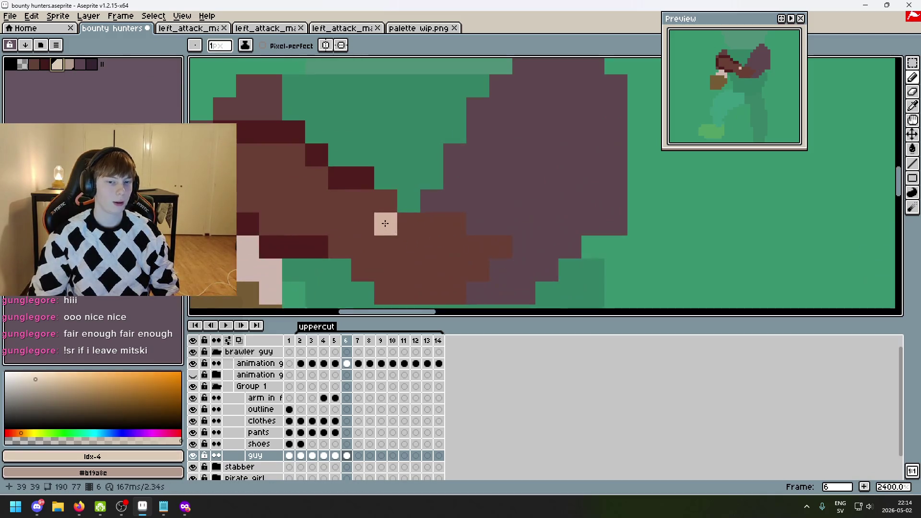
{"action": "mouse_move", "coordinate": [357, 201]}
{"action": "left_mouse_down"}
{"action": "mouse_move", "coordinate": [339, 242]}
{"action": "mouse_move", "coordinate": [376, 215]}
{"action": "mouse_move", "coordinate": [365, 250]}
{"action": "mouse_move", "coordinate": [411, 237]}
{"action": "mouse_move", "coordinate": [382, 286]}
{"action": "mouse_move", "coordinate": [401, 271]}
{"action": "left_mouse_up"}
{"action": "scroll", "coordinate": [401, 271], "scroll_direction": "down", "scroll_amount": 4}
{"action": "scroll", "coordinate": [400, 271], "scroll_direction": "up", "scroll_amount": 2}
{"action": "mouse_move", "coordinate": [398, 226]}
{"action": "left_mouse_down"}
{"action": "mouse_move", "coordinate": [379, 235]}
{"action": "mouse_move", "coordinate": [376, 257]}
{"action": "left_mouse_up"}
{"action": "scroll", "coordinate": [514, 216], "scroll_direction": "down", "scroll_amount": 2}
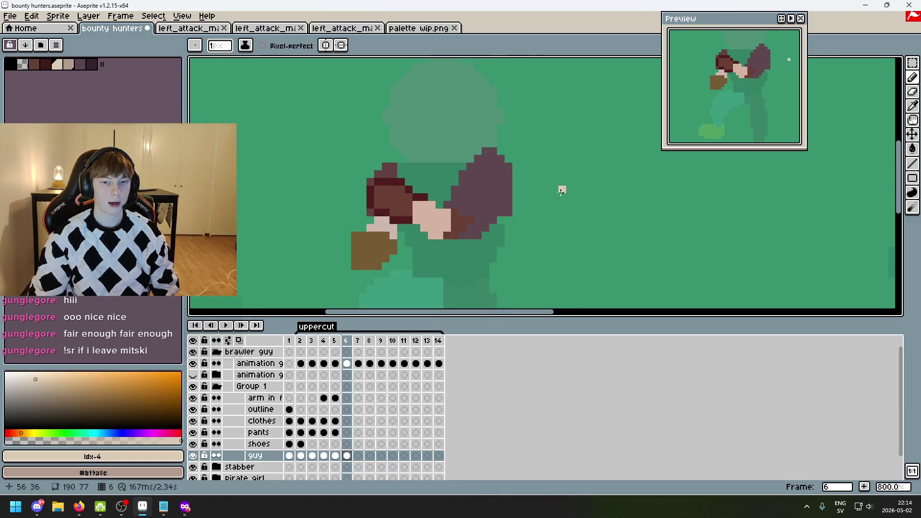
{"action": "left_click_drag", "start_coordinate": [463, 152], "coordinate": [368, 109]}
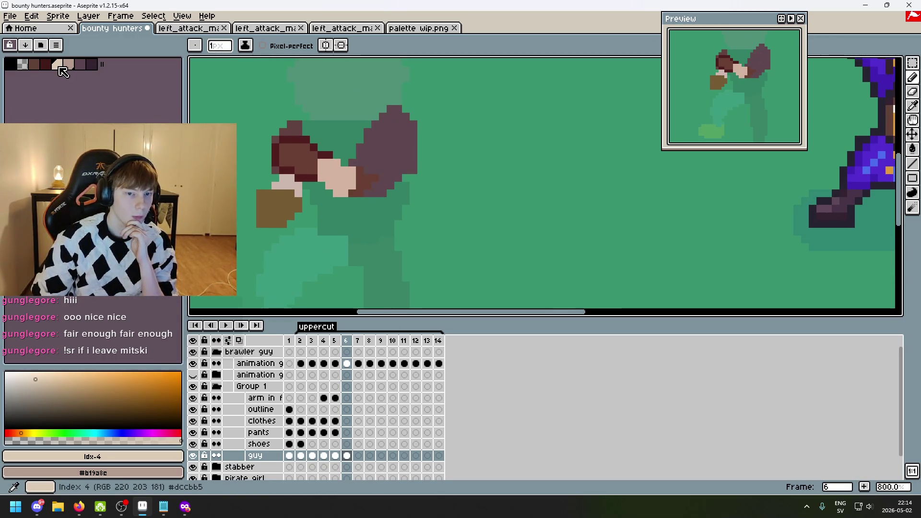
- Shade the face and lower face with the darker skin tone #b19a8e
{"action": "left_click", "coordinate": [76, 69]}
{"action": "scroll", "coordinate": [349, 154], "scroll_direction": "up", "scroll_amount": 5}
{"action": "left_click", "coordinate": [313, 182]}
{"action": "left_click", "coordinate": [337, 205]}
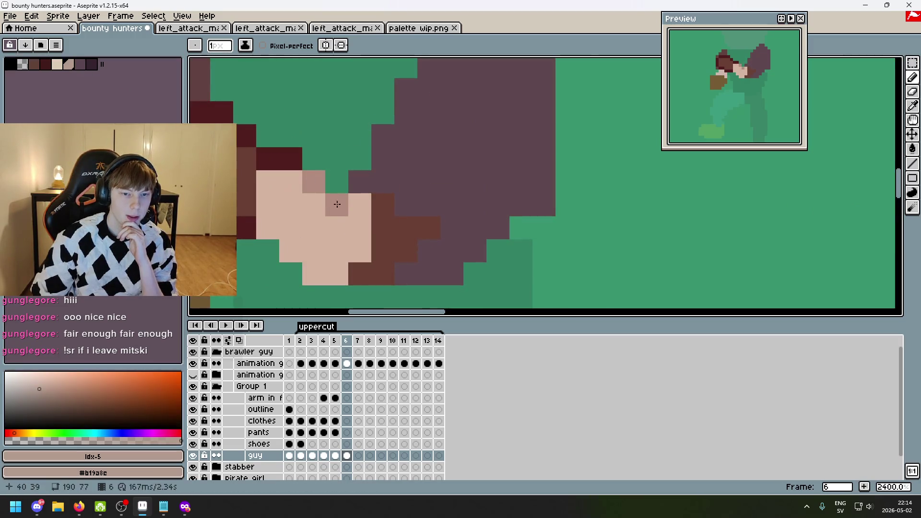
{"action": "left_click", "coordinate": [360, 204]}
{"action": "left_click", "coordinate": [291, 250]}
{"action": "left_click", "coordinate": [314, 274]}
{"action": "left_click", "coordinate": [336, 273]}
{"action": "scroll", "coordinate": [429, 216], "scroll_direction": "down", "scroll_amount": 5}
{"action": "scroll", "coordinate": [403, 223], "scroll_direction": "up", "scroll_amount": 3}
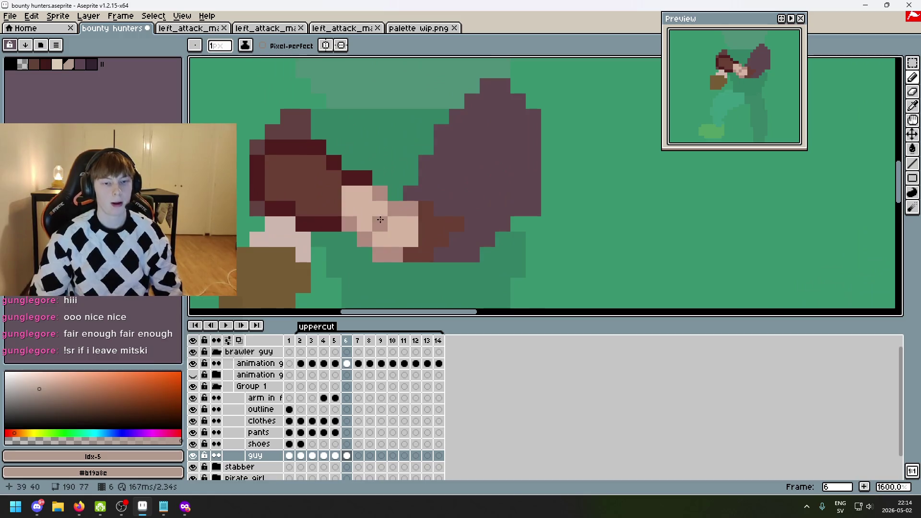
- Try two idx-4 light skin pixels at the top, undo them, and select the clothes layer
{"action": "left_click", "coordinate": [57, 64]}
{"action": "left_click", "coordinate": [318, 116]}
{"action": "left_click", "coordinate": [333, 115]}
{"action": "key", "text": "ctrl+z"}
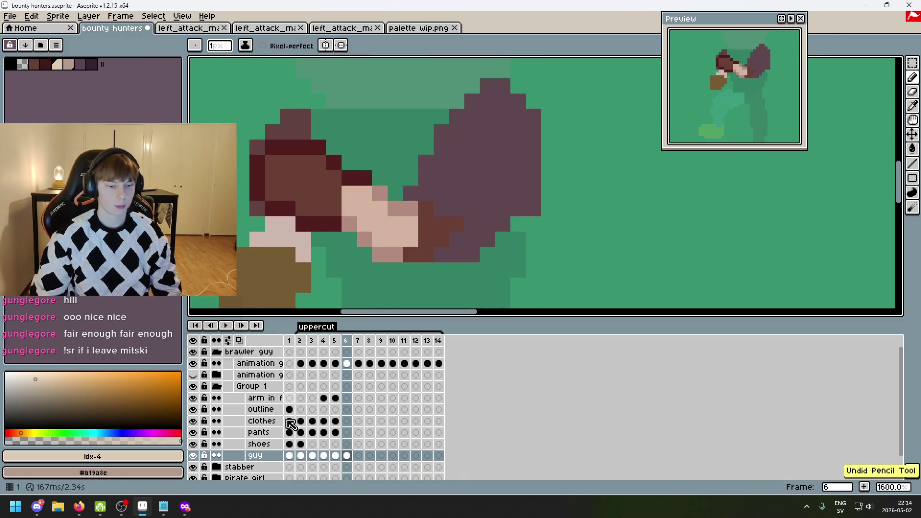
{"action": "left_click", "coordinate": [262, 421]}
- Try a skin-coloured line across the top, then undo it
{"action": "mouse_move", "coordinate": [319, 116]}
{"action": "left_mouse_down"}
{"action": "mouse_move", "coordinate": [456, 119]}
{"action": "mouse_move", "coordinate": [318, 116]}
{"action": "mouse_move", "coordinate": [365, 136]}
{"action": "mouse_move", "coordinate": [427, 140]}
{"action": "mouse_move", "coordinate": [356, 144]}
{"action": "mouse_move", "coordinate": [413, 163]}
{"action": "mouse_move", "coordinate": [379, 178]}
{"action": "left_mouse_up"}
{"action": "key", "text": "ctrl+z"}
{"action": "scroll", "coordinate": [359, 164], "scroll_direction": "down", "scroll_amount": 2}
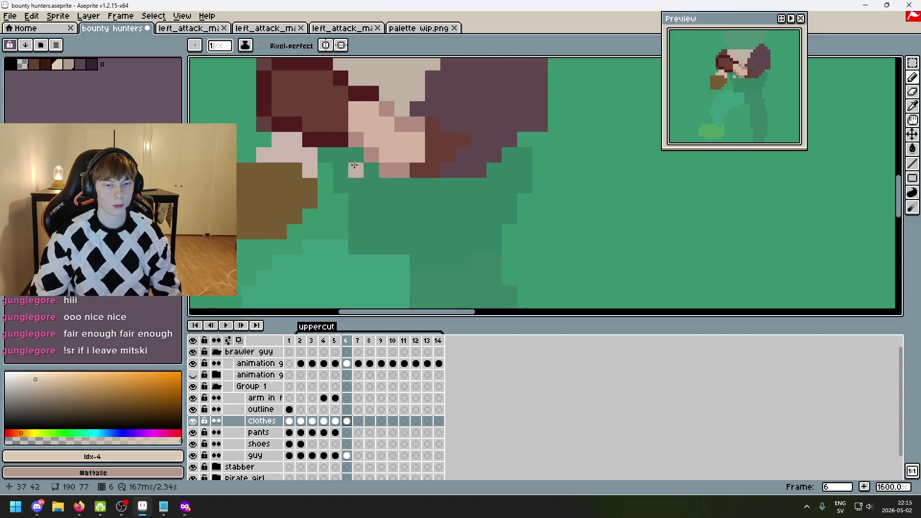
{"action": "key", "text": "ctrl+z"}
{"action": "scroll", "coordinate": [326, 156], "scroll_direction": "up", "scroll_amount": 1}
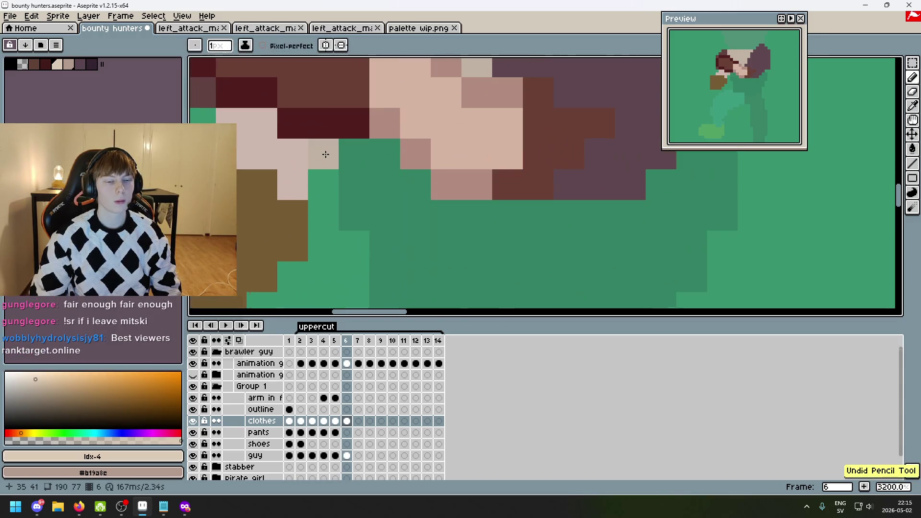
- On the shoes layer, shade skin pixels beside the brown hand with darker idx-5
{"action": "left_click", "coordinate": [68, 64]}
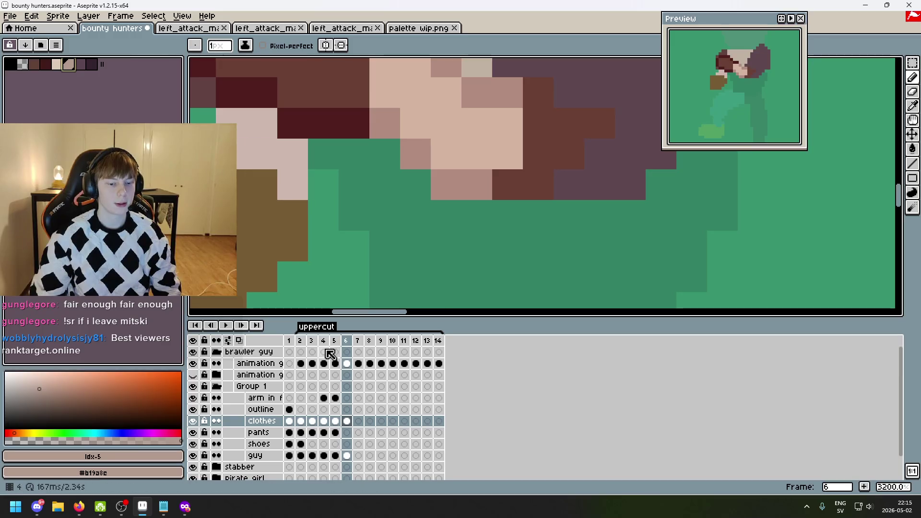
{"action": "key", "text": "Down"}
{"action": "key", "text": "Down"}
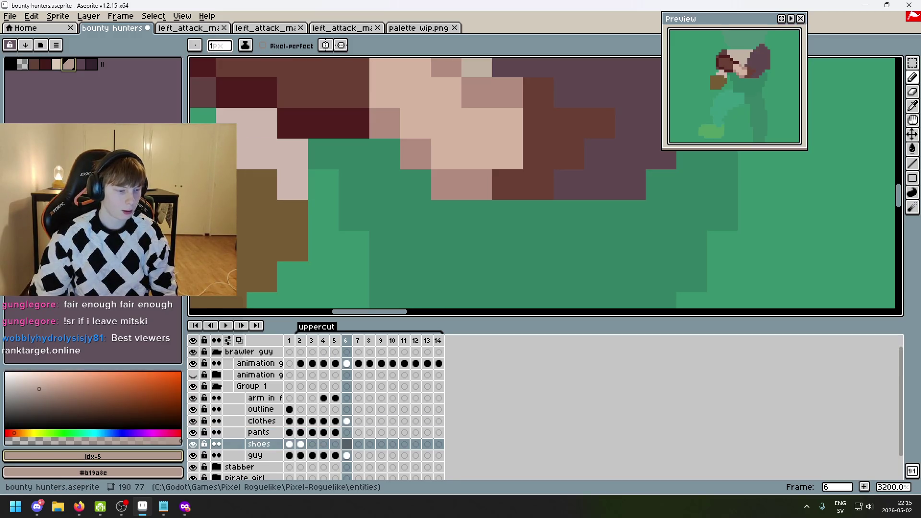
{"action": "key", "text": "alt+Tab"}
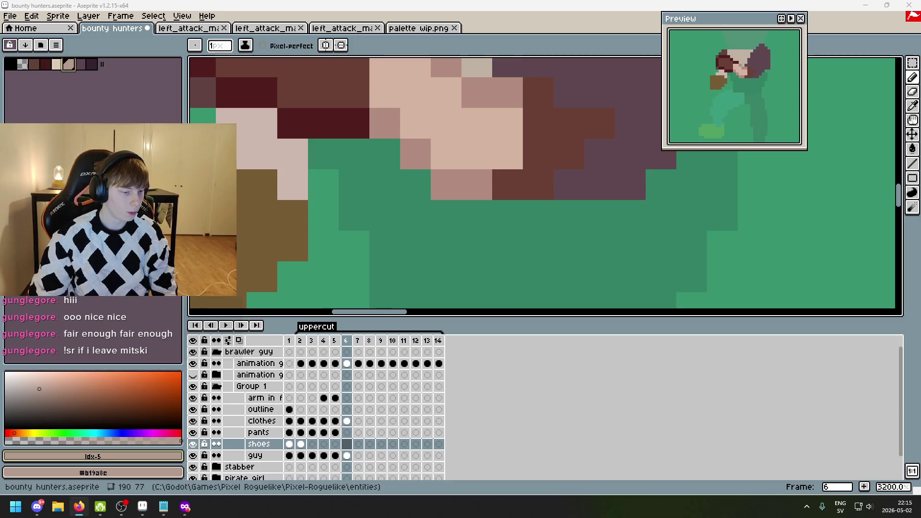
{"action": "scroll", "coordinate": [309, 239], "scroll_direction": "left", "scroll_amount": 2}
{"action": "left_click_drag", "start_coordinate": [367, 140], "coordinate": [367, 155]}
{"action": "left_click", "coordinate": [309, 115]}
{"action": "left_click", "coordinate": [338, 115]}
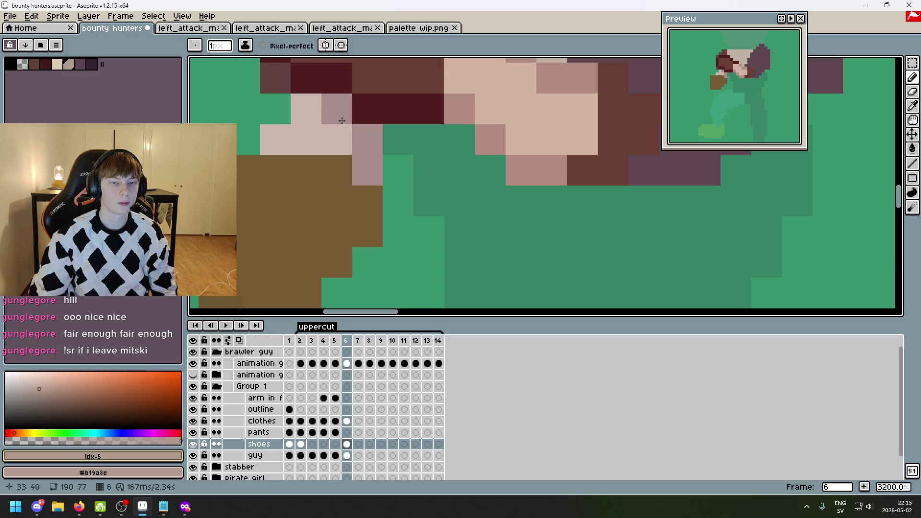
- Fill the green gap under the face and the upper torso with light beige
{"action": "scroll", "coordinate": [300, 220], "scroll_direction": "down", "scroll_amount": 2}
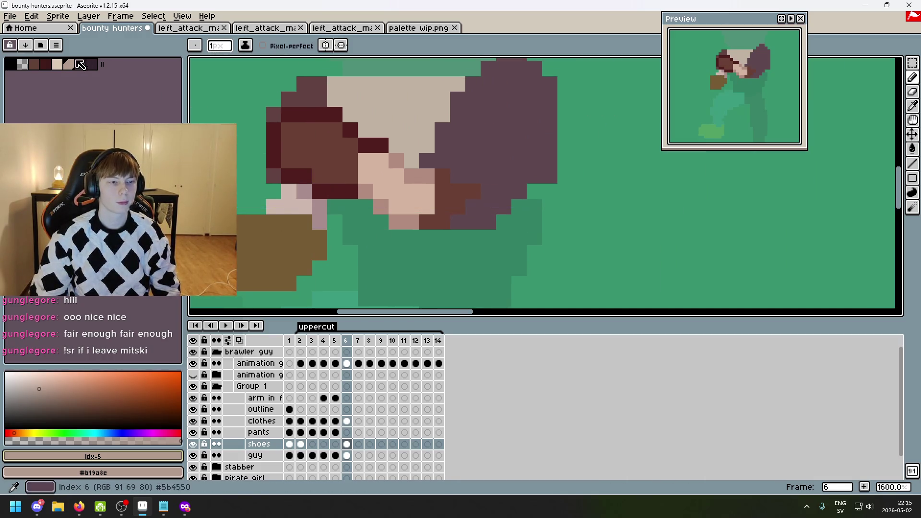
{"action": "left_click", "coordinate": [341, 211], "text": "alt"}
{"action": "mouse_move", "coordinate": [335, 206]}
{"action": "left_mouse_down"}
{"action": "mouse_move", "coordinate": [447, 252]}
{"action": "mouse_move", "coordinate": [408, 236]}
{"action": "mouse_move", "coordinate": [432, 236]}
{"action": "left_mouse_up"}
{"action": "left_click", "coordinate": [360, 238]}
{"action": "scroll", "coordinate": [432, 237], "scroll_direction": "down", "scroll_amount": 3}
{"action": "scroll", "coordinate": [468, 210], "scroll_direction": "up", "scroll_amount": 5}
{"action": "left_click", "coordinate": [468, 209]}
{"action": "mouse_move", "coordinate": [468, 209]}
{"action": "left_mouse_down"}
{"action": "mouse_move", "coordinate": [460, 194]}
{"action": "mouse_move", "coordinate": [480, 194]}
{"action": "mouse_move", "coordinate": [434, 194]}
{"action": "left_mouse_up"}
- Paint beige rows across the chest
{"action": "scroll", "coordinate": [552, 144], "scroll_direction": "down", "scroll_amount": 2}
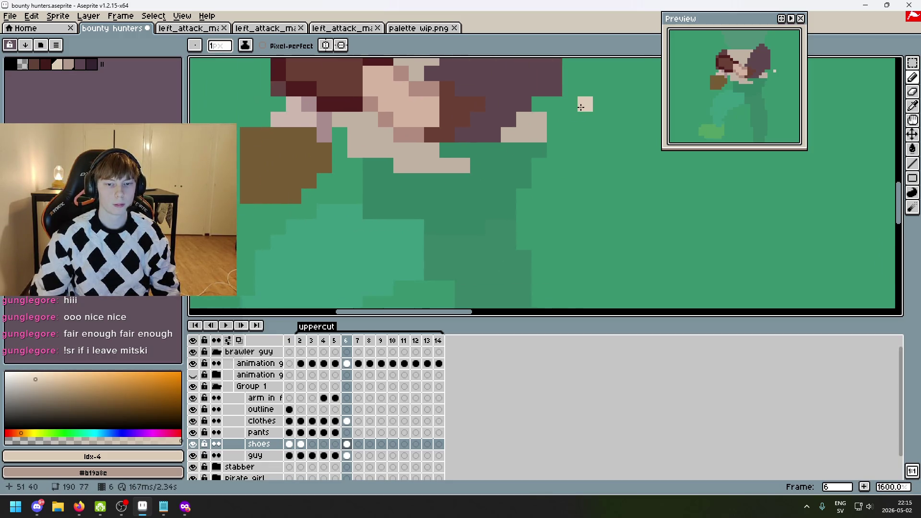
{"action": "scroll", "coordinate": [585, 119], "scroll_direction": "down", "scroll_amount": 3}
{"action": "scroll", "coordinate": [556, 151], "scroll_direction": "up", "scroll_amount": 1}
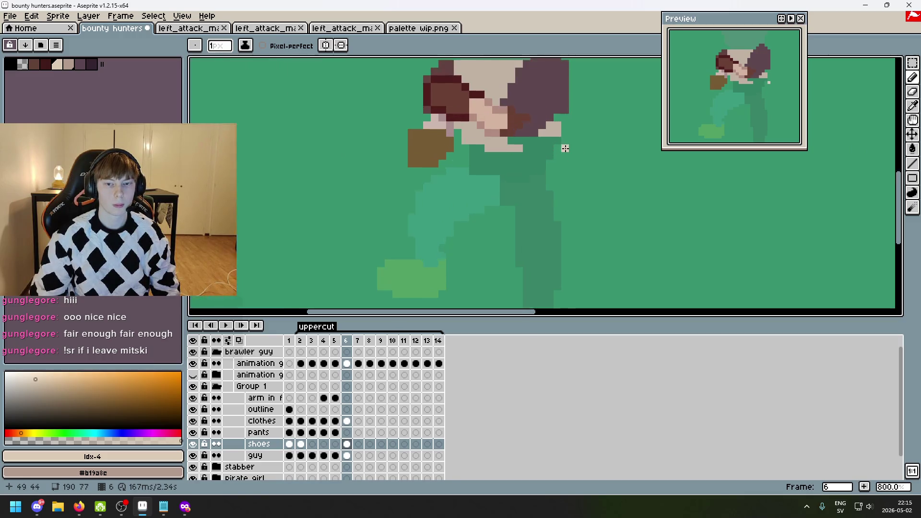
{"action": "scroll", "coordinate": [522, 181], "scroll_direction": "up", "scroll_amount": 1}
{"action": "mouse_move", "coordinate": [516, 174]}
{"action": "left_mouse_down"}
{"action": "mouse_move", "coordinate": [470, 174]}
{"action": "mouse_move", "coordinate": [498, 184]}
{"action": "mouse_move", "coordinate": [456, 196]}
{"action": "mouse_move", "coordinate": [391, 190]}
{"action": "mouse_move", "coordinate": [464, 220]}
{"action": "left_mouse_up"}
- Check the shoes layer by toggling it, then paint the dark green strip beige
{"action": "scroll", "coordinate": [493, 220], "scroll_direction": "up", "scroll_amount": 2}
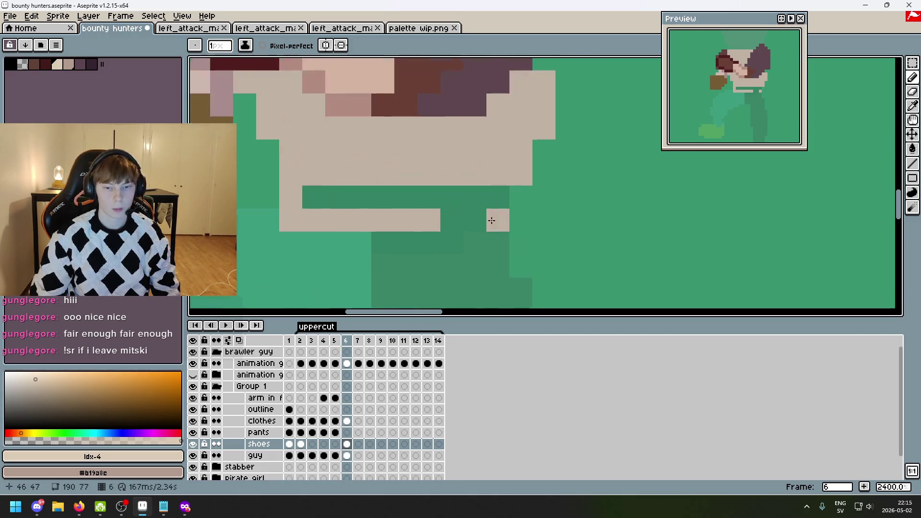
{"action": "left_click", "coordinate": [193, 445]}
{"action": "left_click", "coordinate": [193, 444]}
{"action": "left_click", "coordinate": [479, 197]}
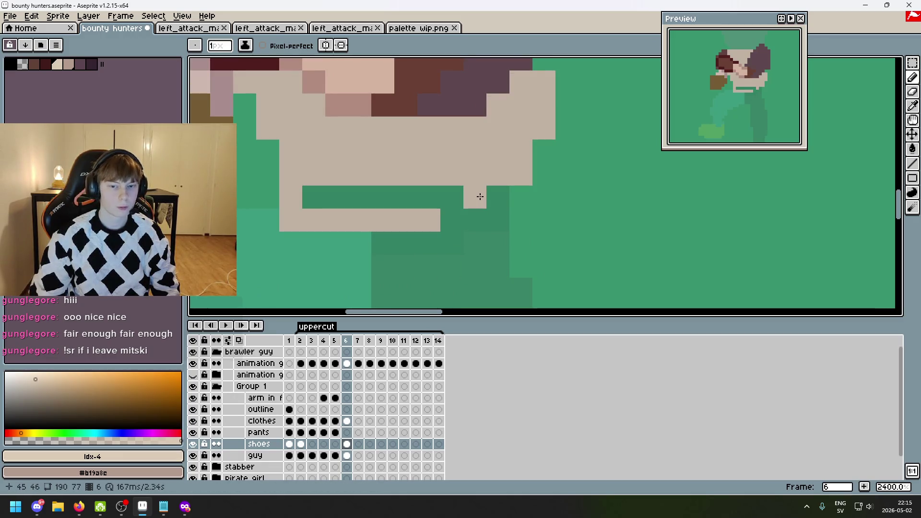
{"action": "left_click_drag", "start_coordinate": [465, 195], "coordinate": [318, 195]}
{"action": "scroll", "coordinate": [318, 195], "scroll_direction": "down", "scroll_amount": 7}
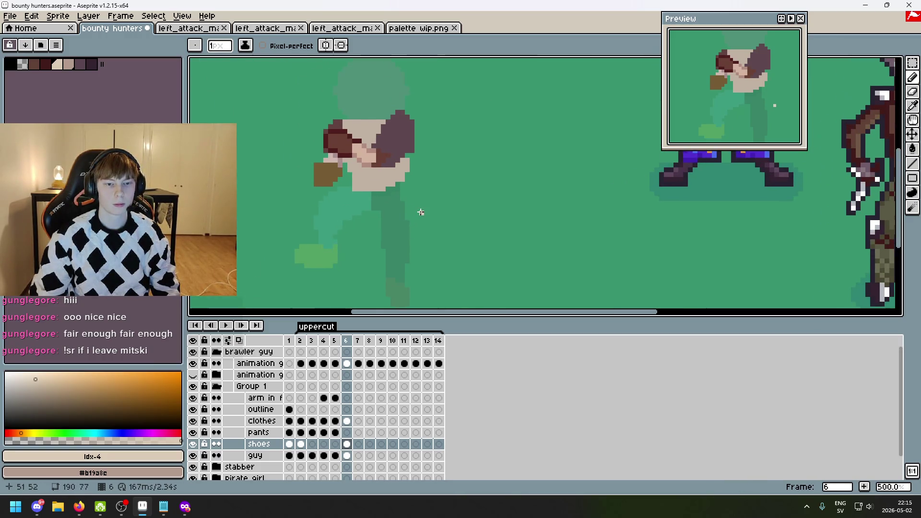
{"action": "scroll", "coordinate": [333, 211], "scroll_direction": "up", "scroll_amount": 2}
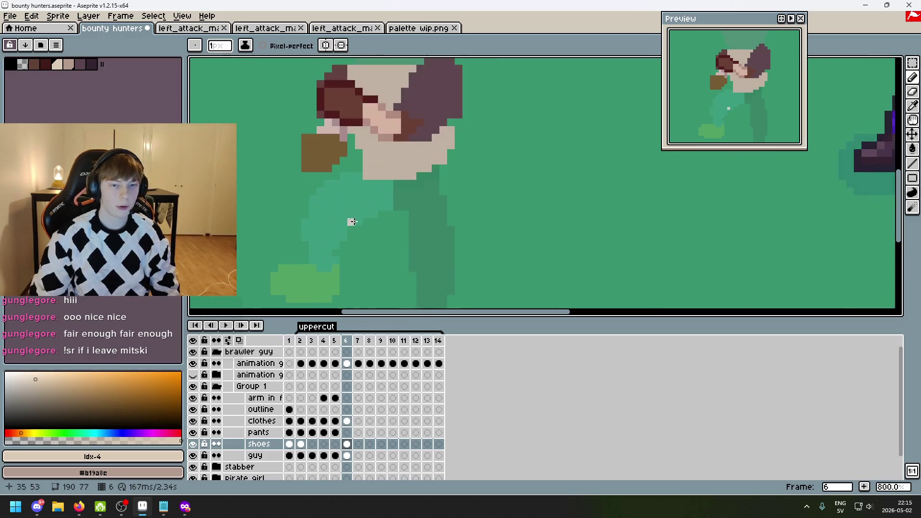
{"action": "scroll", "coordinate": [335, 223], "scroll_direction": "up", "scroll_amount": 1}
{"action": "scroll", "coordinate": [451, 235], "scroll_direction": "down", "scroll_amount": 3}
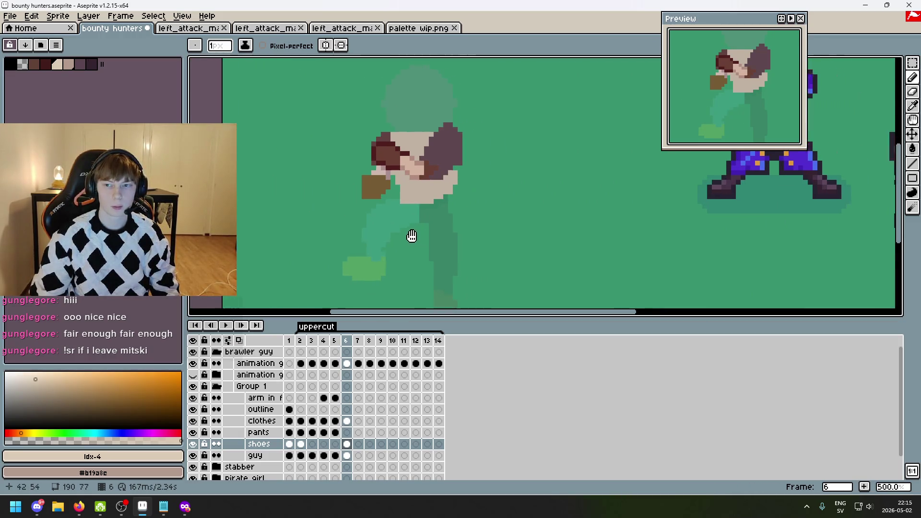
- Choose outline colour 6 from the palette and start outlining the front leg
{"action": "left_click", "coordinate": [80, 64]}
{"action": "scroll", "coordinate": [283, 150], "scroll_direction": "up", "scroll_amount": 1}
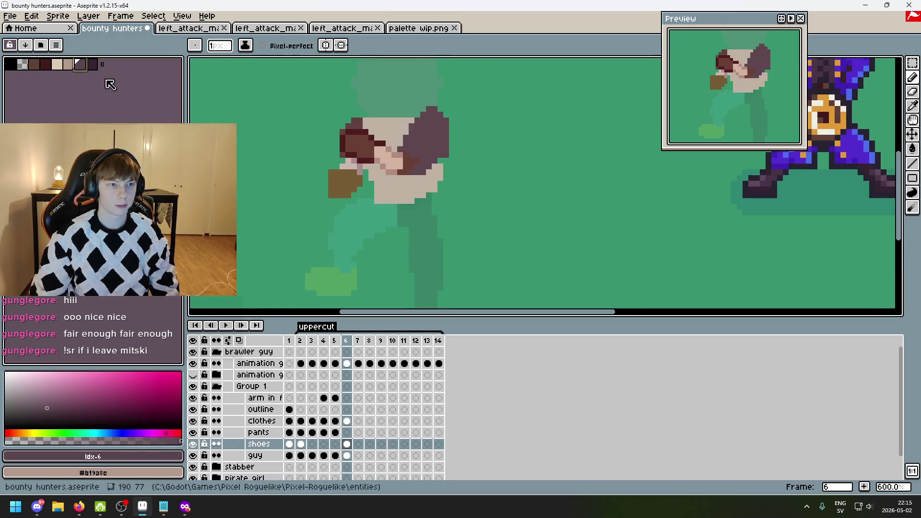
{"action": "left_click", "coordinate": [92, 67]}
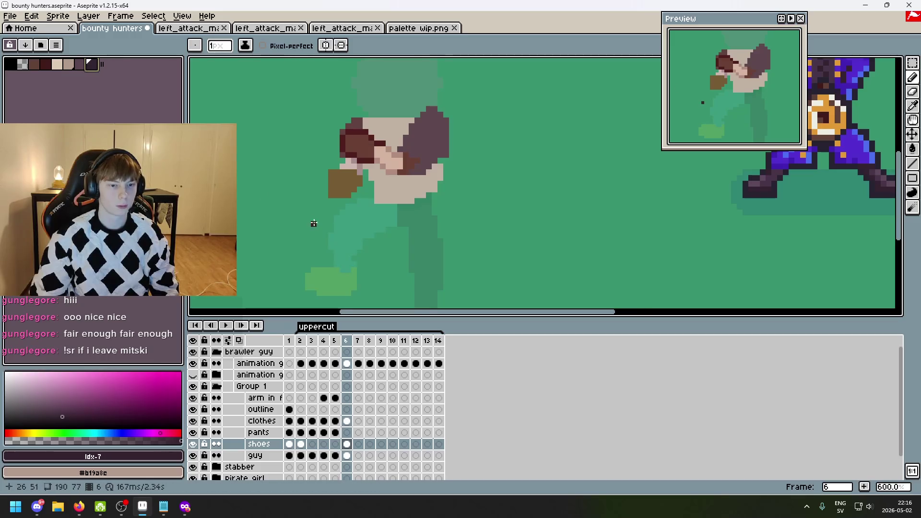
{"action": "left_click", "coordinate": [80, 64]}
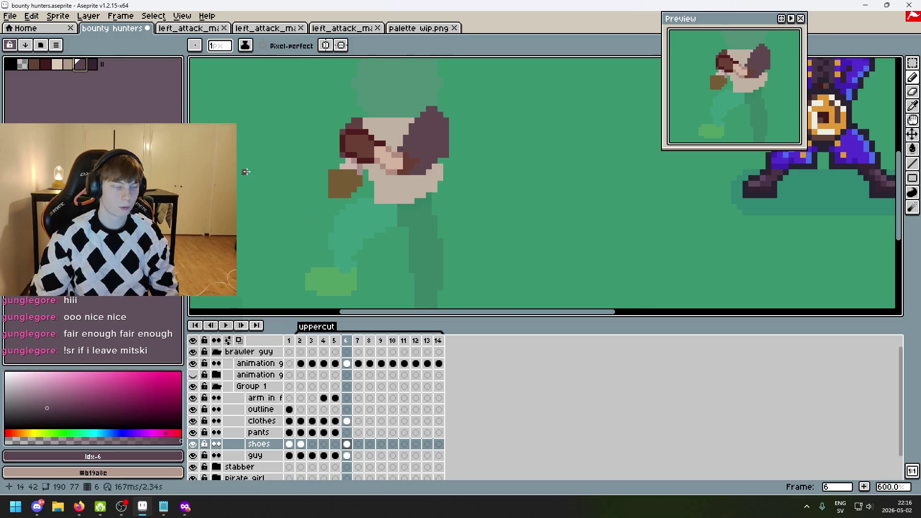
{"action": "scroll", "coordinate": [359, 223], "scroll_direction": "up", "scroll_amount": 2}
{"action": "scroll", "coordinate": [261, 181], "scroll_direction": "down", "scroll_amount": 4}
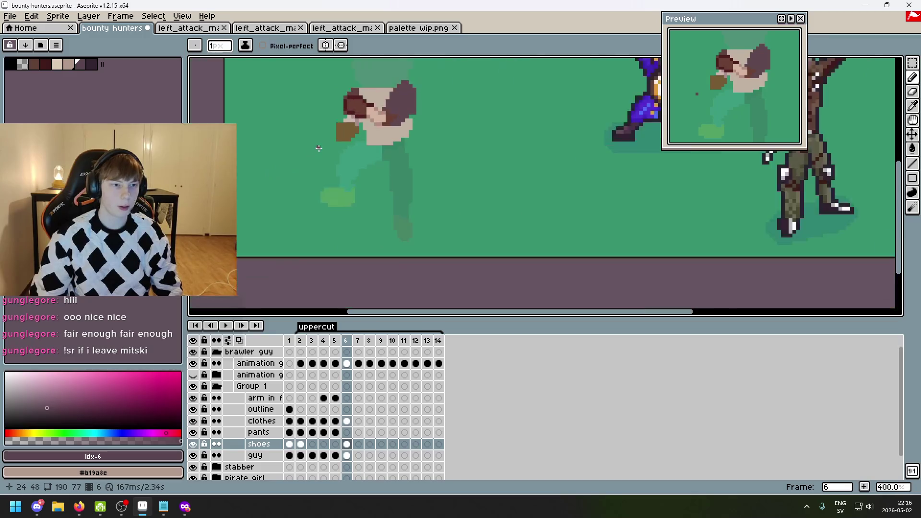
{"action": "scroll", "coordinate": [325, 156], "scroll_direction": "up", "scroll_amount": 2}
{"action": "scroll", "coordinate": [288, 154], "scroll_direction": "up", "scroll_amount": 3}
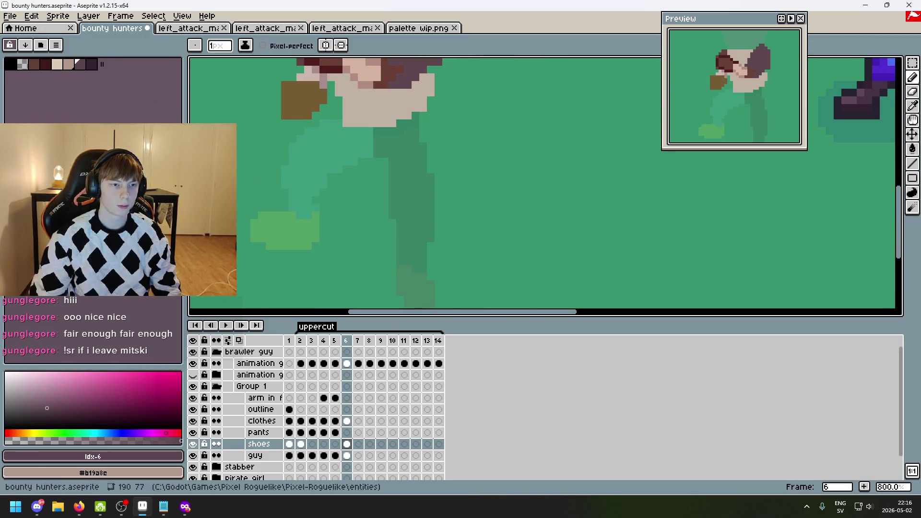
{"action": "scroll", "coordinate": [375, 152], "scroll_direction": "up", "scroll_amount": 1}
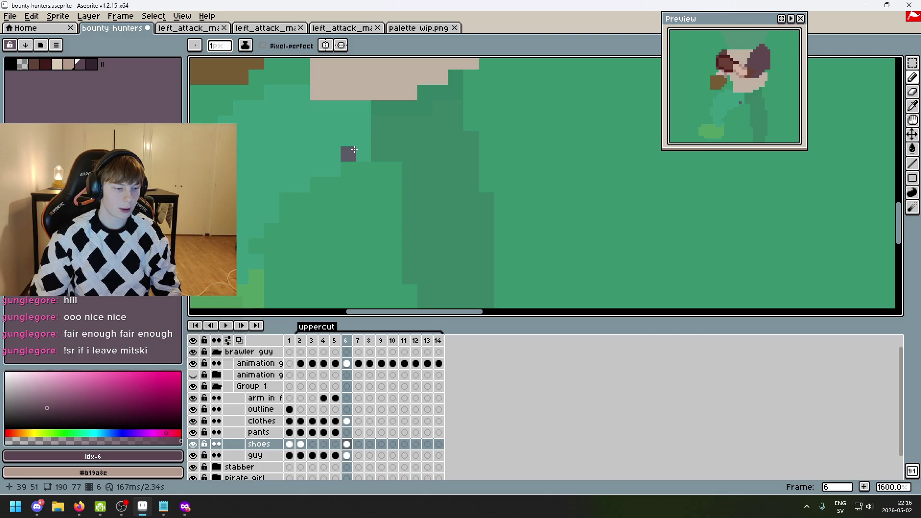
{"action": "mouse_move", "coordinate": [350, 130]}
{"action": "left_mouse_down"}
{"action": "mouse_move", "coordinate": [400, 170]}
{"action": "mouse_move", "coordinate": [338, 137]}
{"action": "left_mouse_up"}
{"action": "left_click", "coordinate": [262, 179]}
- Extend the front leg outline down to the shoe and across the top of the legs
{"action": "scroll", "coordinate": [556, 67], "scroll_direction": "down", "scroll_amount": 1}
{"action": "left_click_drag", "start_coordinate": [322, 184], "coordinate": [321, 206]}
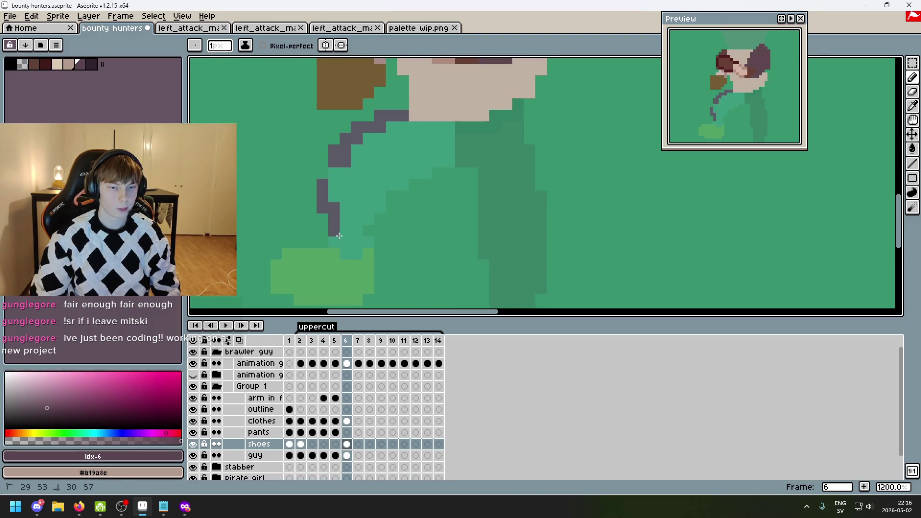
{"action": "mouse_move", "coordinate": [350, 250]}
{"action": "left_mouse_down"}
{"action": "mouse_move", "coordinate": [360, 244]}
{"action": "mouse_move", "coordinate": [332, 175]}
{"action": "left_mouse_up"}
{"action": "left_click", "coordinate": [403, 127]}
{"action": "mouse_move", "coordinate": [449, 150]}
{"action": "left_mouse_down"}
{"action": "mouse_move", "coordinate": [462, 131]}
{"action": "mouse_move", "coordinate": [519, 115]}
{"action": "left_mouse_up"}
- Outline the back leg down to its foot and the gap between the legs
{"action": "left_click_drag", "start_coordinate": [522, 162], "coordinate": [528, 154]}
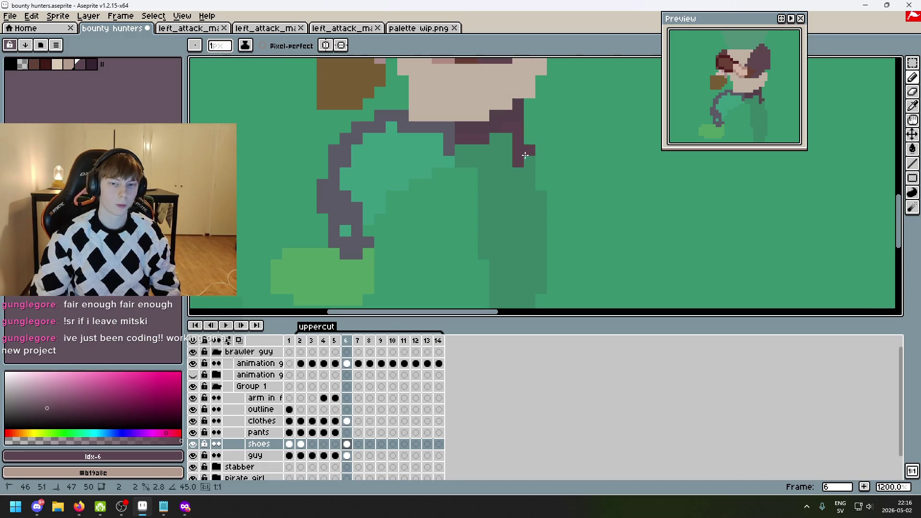
{"action": "scroll", "coordinate": [527, 185], "scroll_direction": "up", "scroll_amount": 1}
{"action": "left_click", "coordinate": [539, 199]}
{"action": "scroll", "coordinate": [500, 167], "scroll_direction": "down", "scroll_amount": 3}
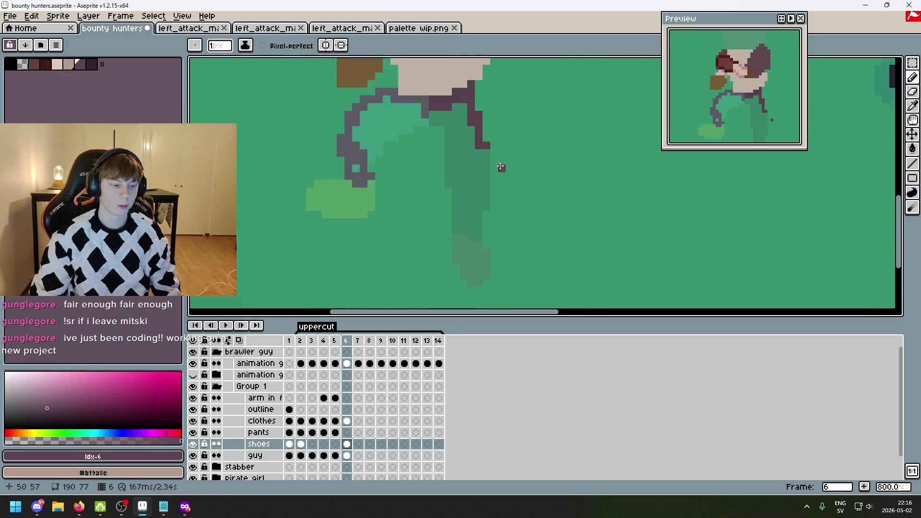
{"action": "left_click", "coordinate": [485, 201], "text": "shift"}
{"action": "mouse_move", "coordinate": [485, 202]}
{"action": "left_mouse_down"}
{"action": "mouse_move", "coordinate": [473, 235]}
{"action": "mouse_move", "coordinate": [454, 178]}
{"action": "mouse_move", "coordinate": [446, 182]}
{"action": "mouse_move", "coordinate": [449, 117]}
{"action": "mouse_move", "coordinate": [429, 122]}
{"action": "left_mouse_up"}
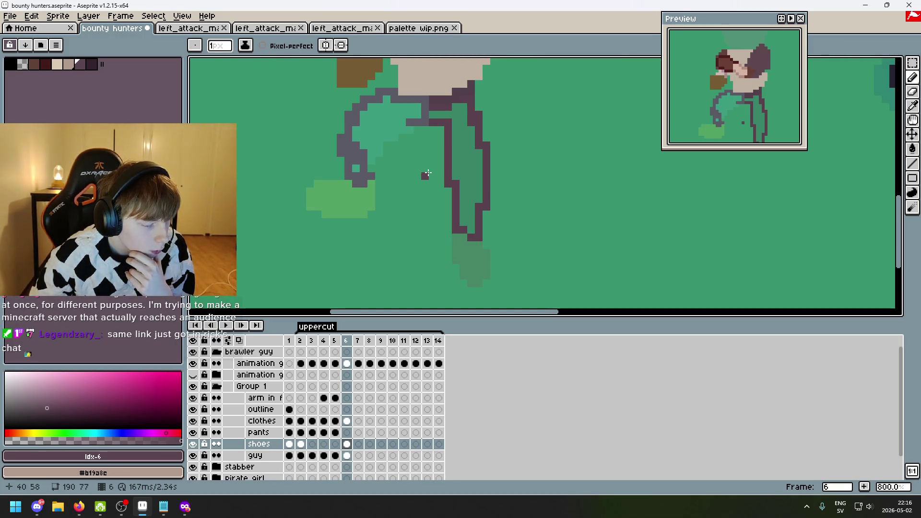
{"action": "scroll", "coordinate": [409, 133], "scroll_direction": "up", "scroll_amount": 2}
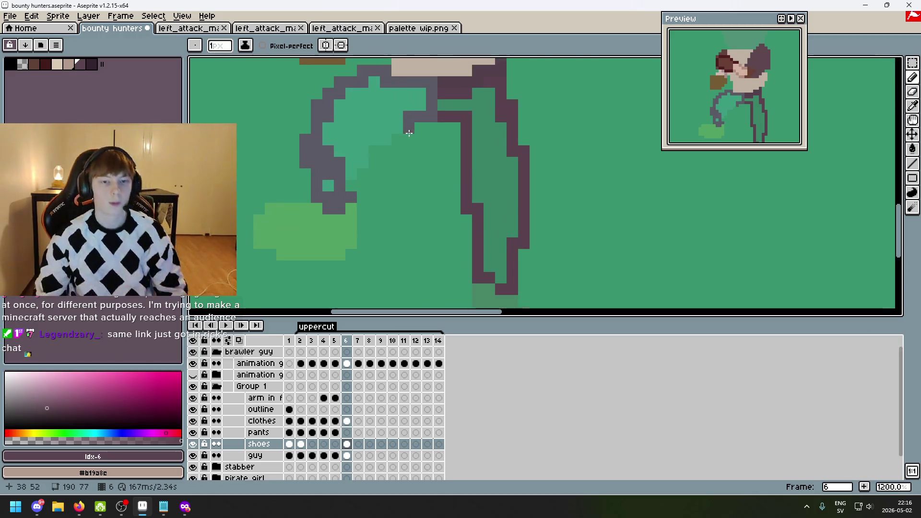
{"action": "left_click_drag", "start_coordinate": [406, 127], "coordinate": [367, 139]}
- Touch up the stray teal outline pixels and undo a wrong grey fill
{"action": "left_click", "coordinate": [351, 173]}
{"action": "left_click", "coordinate": [328, 186]}
{"action": "key", "text": "g"}
{"action": "left_click", "coordinate": [345, 130]}
{"action": "key", "text": "ctrl+z"}
- Fill the front leg's interior solid grey and the back leg's dark purple
{"action": "key", "text": "e"}
{"action": "key", "text": "g"}
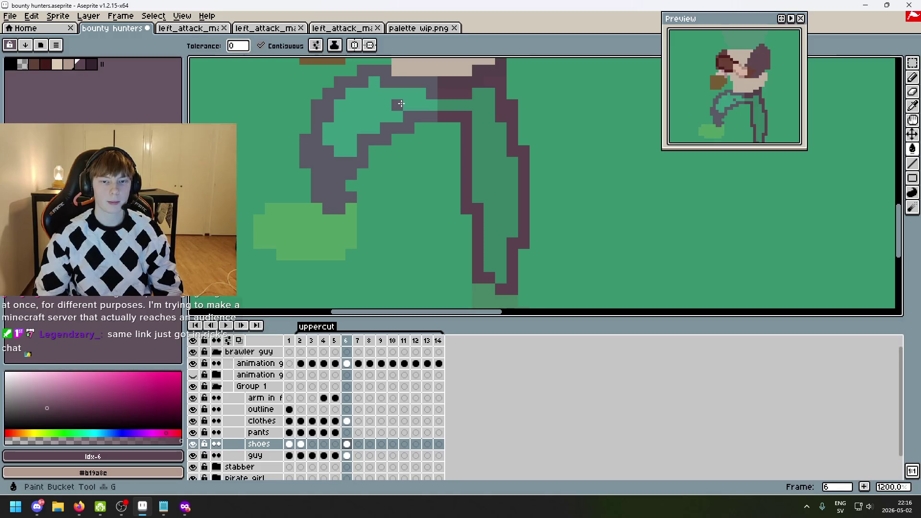
{"action": "key", "text": "ctrl+z"}
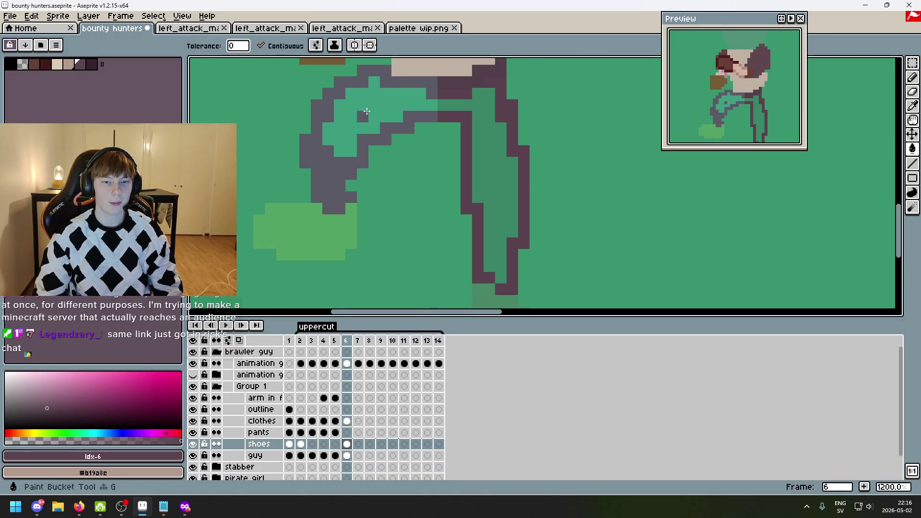
{"action": "key", "text": "ctrl+z"}
{"action": "scroll", "coordinate": [389, 130], "scroll_direction": "down", "scroll_amount": 5}
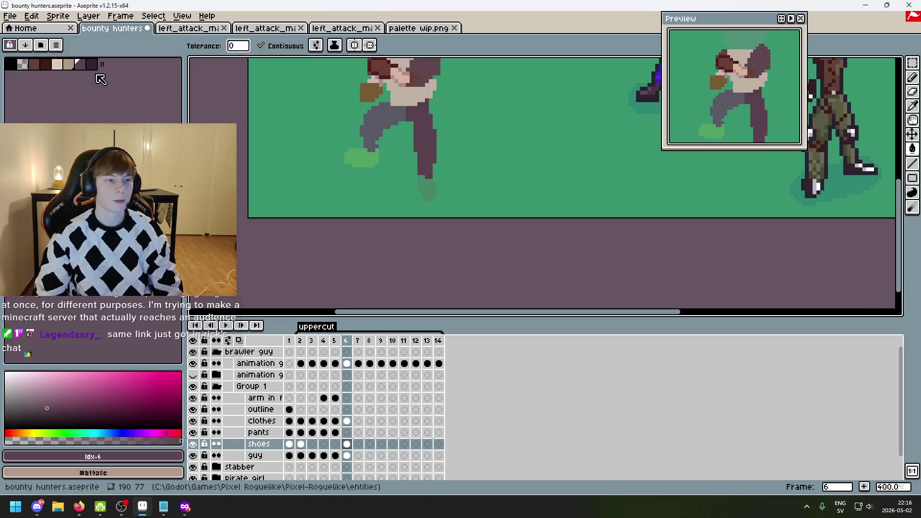
{"action": "key", "text": "plus"}
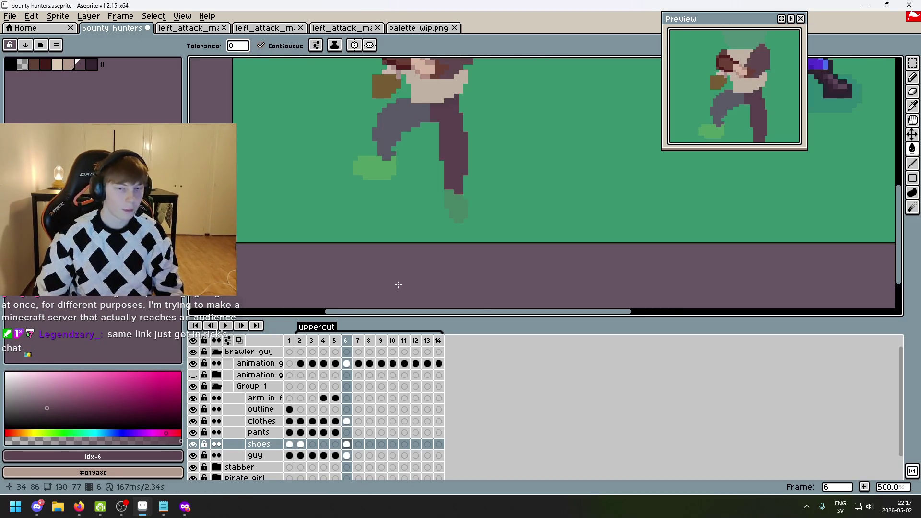
{"action": "scroll", "coordinate": [399, 286], "scroll_direction": "up", "scroll_amount": 2}
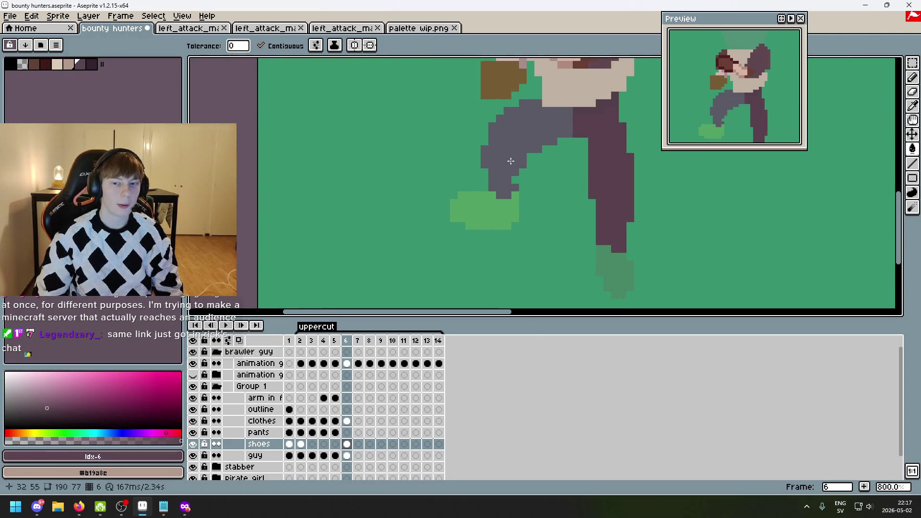
- Pick dark brown palette colour 7 and paint the front shoe with the Pencil
{"action": "scroll", "coordinate": [47, 94], "scroll_direction": "right", "scroll_amount": 3}
{"action": "left_click", "coordinate": [93, 66]}
{"action": "scroll", "coordinate": [341, 197], "scroll_direction": "up", "scroll_amount": 3}
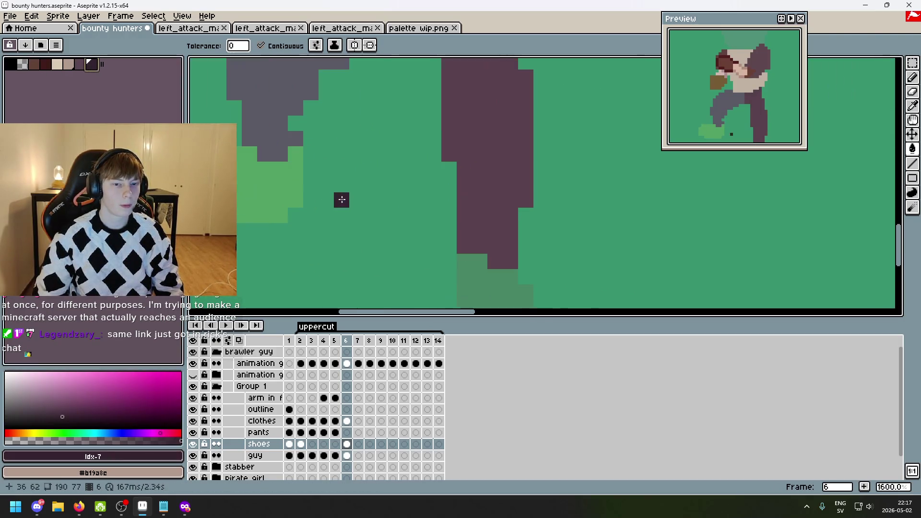
{"action": "key", "text": "b"}
{"action": "mouse_move", "coordinate": [295, 151]}
{"action": "left_mouse_down"}
{"action": "mouse_move", "coordinate": [295, 189]}
{"action": "mouse_move", "coordinate": [340, 193]}
{"action": "mouse_move", "coordinate": [290, 214]}
{"action": "mouse_move", "coordinate": [240, 198]}
{"action": "mouse_move", "coordinate": [250, 213]}
{"action": "mouse_move", "coordinate": [274, 206]}
{"action": "mouse_move", "coordinate": [239, 149]}
{"action": "mouse_move", "coordinate": [283, 152]}
{"action": "mouse_move", "coordinate": [264, 168]}
{"action": "mouse_move", "coordinate": [242, 168]}
{"action": "mouse_move", "coordinate": [331, 173]}
{"action": "mouse_move", "coordinate": [303, 181]}
{"action": "left_mouse_up"}
- Paint over the back foot's green shoe block in dark maroon
{"action": "scroll", "coordinate": [512, 179], "scroll_direction": "down", "scroll_amount": 2}
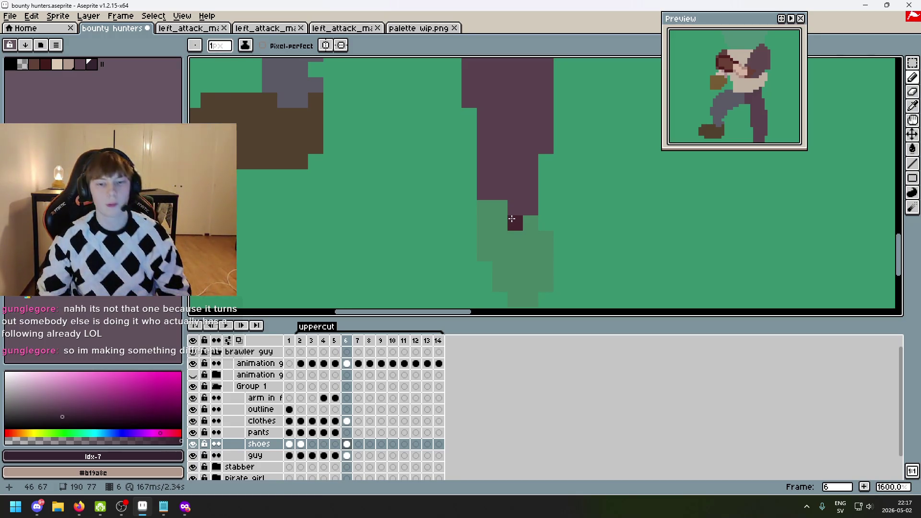
{"action": "mouse_move", "coordinate": [511, 219]}
{"action": "left_mouse_down"}
{"action": "mouse_move", "coordinate": [496, 222]}
{"action": "mouse_move", "coordinate": [528, 222]}
{"action": "mouse_move", "coordinate": [496, 205]}
{"action": "mouse_move", "coordinate": [489, 240]}
{"action": "mouse_move", "coordinate": [513, 223]}
{"action": "mouse_move", "coordinate": [484, 250]}
{"action": "mouse_move", "coordinate": [532, 240]}
{"action": "mouse_move", "coordinate": [551, 282]}
{"action": "mouse_move", "coordinate": [499, 281]}
{"action": "mouse_move", "coordinate": [526, 255]}
{"action": "left_mouse_up"}
{"action": "scroll", "coordinate": [526, 255], "scroll_direction": "down", "scroll_amount": 1}
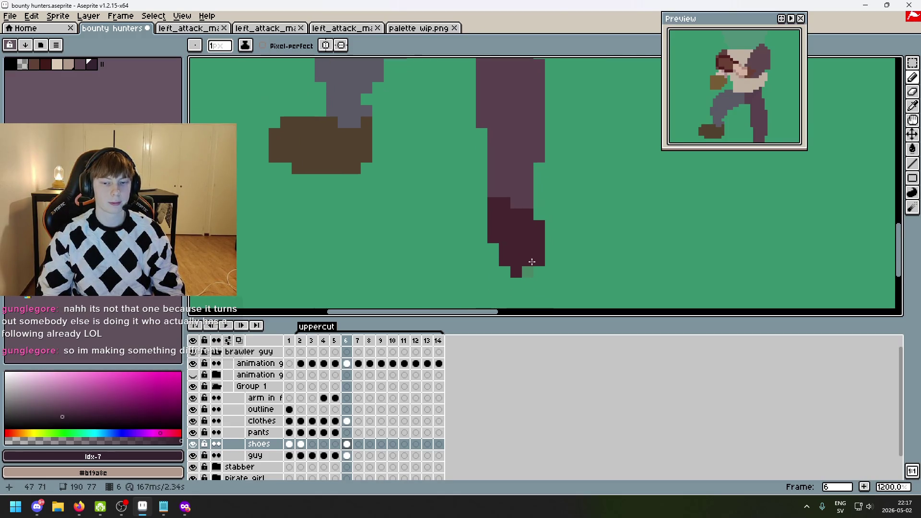
{"action": "scroll", "coordinate": [454, 261], "scroll_direction": "down", "scroll_amount": 6}
{"action": "scroll", "coordinate": [450, 249], "scroll_direction": "up", "scroll_amount": 3}
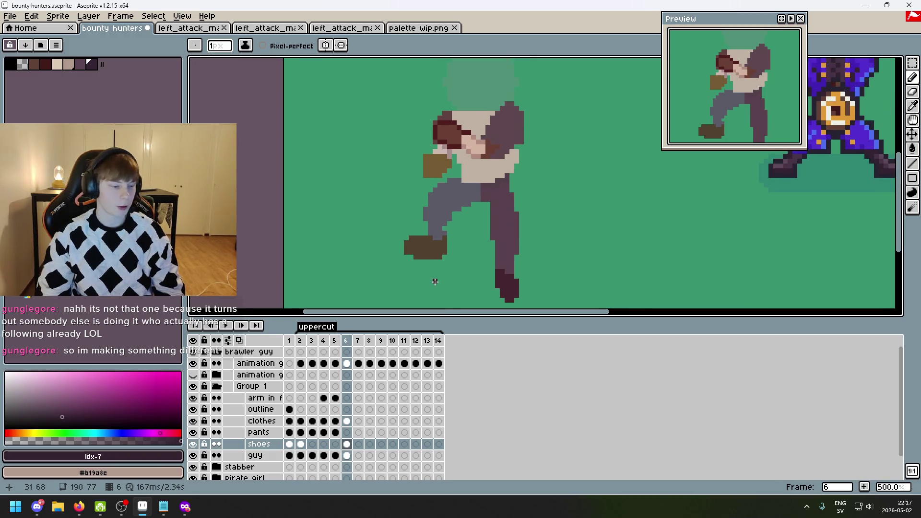
{"action": "left_click_drag", "start_coordinate": [566, 288], "coordinate": [487, 277]}
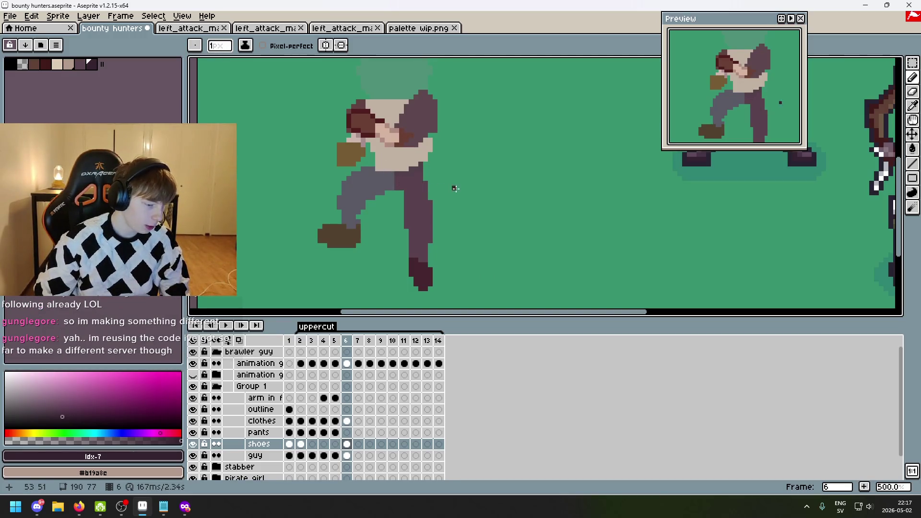
- Recentre the brawler, compare frames 5 and 6, and play the uppercut animation
{"action": "left_click_drag", "start_coordinate": [453, 187], "coordinate": [496, 206]}
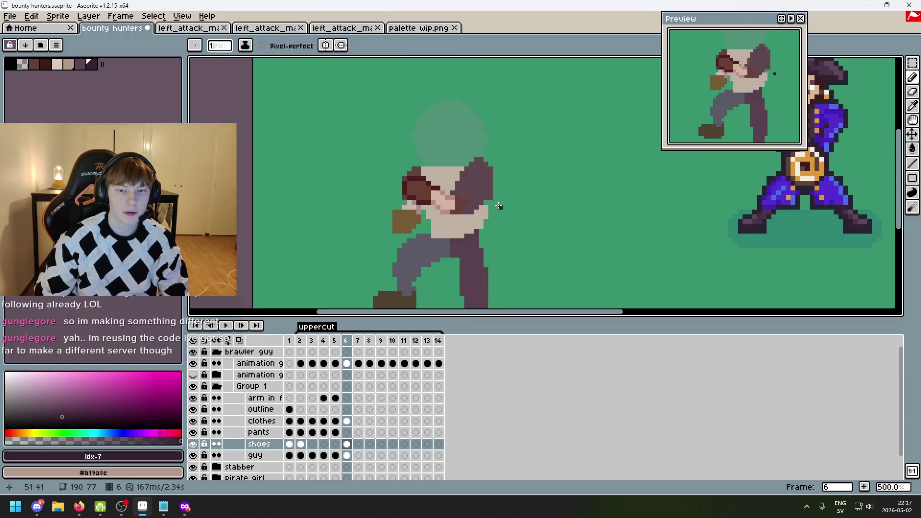
{"action": "scroll", "coordinate": [522, 174], "scroll_direction": "up", "scroll_amount": 1}
{"action": "key", "text": "Left"}
{"action": "key", "text": "Right"}
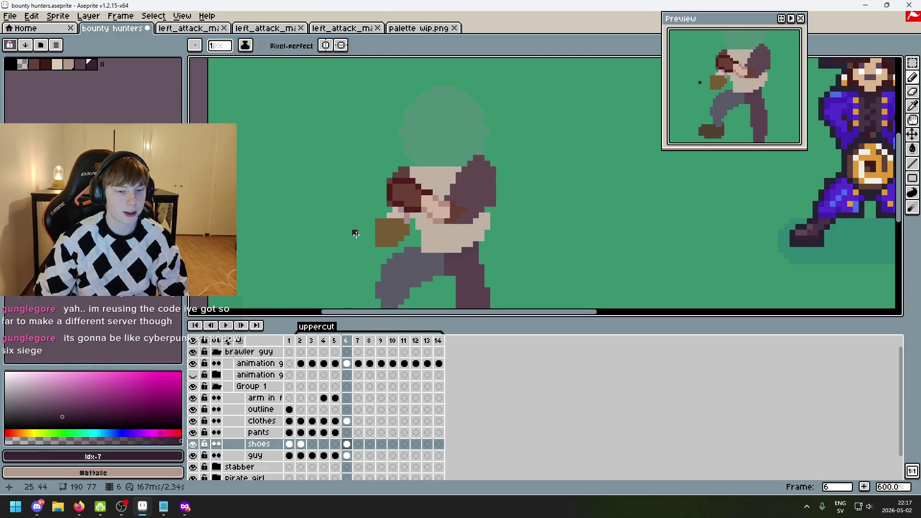
{"action": "key", "text": "Return"}
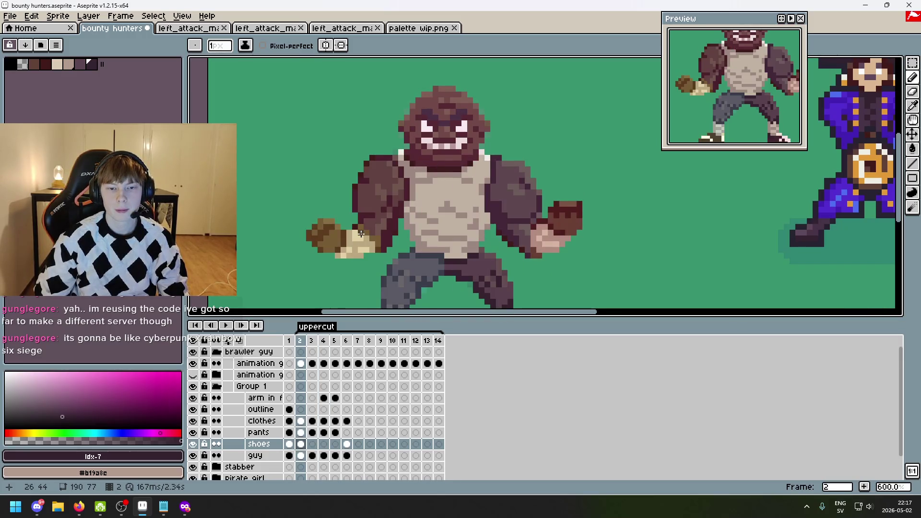
- Box-select the brawler's head, undo the accidental move, and clear the selection
{"action": "scroll", "coordinate": [361, 234], "scroll_direction": "down", "scroll_amount": 1}
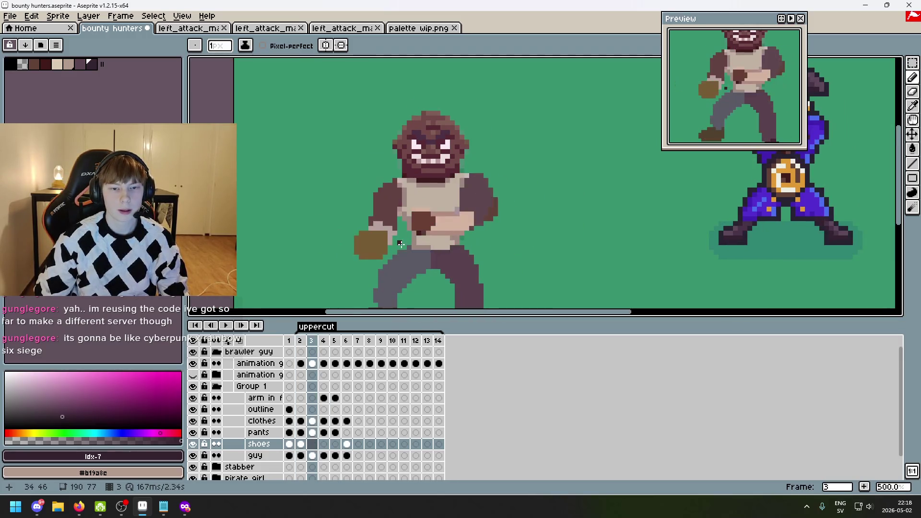
{"action": "left_click", "coordinate": [912, 63]}
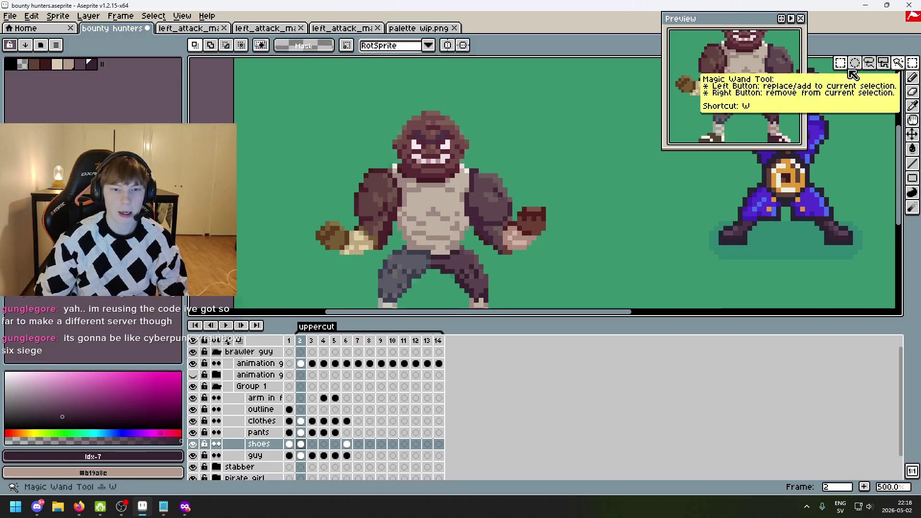
{"action": "scroll", "coordinate": [381, 104], "scroll_direction": "up", "scroll_amount": 3}
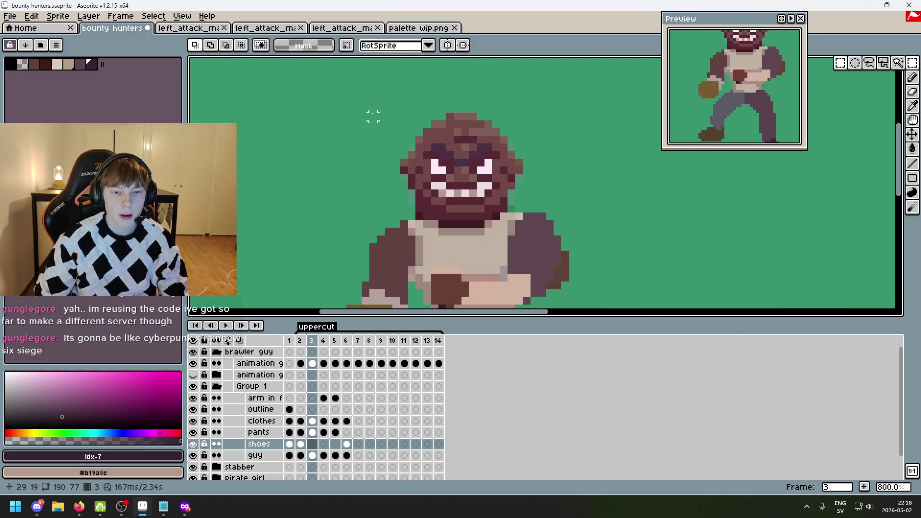
{"action": "left_click_drag", "start_coordinate": [353, 96], "coordinate": [540, 222]}
{"action": "left_click", "coordinate": [495, 167]}
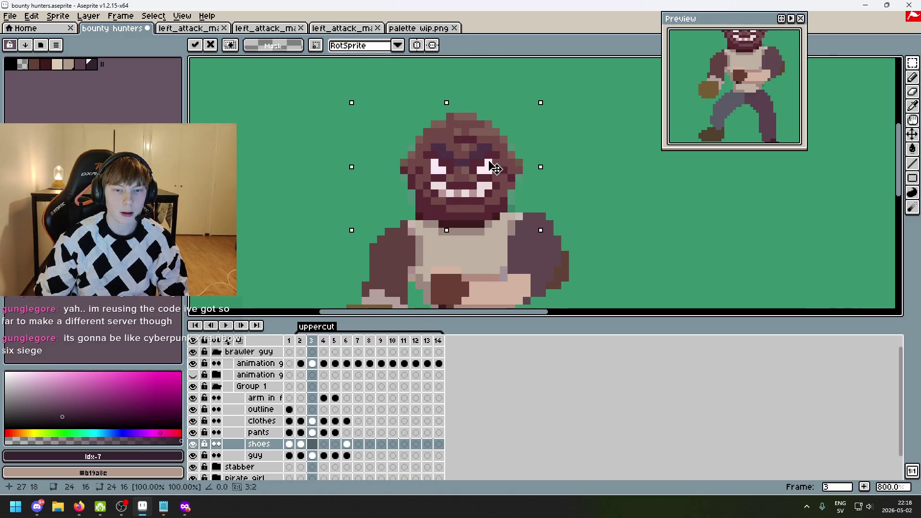
{"action": "key", "text": "ctrl+z"}
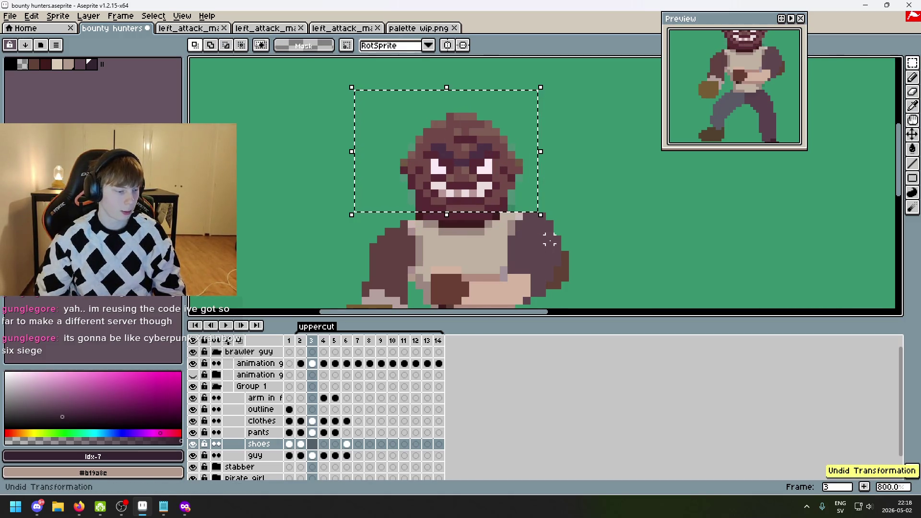
{"action": "key", "text": "ctrl+d"}
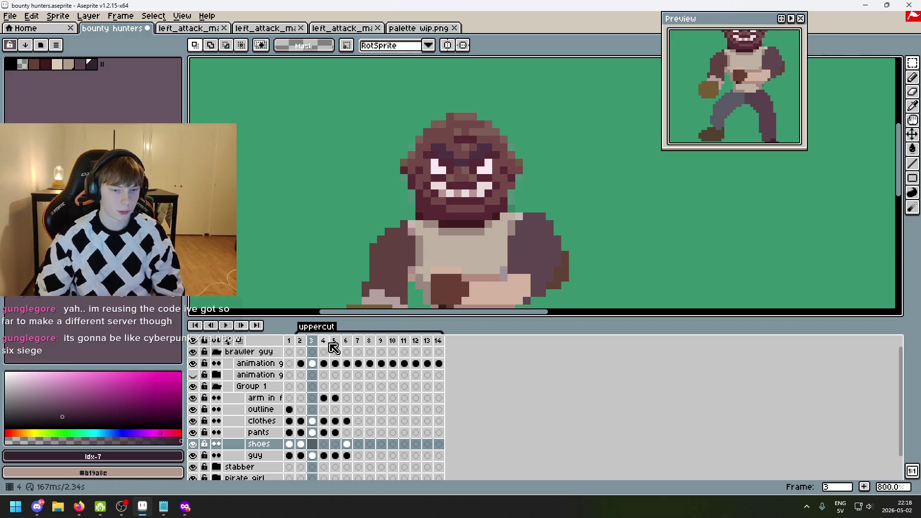
- On frame 3, toggle the guidelines and guy layers off and on to compare
{"action": "key", "text": "Right"}
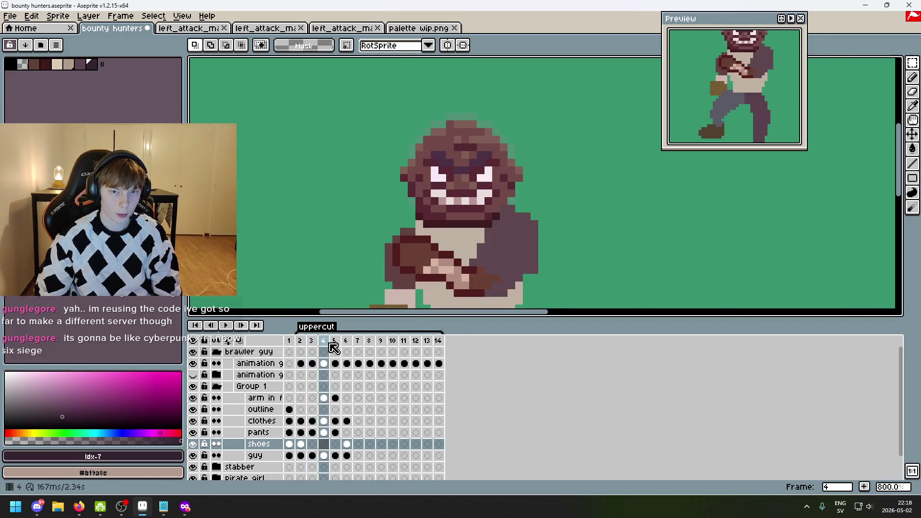
{"action": "key", "text": "Left"}
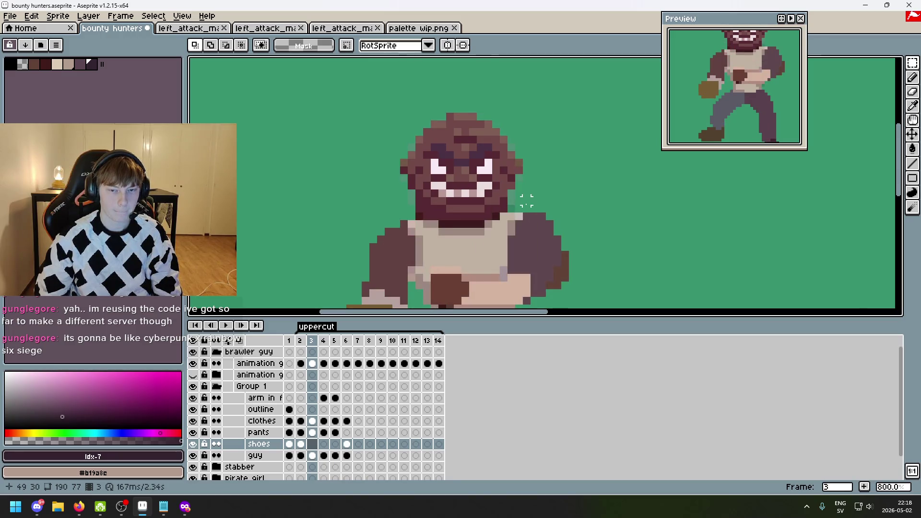
{"action": "left_click", "coordinate": [193, 363]}
{"action": "left_click", "coordinate": [193, 364]}
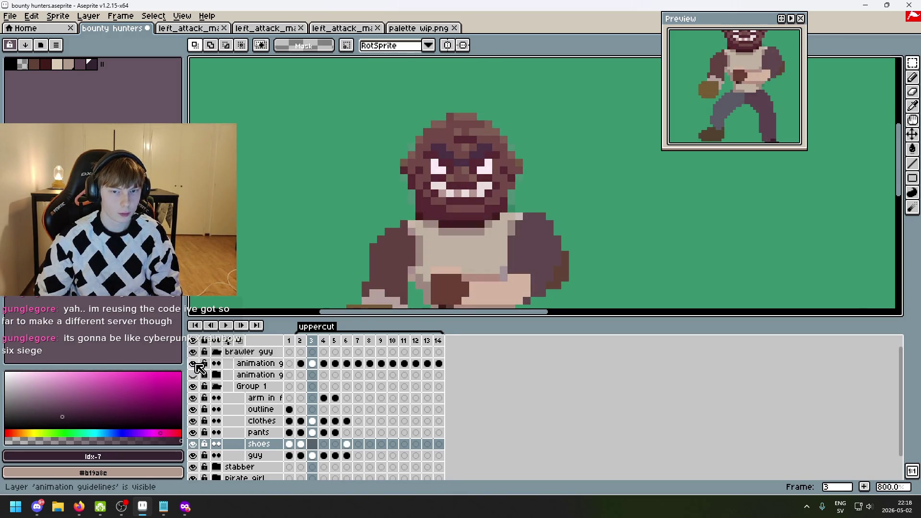
{"action": "left_click", "coordinate": [193, 456]}
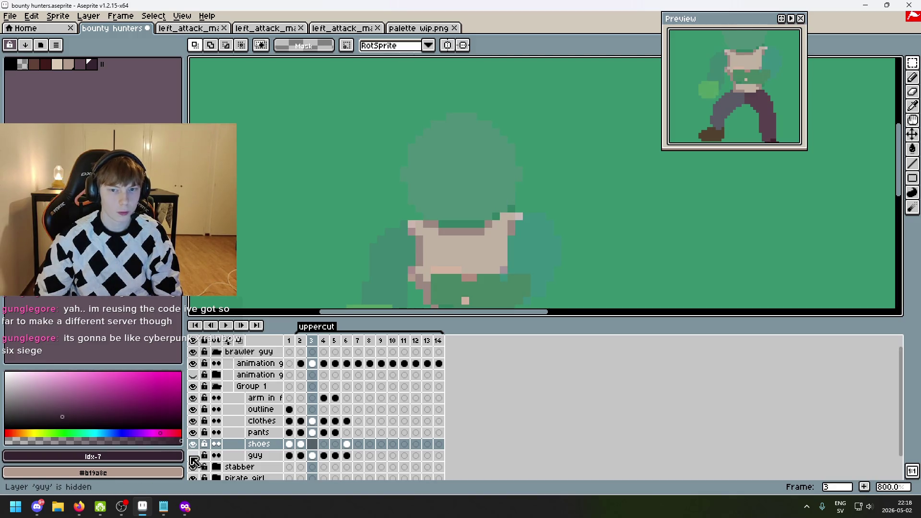
{"action": "left_click", "coordinate": [193, 456]}
{"action": "left_click", "coordinate": [193, 456]}
{"action": "left_click", "coordinate": [193, 456]}
- Flip between frames 2 and 3 while toggling the guy layer's visibility
{"action": "left_click", "coordinate": [193, 456]}
{"action": "key", "text": "Left"}
{"action": "key", "text": "Right"}
{"action": "key", "text": "Left"}
{"action": "left_click", "coordinate": [193, 456]}
{"action": "left_click", "coordinate": [193, 456]}
{"action": "left_click", "coordinate": [193, 455]}
{"action": "left_click", "coordinate": [193, 456]}
{"action": "left_click", "coordinate": [193, 455]}
{"action": "left_click", "coordinate": [192, 456]}
{"action": "left_click", "coordinate": [193, 456]}
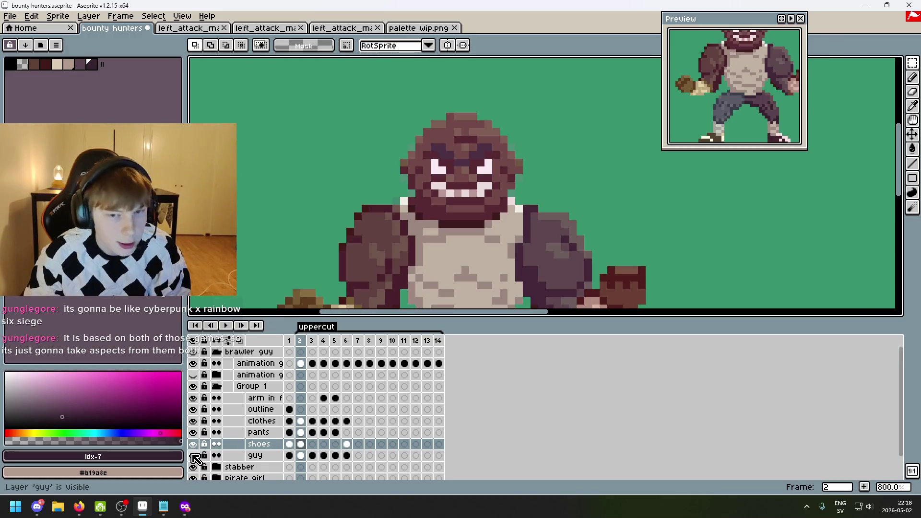
- Show the shoes layer and pan so the whole brawler is in view
{"action": "left_click_drag", "start_coordinate": [409, 230], "coordinate": [366, 209]}
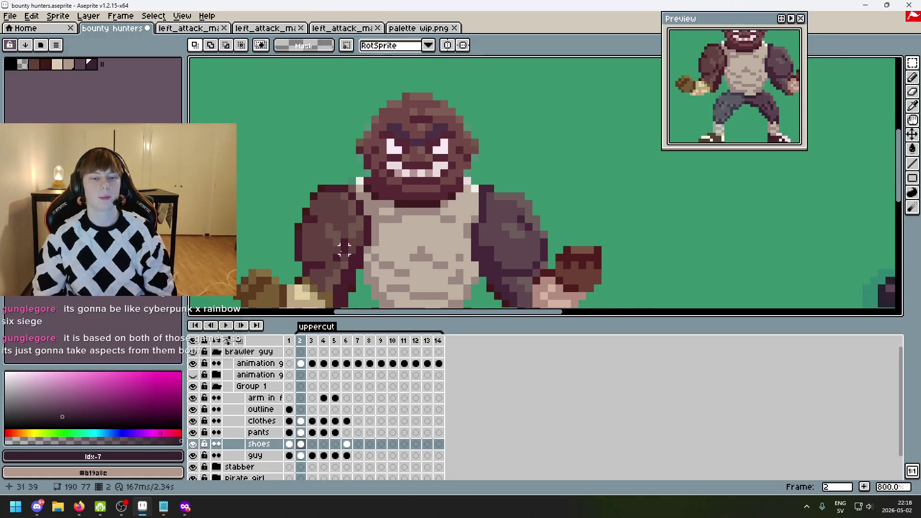
{"action": "left_click", "coordinate": [194, 444]}
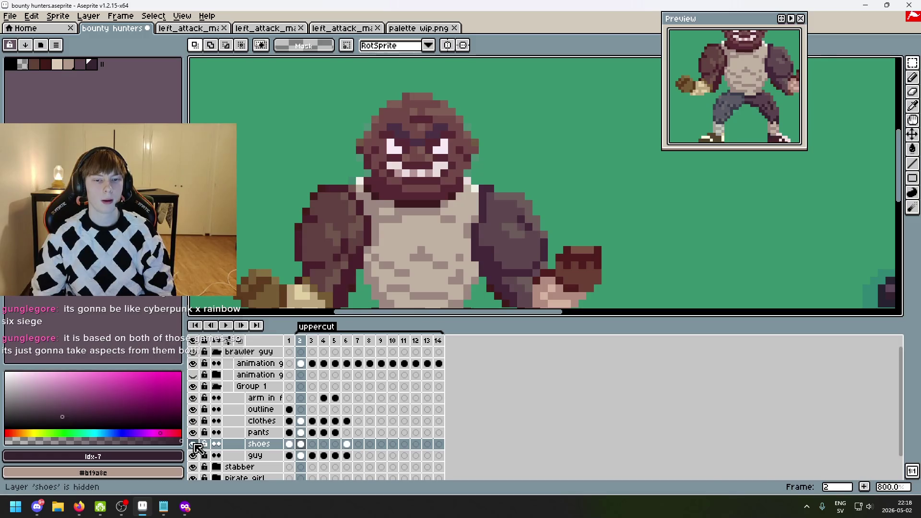
{"action": "scroll", "coordinate": [366, 192], "scroll_direction": "down", "scroll_amount": 1}
{"action": "scroll", "coordinate": [366, 192], "scroll_direction": "up", "scroll_amount": 1}
{"action": "left_click_drag", "start_coordinate": [366, 191], "coordinate": [294, 194]}
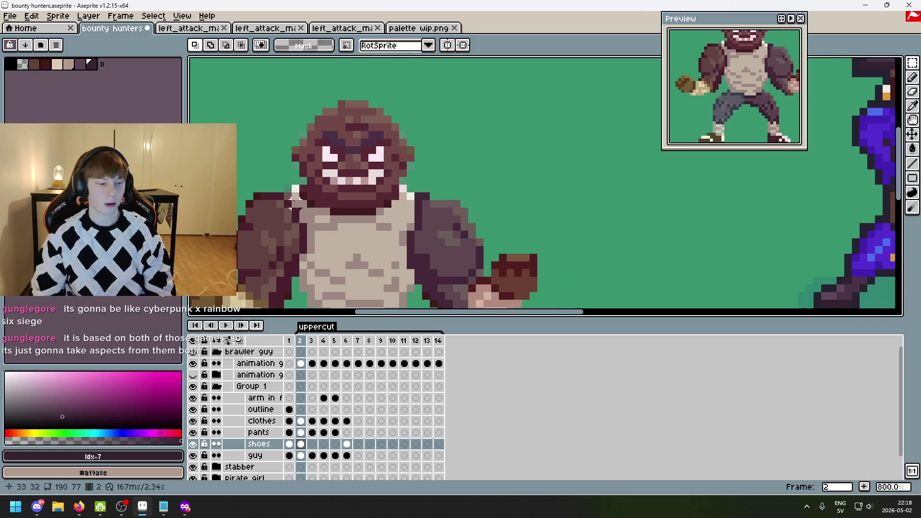
{"action": "scroll", "coordinate": [352, 185], "scroll_direction": "down", "scroll_amount": 2}
{"action": "mouse_move", "coordinate": [353, 185]}
{"action": "left_mouse_down"}
{"action": "mouse_move", "coordinate": [381, 209]}
{"action": "mouse_move", "coordinate": [422, 215]}
{"action": "left_mouse_up"}
{"action": "scroll", "coordinate": [410, 181], "scroll_direction": "up", "scroll_amount": 1}
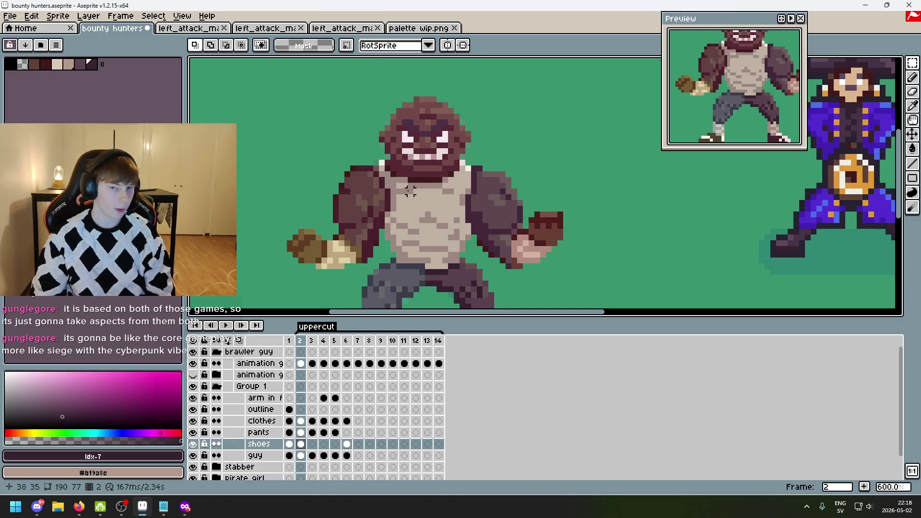
{"action": "scroll", "coordinate": [404, 191], "scroll_direction": "down", "scroll_amount": 1}
- Select the guy layer on frame 2 and hide Group 1
{"action": "left_click", "coordinate": [195, 455]}
{"action": "left_click", "coordinate": [195, 455]}
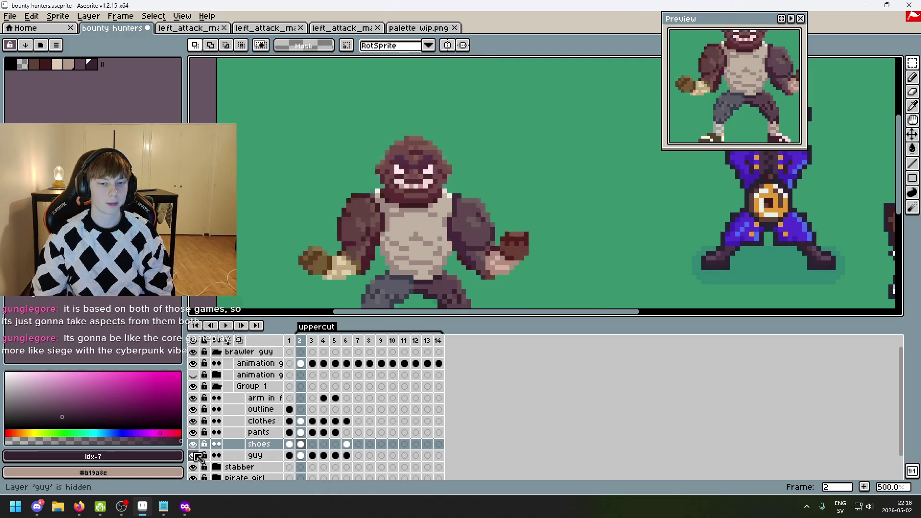
{"action": "key", "text": "Down"}
{"action": "key", "text": "Right"}
{"action": "key", "text": "Left"}
{"action": "key", "text": "Right"}
{"action": "key", "text": "Left"}
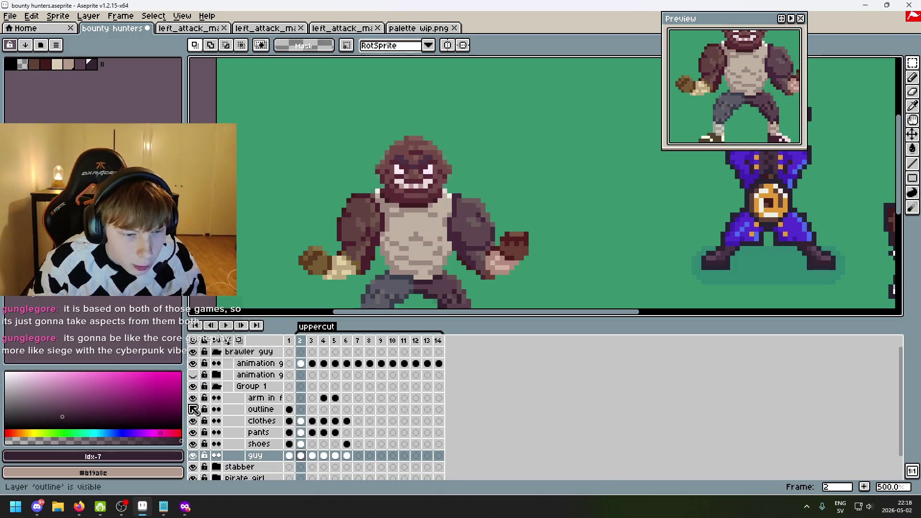
{"action": "left_click", "coordinate": [192, 386]}
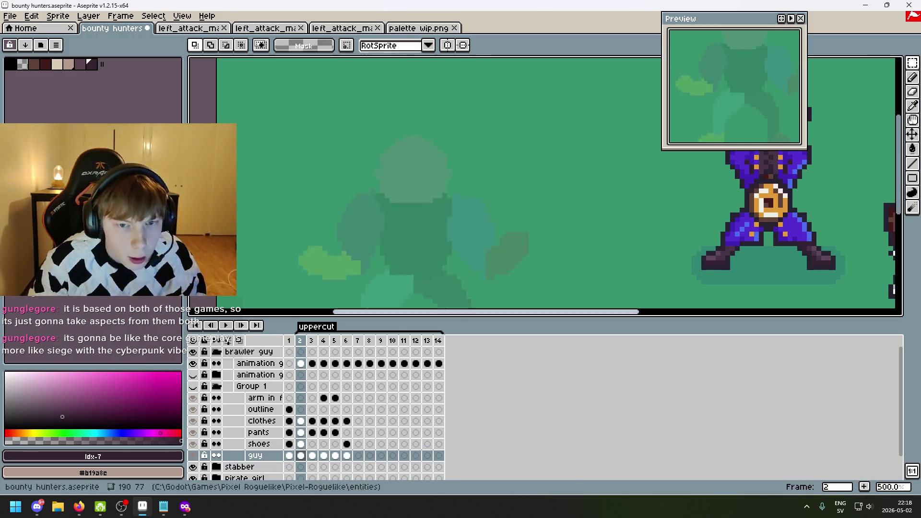
{"action": "scroll", "coordinate": [382, 134], "scroll_direction": "up", "scroll_amount": 4}
{"action": "left_click_drag", "start_coordinate": [428, 211], "coordinate": [331, 177]}
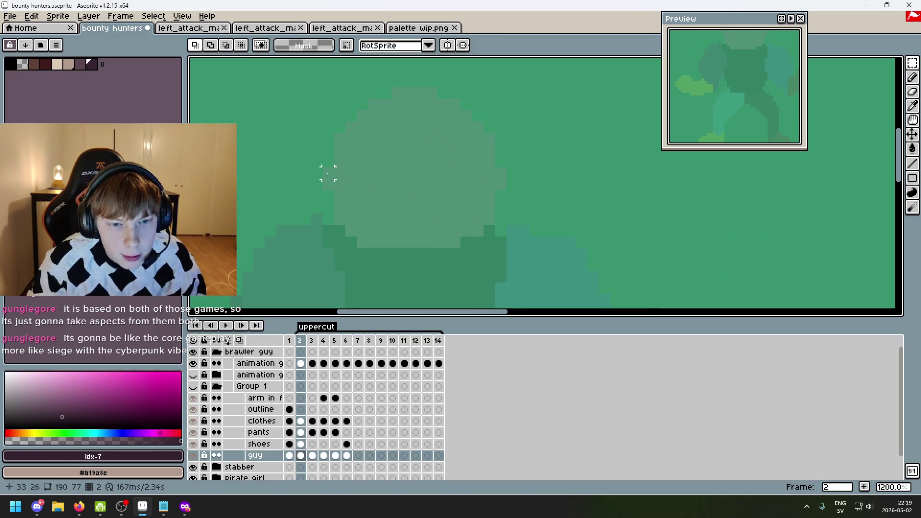
{"action": "left_click", "coordinate": [328, 173]}
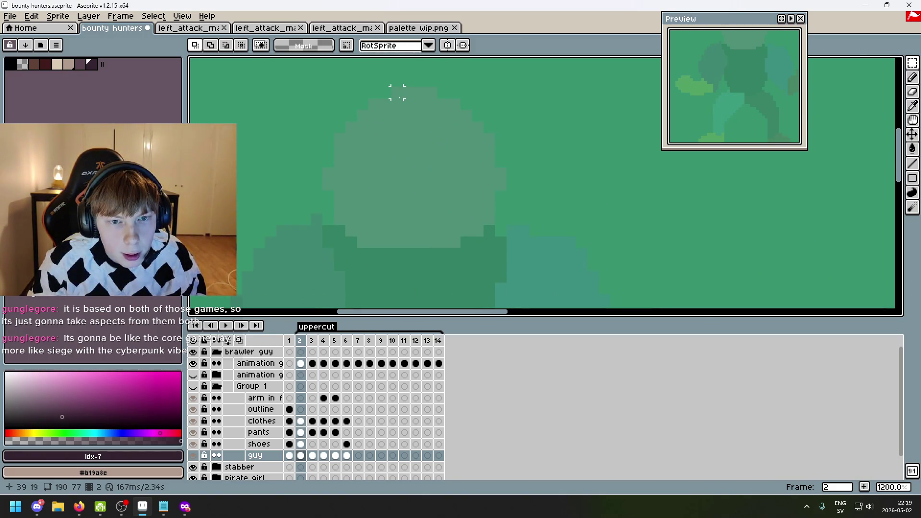
{"action": "key", "text": "Right"}
{"action": "key", "text": "Left"}
{"action": "key", "text": "Right"}
{"action": "key", "text": "Left"}
{"action": "key", "text": "Right"}
{"action": "key", "text": "Left"}
{"action": "scroll", "coordinate": [530, 161], "scroll_direction": "down", "scroll_amount": 1}
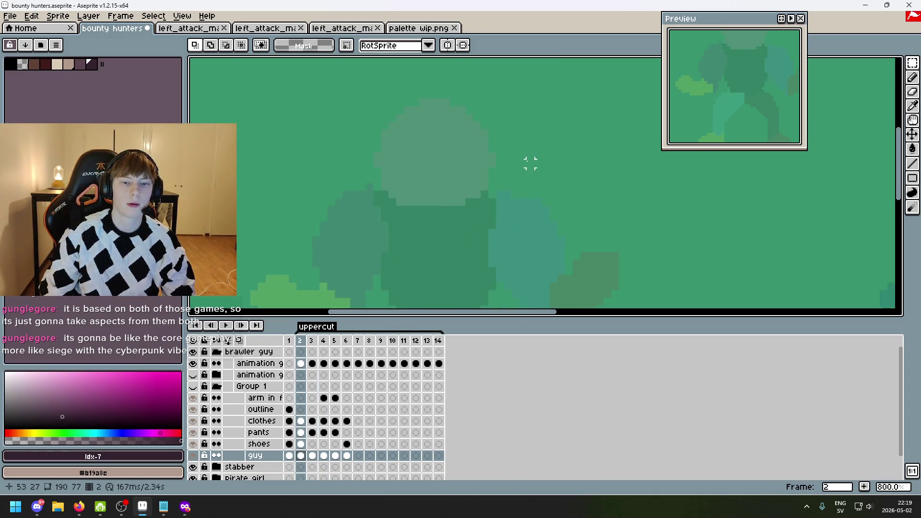
{"action": "key", "text": "Right"}
{"action": "key", "text": "Right"}
{"action": "key", "text": "Right"}
{"action": "key", "text": "Right"}
{"action": "key", "text": "Right"}
{"action": "key", "text": "Right"}
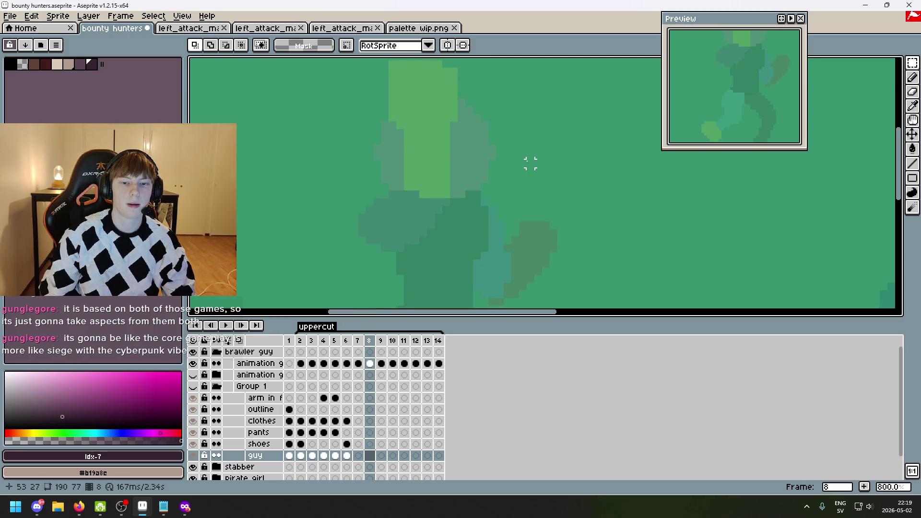
{"action": "key", "text": "Right"}
{"action": "key", "text": "Right"}
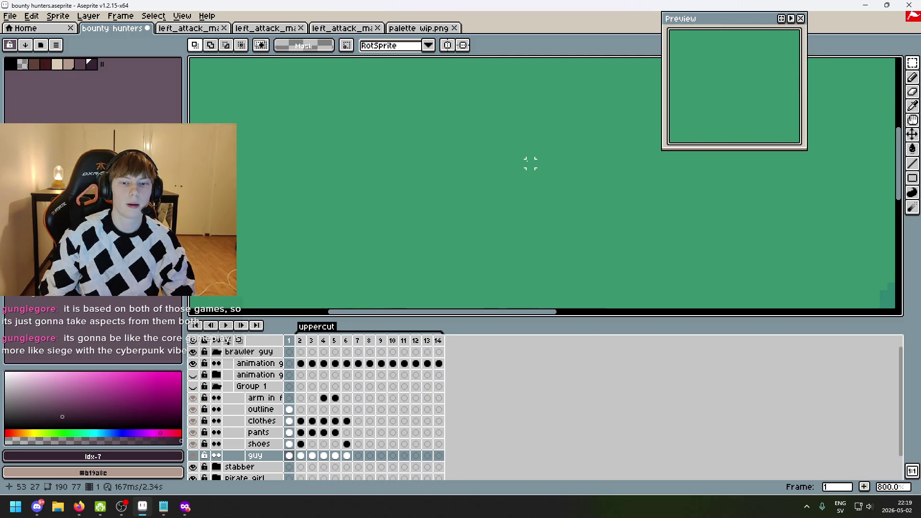
{"action": "key", "text": "Left"}
{"action": "key", "text": "Left"}
{"action": "scroll", "coordinate": [522, 160], "scroll_direction": "up", "scroll_amount": 1}
{"action": "key", "text": "Left"}
{"action": "key", "text": "Left"}
{"action": "key", "text": "Left"}
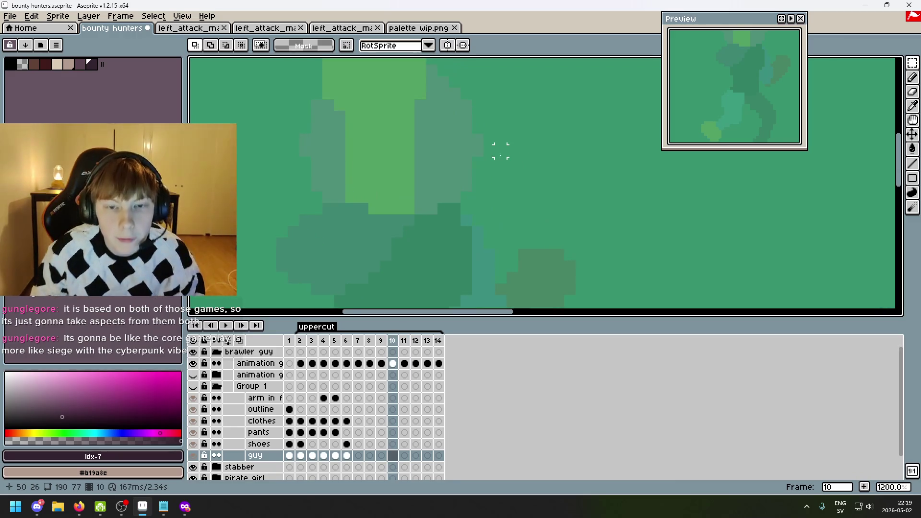
{"action": "key", "text": "Right"}
{"action": "key", "text": "Left"}
{"action": "key", "text": "Right"}
{"action": "key", "text": "Left"}
{"action": "key", "text": "Left"}
{"action": "key", "text": "Left"}
{"action": "key", "text": "Left"}
{"action": "key", "text": "Left"}
{"action": "key", "text": "Left"}
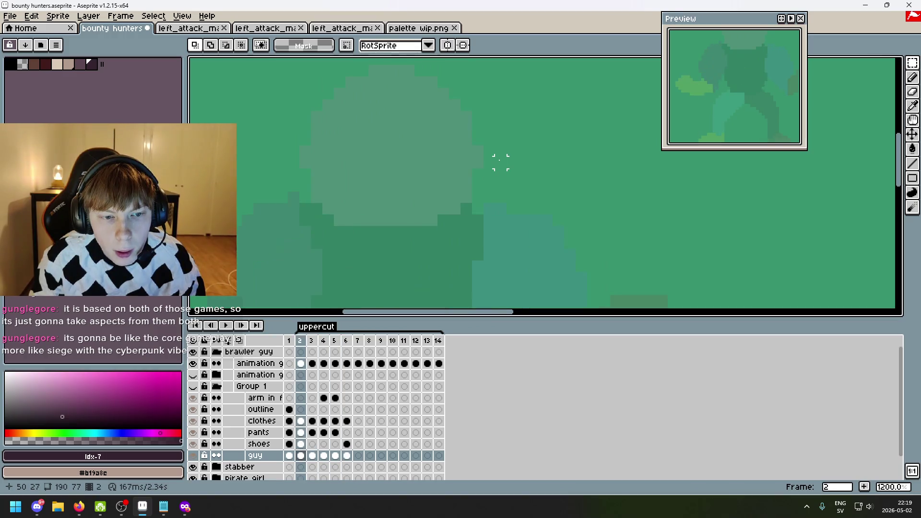
{"action": "key", "text": "Right"}
{"action": "key", "text": "Right"}
{"action": "key", "text": "Right"}
{"action": "key", "text": "Left"}
{"action": "key", "text": "Left"}
{"action": "key", "text": "Left"}
{"action": "key", "text": "Right"}
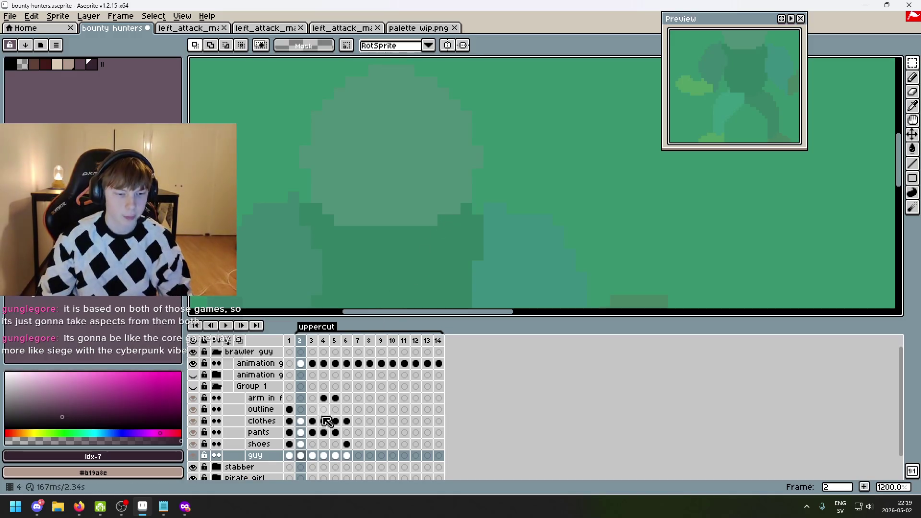
- Show Group 1 again, toggling it to compare while advancing to frame 4
{"action": "left_click", "coordinate": [193, 386]}
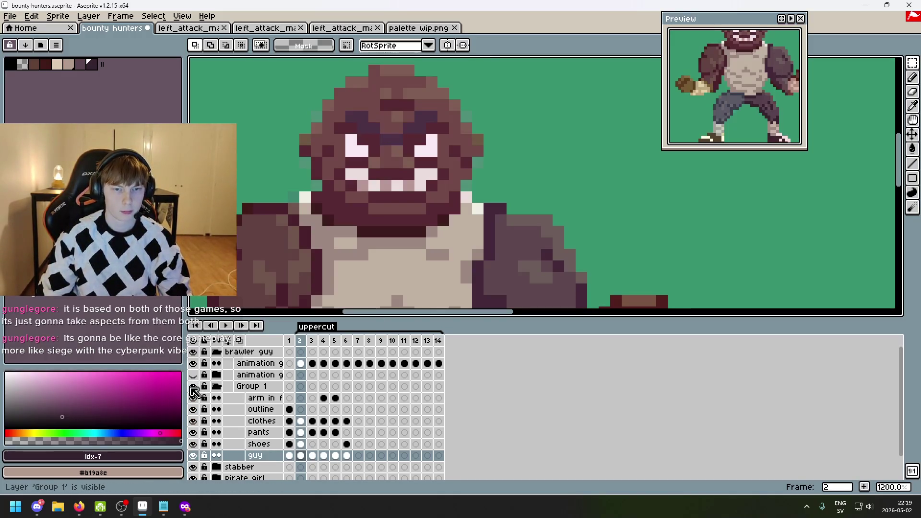
{"action": "left_click", "coordinate": [193, 387]}
{"action": "left_click", "coordinate": [193, 388]}
{"action": "key", "text": "Right"}
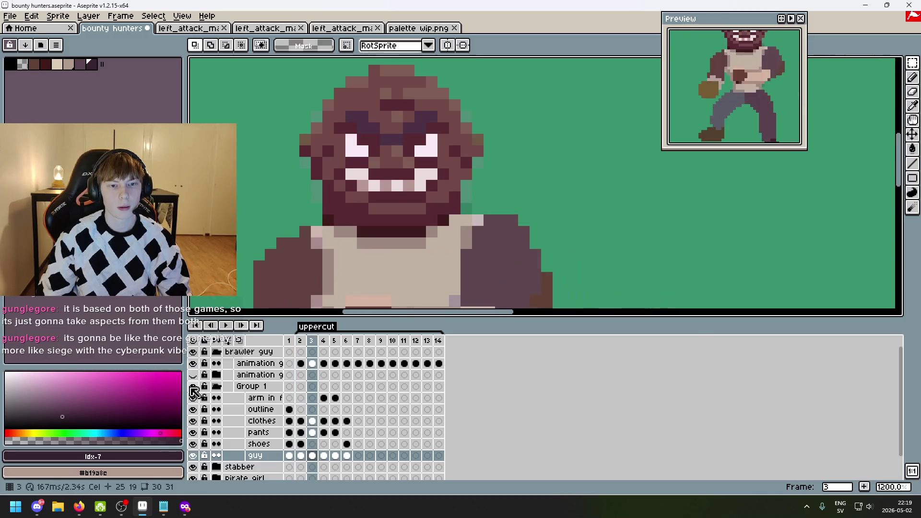
{"action": "key", "text": "Right"}
{"action": "left_click", "coordinate": [192, 388]}
{"action": "left_click", "coordinate": [192, 388]}
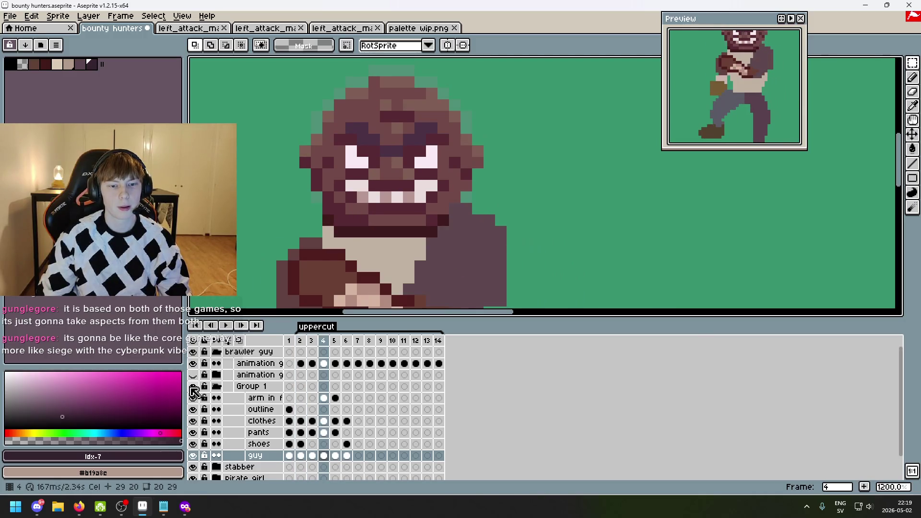
- Zoom in, step back to frame 3, and switch to the freehand Lasso tool
{"action": "scroll", "coordinate": [351, 278], "scroll_direction": "down", "scroll_amount": 4}
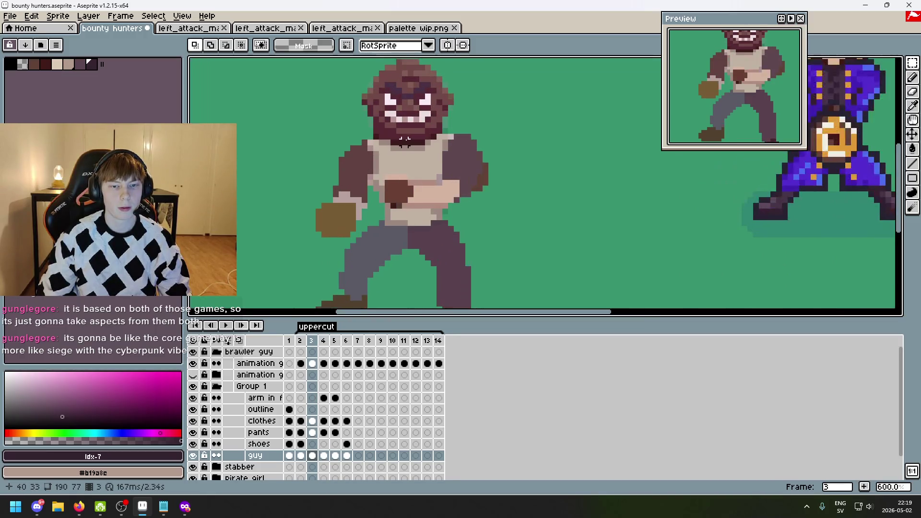
{"action": "scroll", "coordinate": [434, 148], "scroll_direction": "up", "scroll_amount": 1}
{"action": "scroll", "coordinate": [434, 149], "scroll_direction": "up", "scroll_amount": 3}
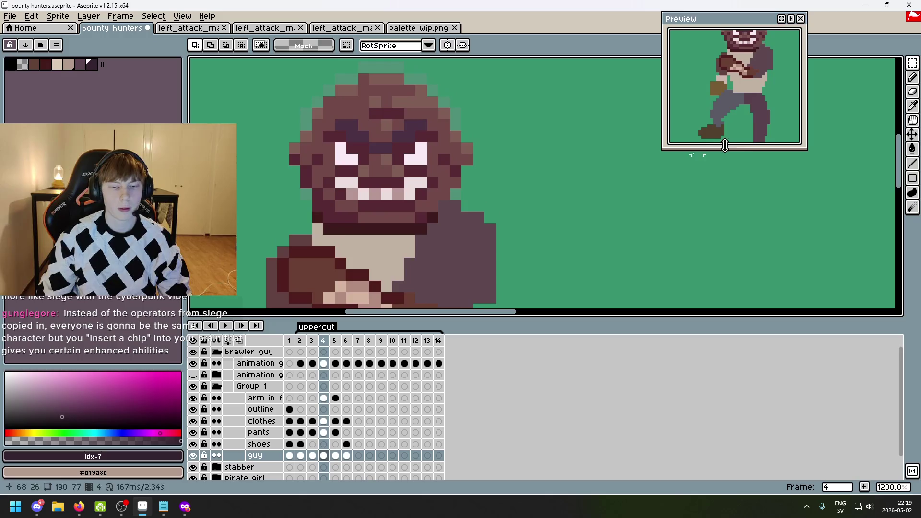
{"action": "key", "text": "comma"}
{"action": "key", "text": "shift+q"}
{"action": "key", "text": "q"}
- Return to frame 4 and begin lassoing around the brawler's head
{"action": "scroll", "coordinate": [501, 137], "scroll_direction": "down", "scroll_amount": 5}
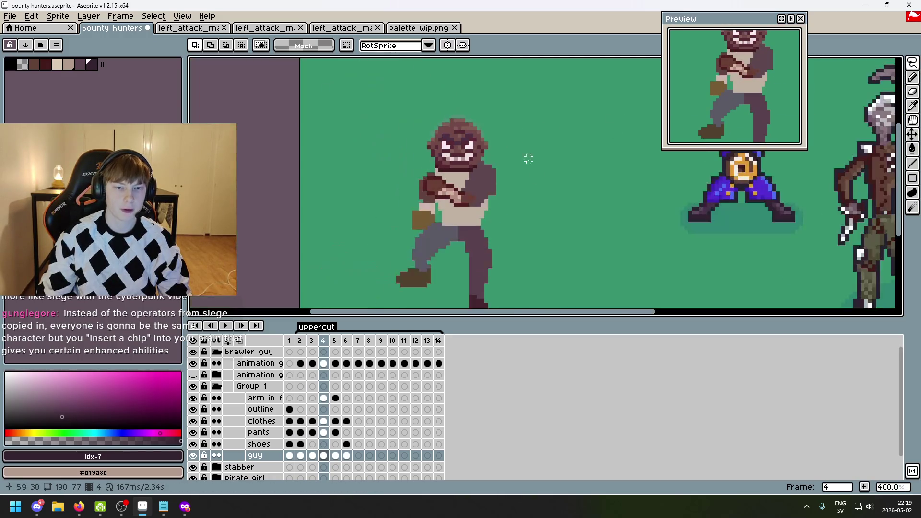
{"action": "key", "text": "period"}
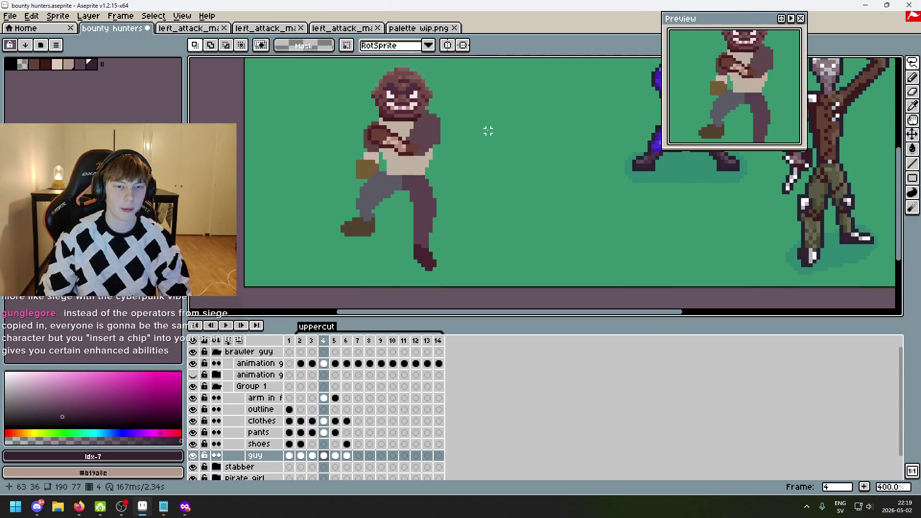
{"action": "key", "text": "period"}
{"action": "key", "text": "period"}
{"action": "key", "text": "comma"}
{"action": "key", "text": "comma"}
{"action": "scroll", "coordinate": [402, 94], "scroll_direction": "up", "scroll_amount": 3}
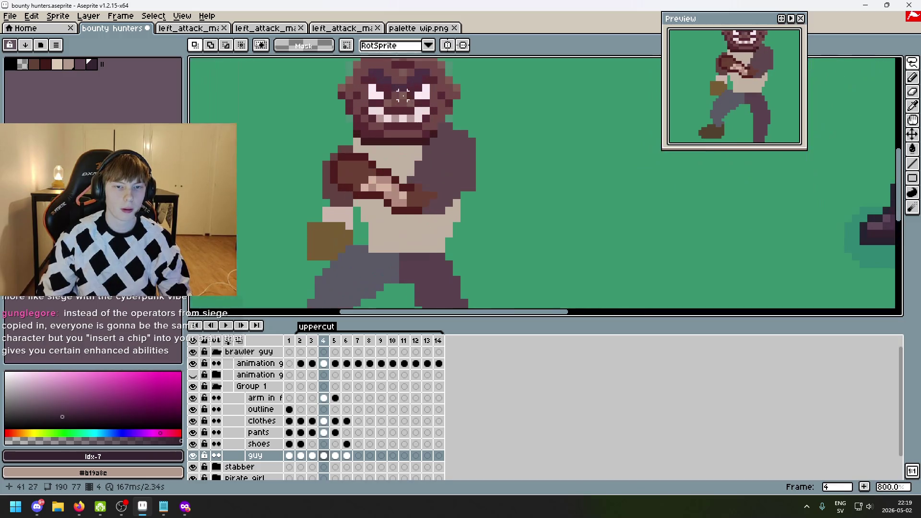
{"action": "left_click_drag", "start_coordinate": [433, 135], "coordinate": [434, 135]}
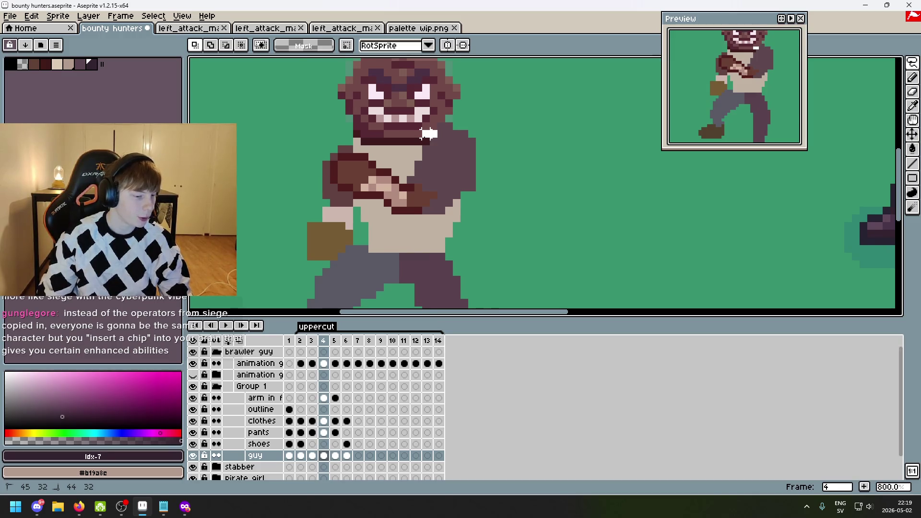
- Lasso the brawler's head on frame 4, redo the selection, then move to frame 5
{"action": "mouse_move", "coordinate": [418, 139]}
{"action": "left_mouse_down"}
{"action": "mouse_move", "coordinate": [357, 140]}
{"action": "mouse_move", "coordinate": [387, 140]}
{"action": "mouse_move", "coordinate": [365, 141]}
{"action": "mouse_move", "coordinate": [299, 74]}
{"action": "mouse_move", "coordinate": [393, 62]}
{"action": "mouse_move", "coordinate": [484, 168]}
{"action": "mouse_move", "coordinate": [436, 194]}
{"action": "left_mouse_up"}
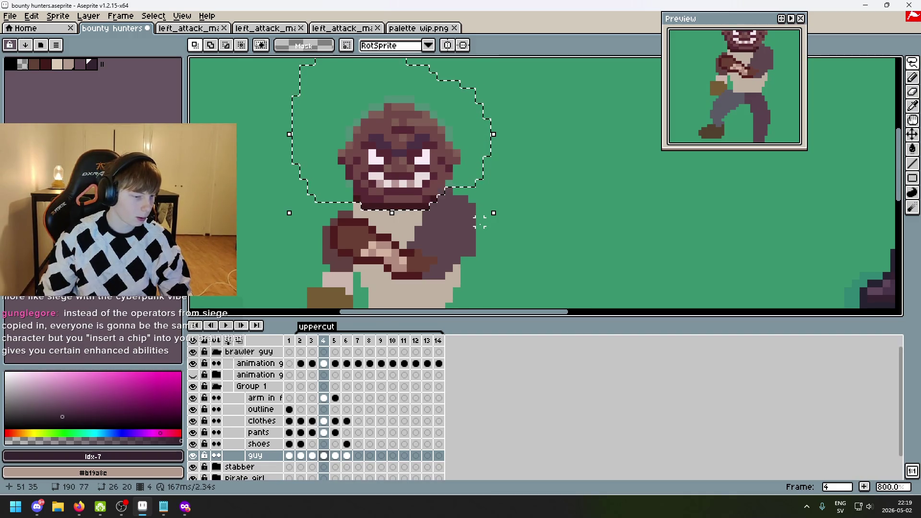
{"action": "left_click", "coordinate": [487, 183]}
{"action": "mouse_move", "coordinate": [440, 184]}
{"action": "left_mouse_down"}
{"action": "mouse_move", "coordinate": [419, 205]}
{"action": "mouse_move", "coordinate": [359, 196]}
{"action": "mouse_move", "coordinate": [315, 140]}
{"action": "mouse_move", "coordinate": [498, 146]}
{"action": "mouse_move", "coordinate": [441, 184]}
{"action": "left_mouse_up"}
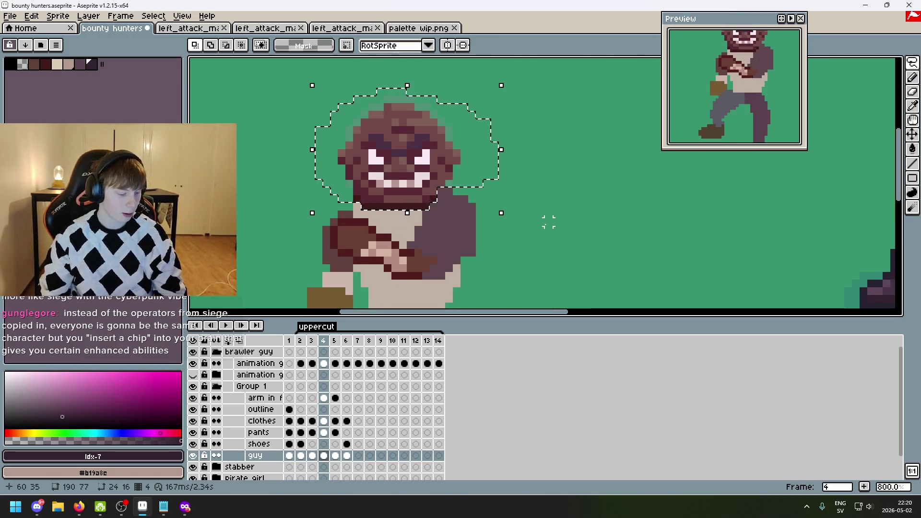
{"action": "left_click", "coordinate": [541, 207]}
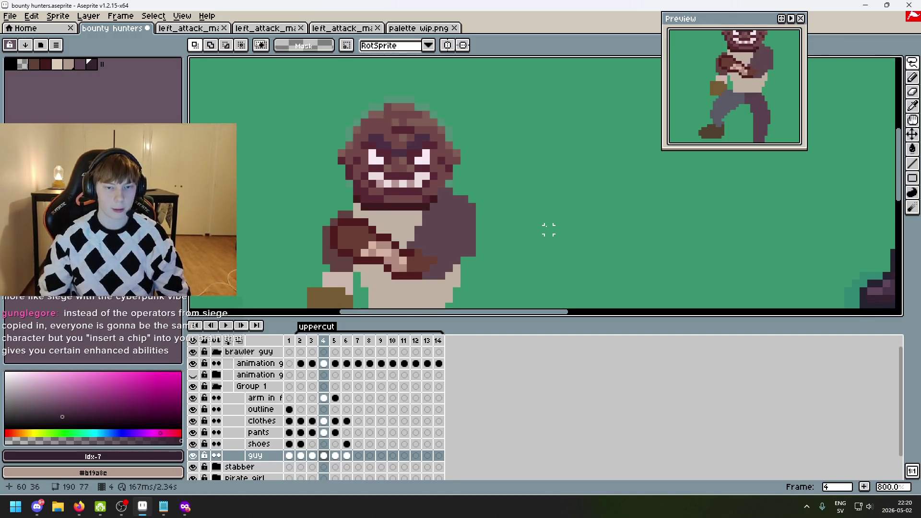
{"action": "key", "text": "Right"}
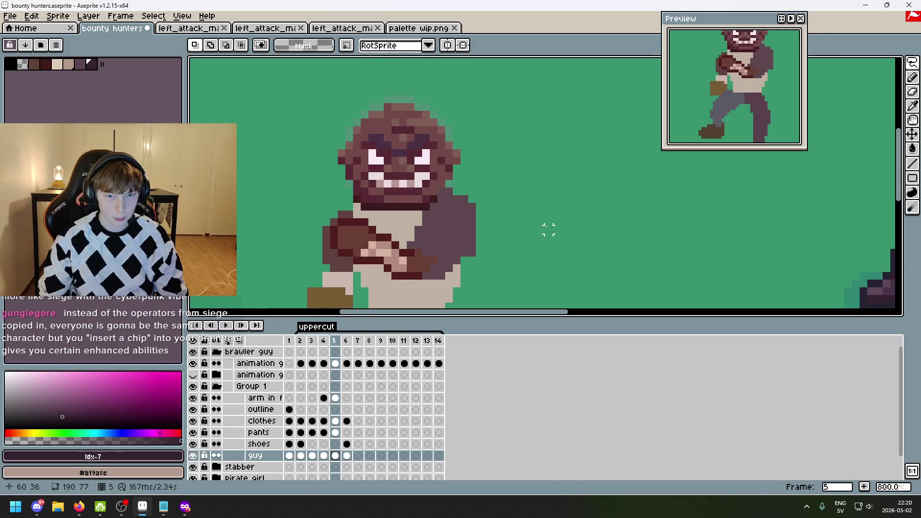
- Flip between frames 5 and 6 to compare the brawler's poses
{"action": "key", "text": "Right"}
{"action": "key", "text": "Left"}
{"action": "key", "text": "Right"}
{"action": "key", "text": "Left"}
{"action": "key", "text": "ctrl+v"}
{"action": "key", "text": "Right"}
{"action": "key", "text": "Left"}
{"action": "key", "text": "Right"}
- Erase a stray pixel beside the face, then undo the erase
{"action": "key", "text": "e"}
{"action": "scroll", "coordinate": [487, 192], "scroll_direction": "up", "scroll_amount": 3}
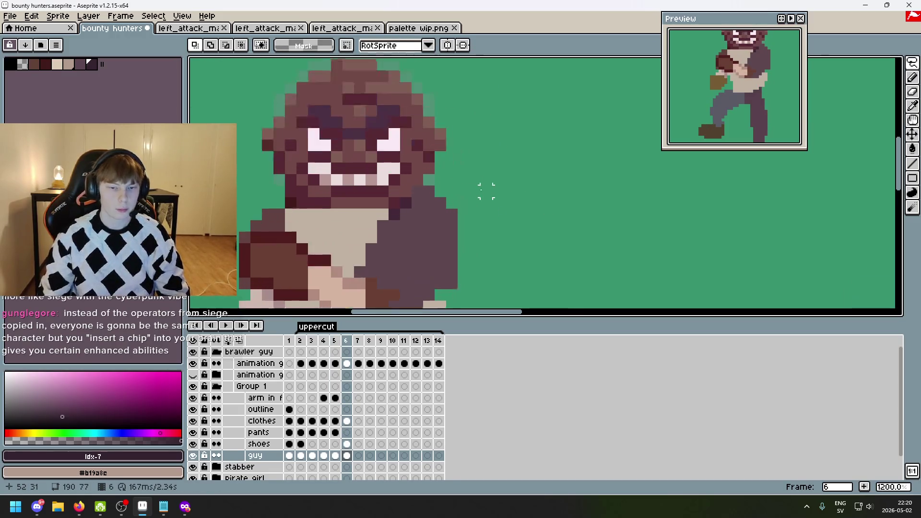
{"action": "left_click", "coordinate": [381, 221]}
{"action": "key", "text": "ctrl+z"}
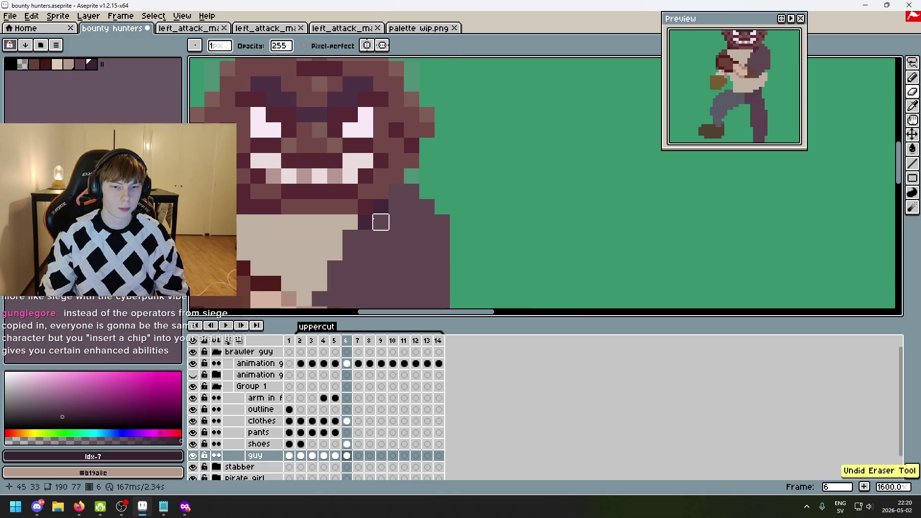
{"action": "scroll", "coordinate": [384, 211], "scroll_direction": "down", "scroll_amount": 3}
- Paste the copied head into empty frame 7 and place it over the onion-skinned body
{"action": "key", "text": "Left"}
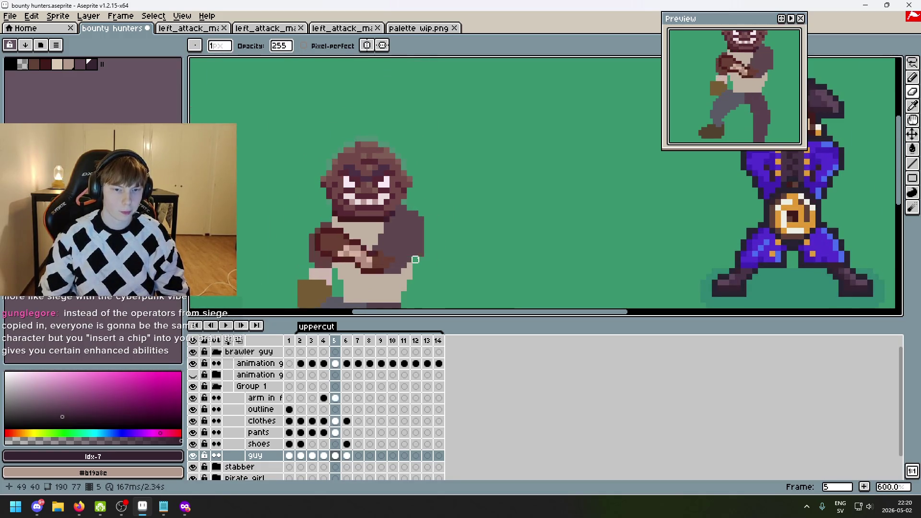
{"action": "key", "text": "Right"}
{"action": "key", "text": "Right"}
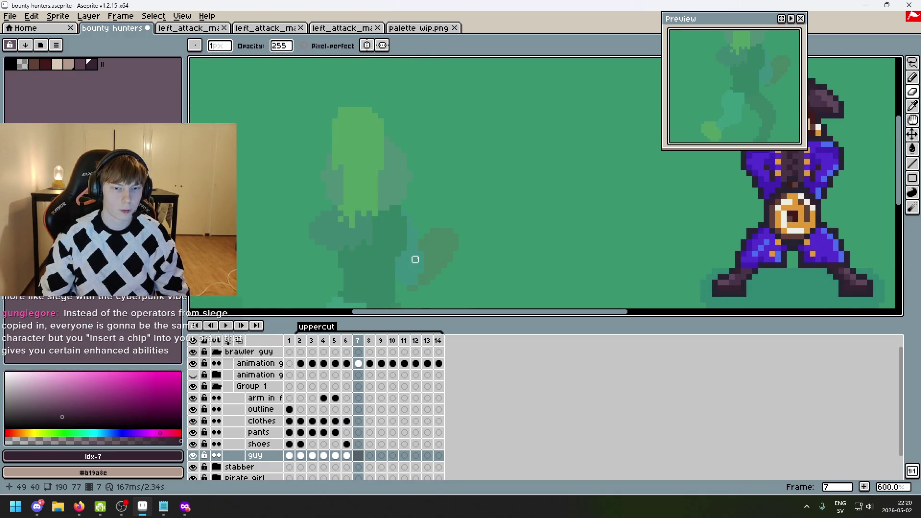
{"action": "key", "text": "Left"}
{"action": "key", "text": "Right"}
{"action": "key", "text": "Left"}
{"action": "key", "text": "Right"}
{"action": "key", "text": "ctrl+v"}
{"action": "left_click_drag", "start_coordinate": [381, 205], "coordinate": [401, 174]}
{"action": "left_click", "coordinate": [470, 192]}
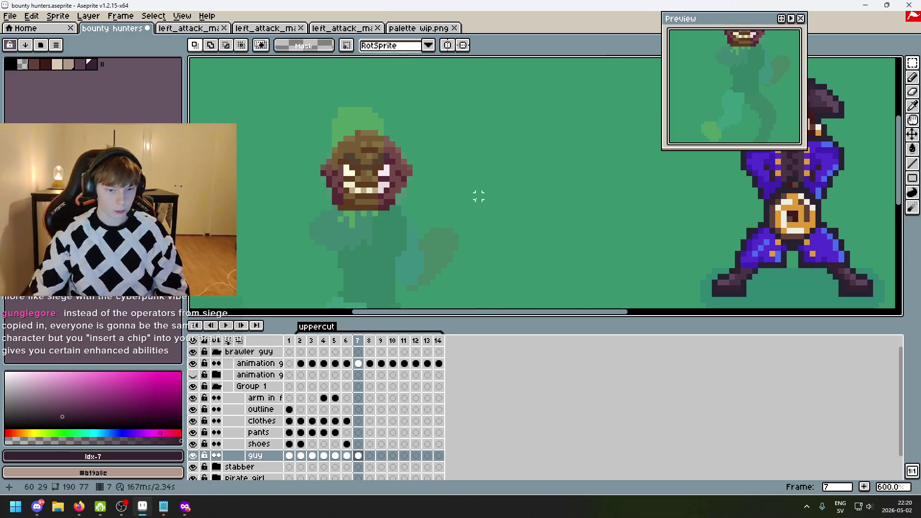
- Check frame 7's pasted head against the neighbouring frame 8's full figure
{"action": "scroll", "coordinate": [554, 184], "scroll_direction": "down", "scroll_amount": 1}
{"action": "key", "text": "Right"}
{"action": "key", "text": "Left"}
{"action": "key", "text": "Left"}
{"action": "key", "text": "Right"}
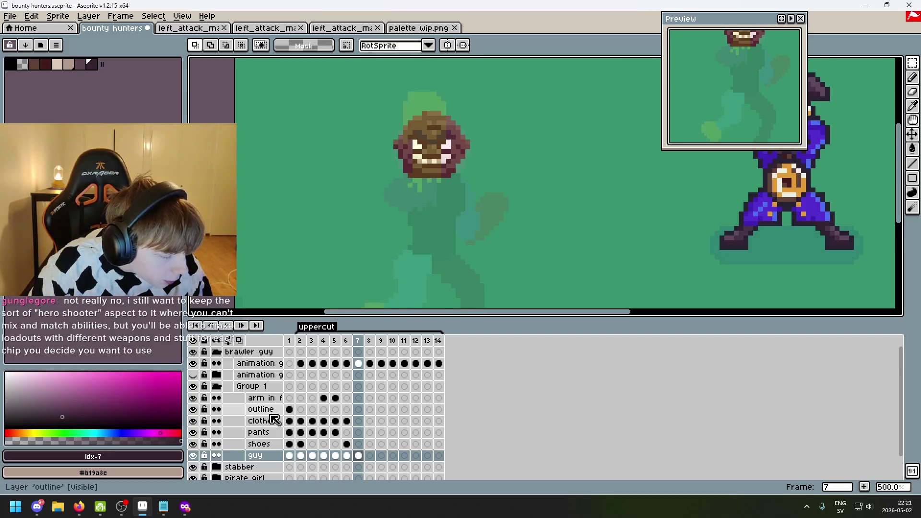
{"action": "scroll", "coordinate": [499, 249], "scroll_direction": "down", "scroll_amount": 1}
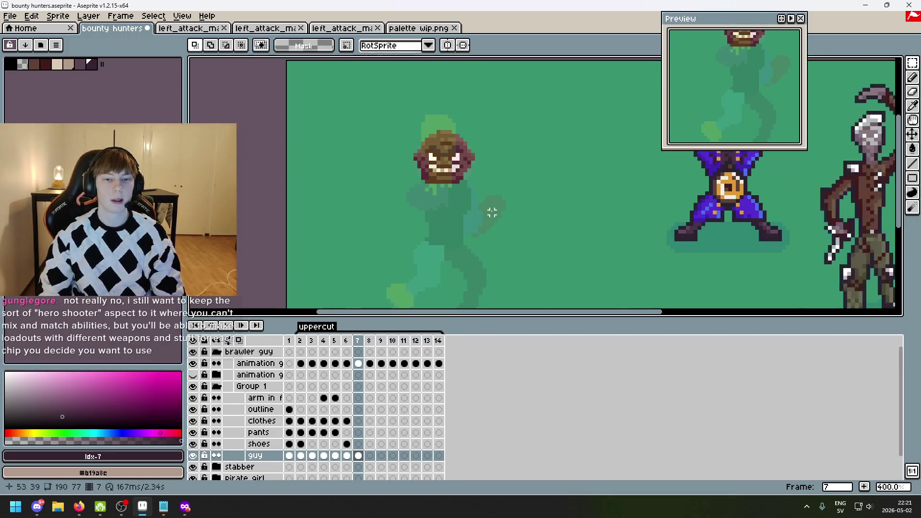
- Zoom in and flick between frames 6 and 7 to compare the poses
{"action": "scroll", "coordinate": [491, 210], "scroll_direction": "up", "scroll_amount": 2}
{"action": "key", "text": "Left"}
{"action": "key", "text": "Right"}
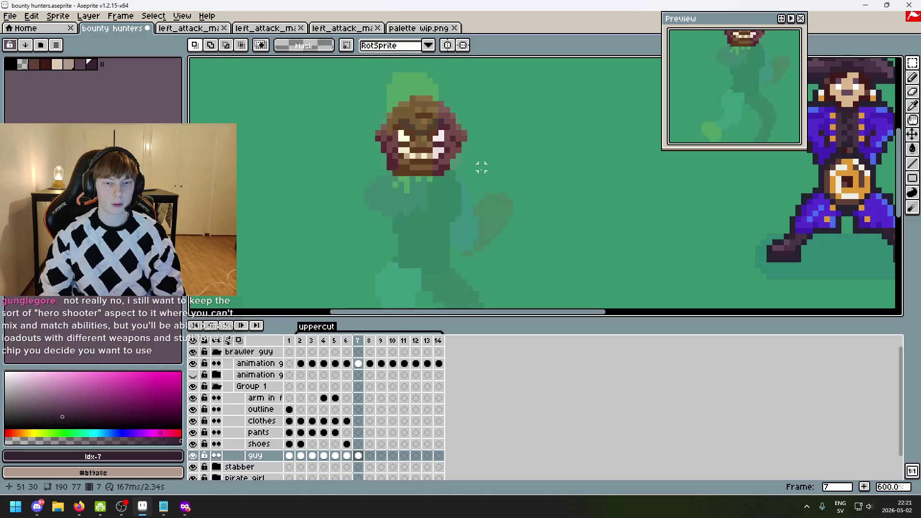
{"action": "key", "text": "Left"}
{"action": "key", "text": "Right"}
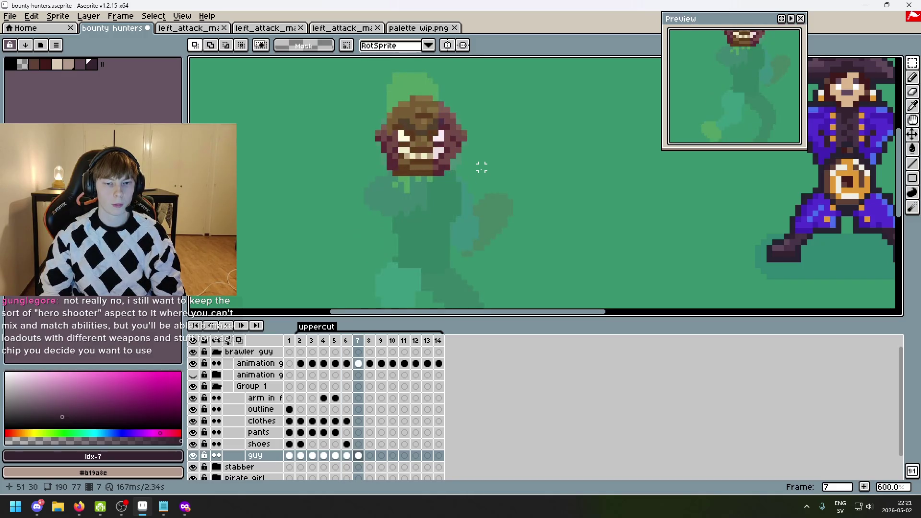
- Step between layers and flick repeatedly between frame 7 and its neighbouring frame
{"action": "key", "text": "Up"}
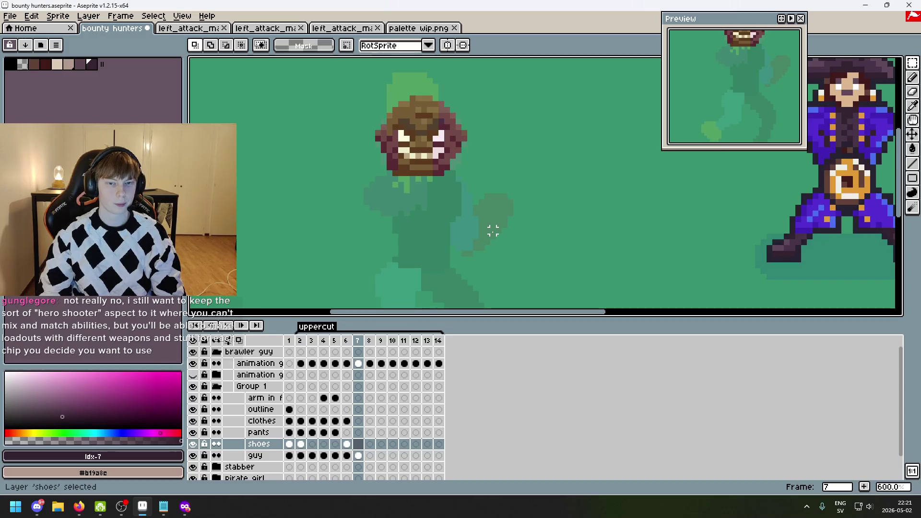
{"action": "key", "text": "Down"}
{"action": "key", "text": "Left"}
{"action": "key", "text": "Right"}
{"action": "key", "text": "Left"}
{"action": "key", "text": "Right"}
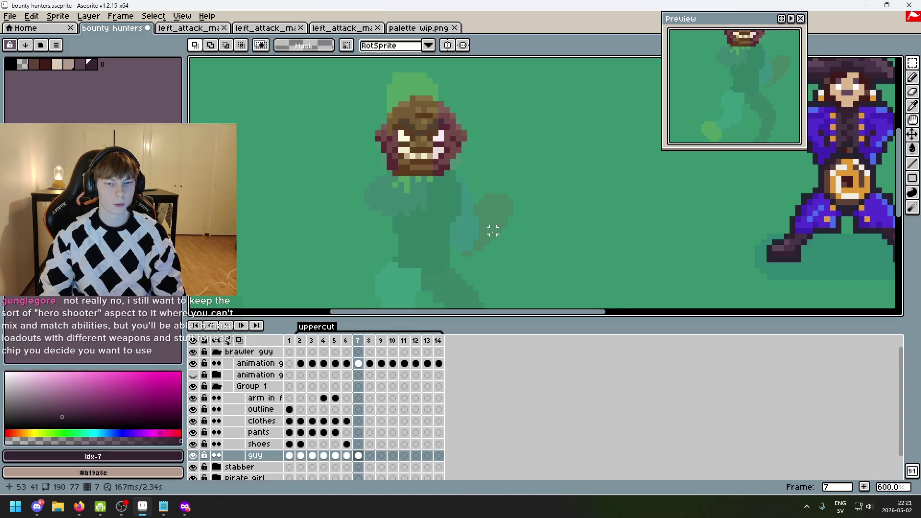
{"action": "key", "text": "Left"}
{"action": "key", "text": "Right"}
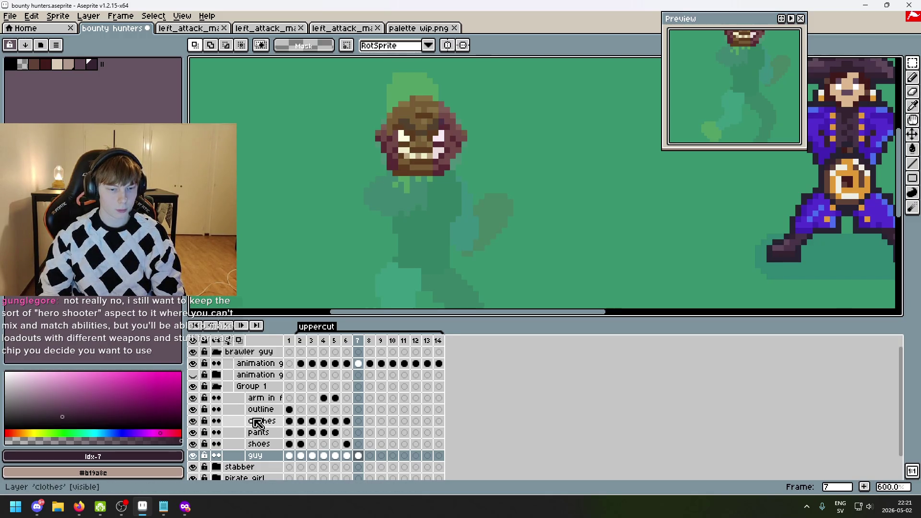
- Check the shoes layer, return to the guy layer, and compare against the full character's frame
{"action": "key", "text": "Up"}
{"action": "key", "text": "Up"}
{"action": "key", "text": "Down"}
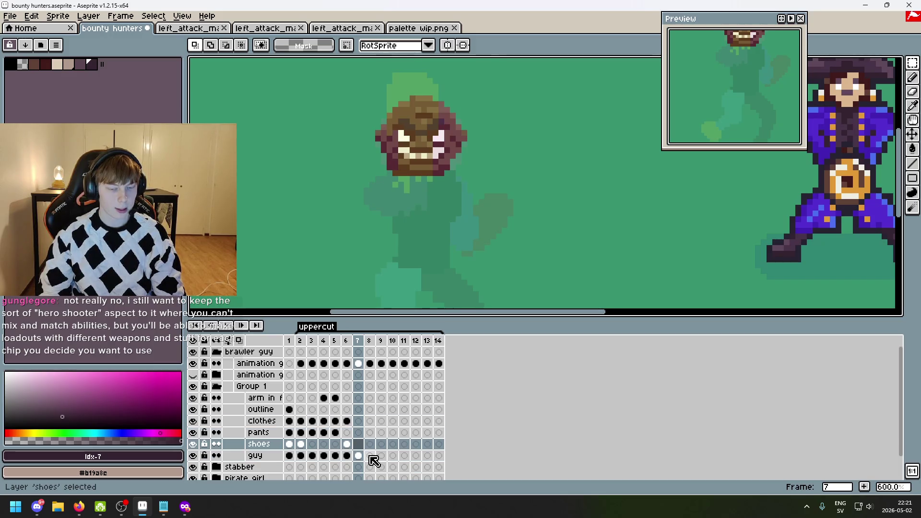
{"action": "key", "text": "Down"}
{"action": "key", "text": "Up"}
{"action": "key", "text": "Up"}
{"action": "key", "text": "Down"}
{"action": "key", "text": "Down"}
{"action": "key", "text": "Left"}
{"action": "key", "text": "Right"}
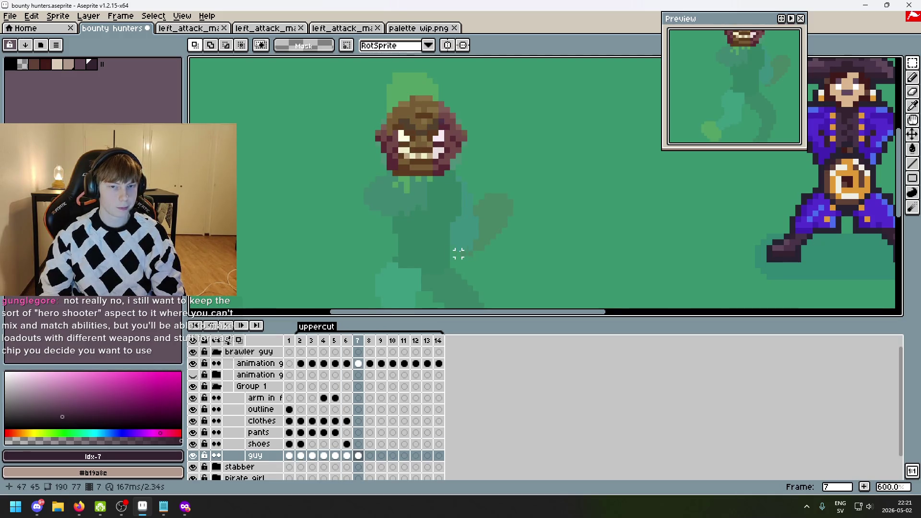
- Zoom in further and compare frame 7 against frame 6's pose again
{"action": "key", "text": "Down"}
{"action": "key", "text": "Up"}
{"action": "key", "text": "Left"}
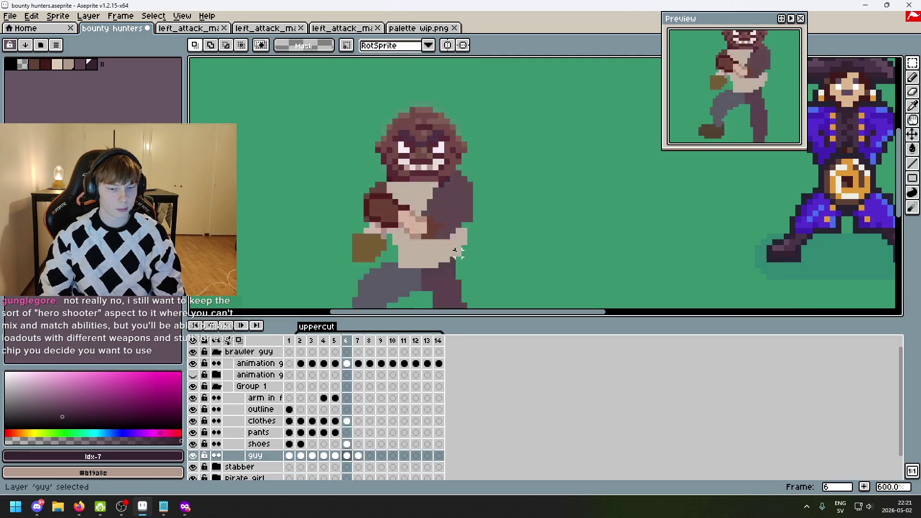
{"action": "key", "text": "Right"}
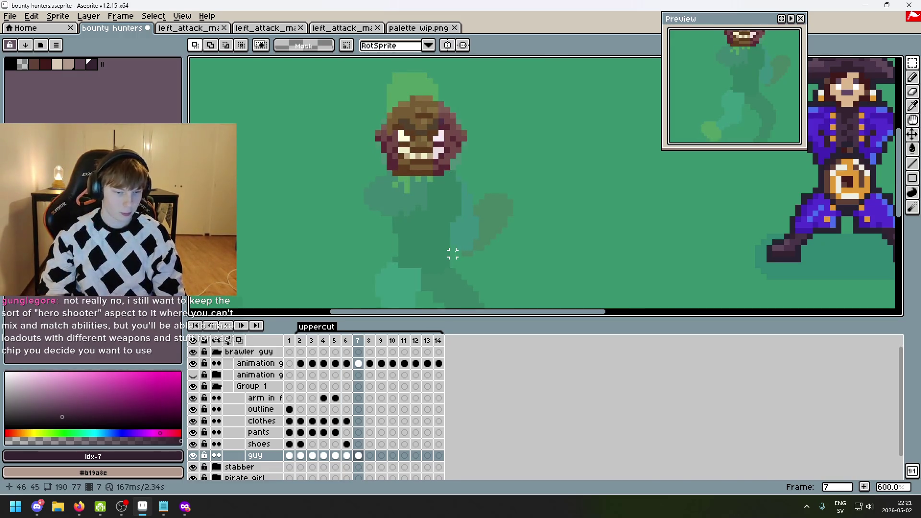
{"action": "scroll", "coordinate": [442, 219], "scroll_direction": "up", "scroll_amount": 1}
{"action": "key", "text": "Left"}
{"action": "key", "text": "Right"}
{"action": "key", "text": "Left"}
{"action": "key", "text": "Right"}
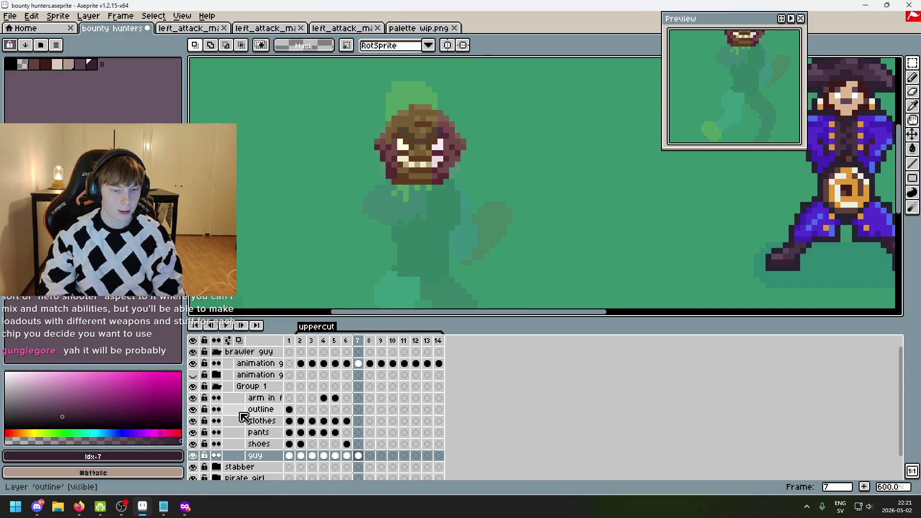
- Pan to recentre the brawler, step back through frames 5 and 4, then jump to frame 6
{"action": "left_click_drag", "start_coordinate": [406, 230], "coordinate": [431, 238]}
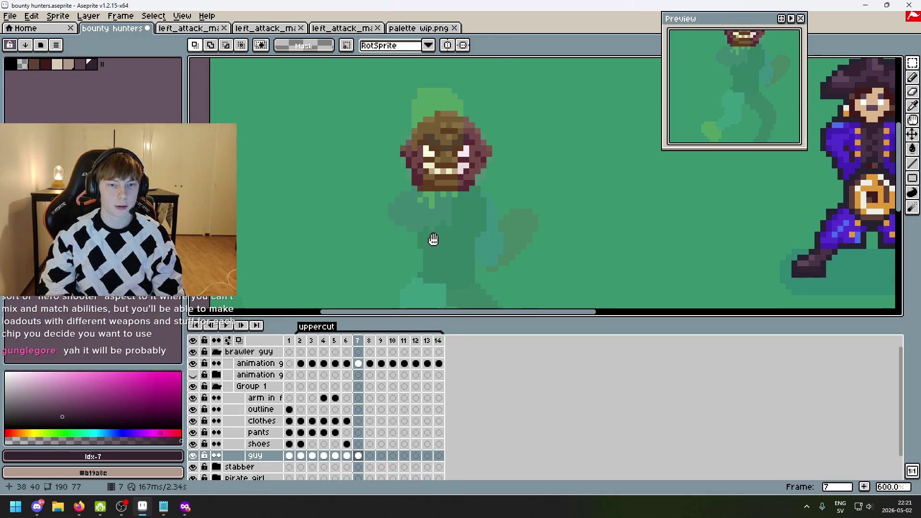
{"action": "key", "text": "Left"}
{"action": "key", "text": "Left"}
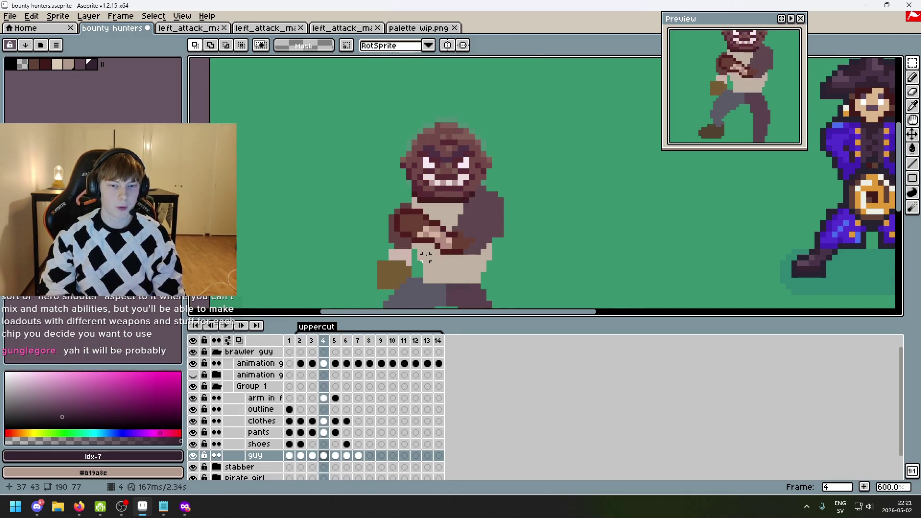
{"action": "key", "text": "Left"}
{"action": "key", "text": "Right"}
{"action": "key", "text": "Left"}
{"action": "key", "text": "Left"}
{"action": "key", "text": "Left"}
{"action": "key", "text": "Right"}
{"action": "key", "text": "Right"}
{"action": "key", "text": "Right"}
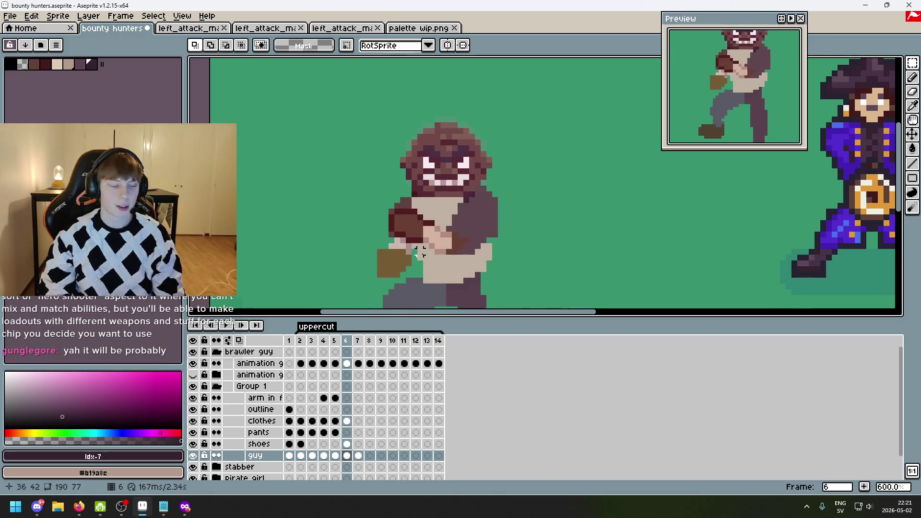
- Flick between frames 5 and 6, then zoom to 800% on frame 6
{"action": "key", "text": "Left"}
{"action": "key", "text": "Right"}
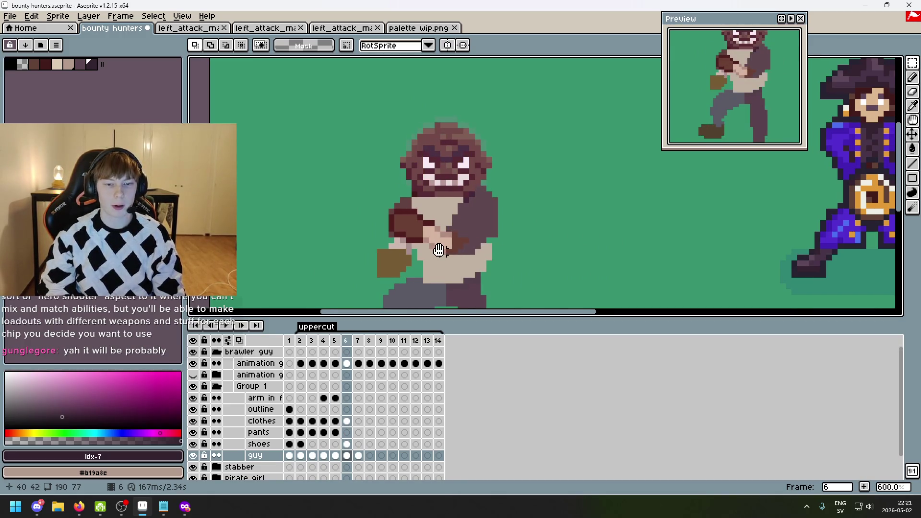
{"action": "scroll", "coordinate": [386, 201], "scroll_direction": "up", "scroll_amount": 1}
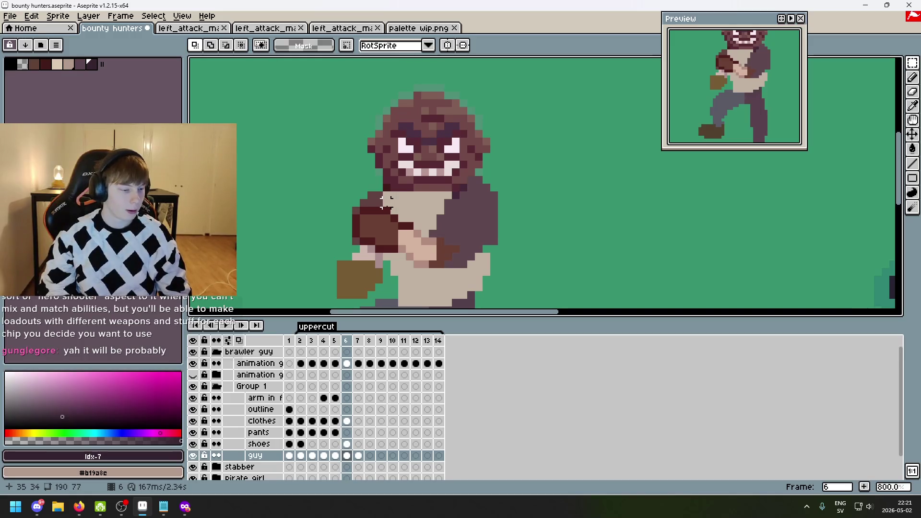
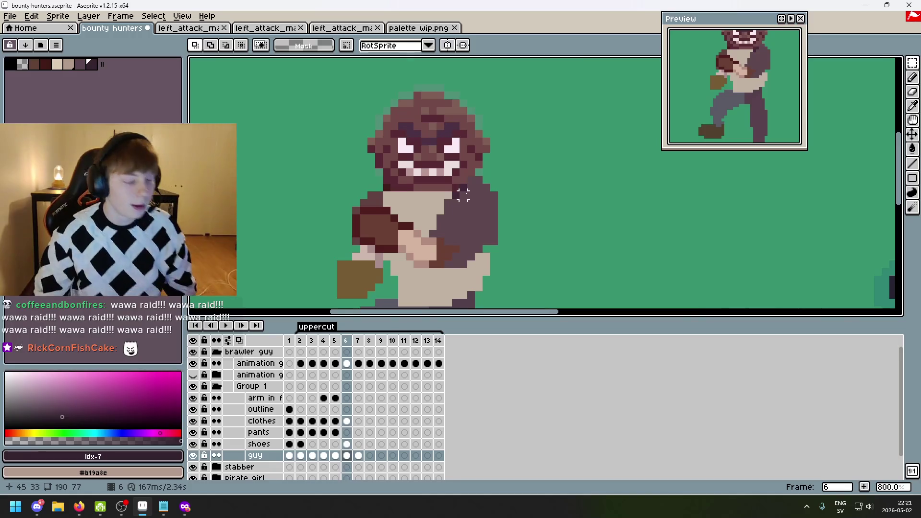
- Zoom out and pan to show all characters, then select frame 1 to see the brawler's idle pose
{"action": "scroll", "coordinate": [512, 188], "scroll_direction": "up", "scroll_amount": 2}
{"action": "scroll", "coordinate": [494, 194], "scroll_direction": "down", "scroll_amount": 1}
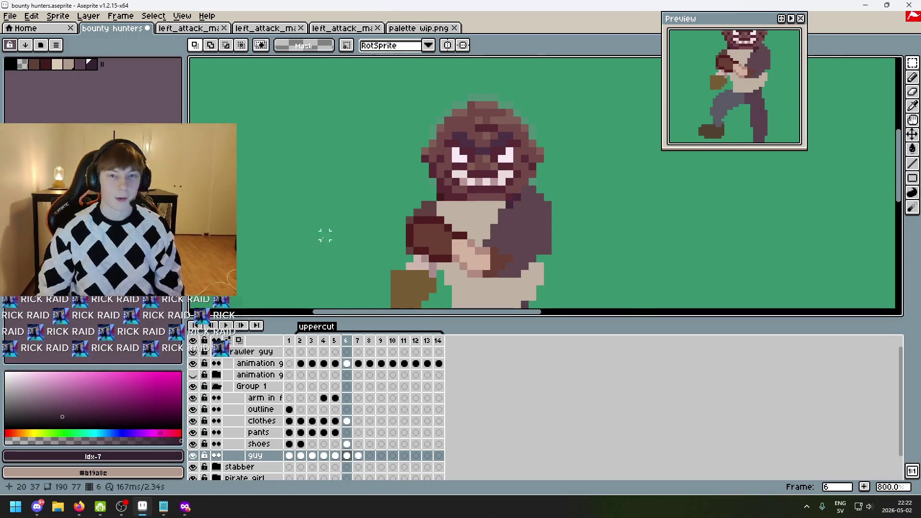
{"action": "scroll", "coordinate": [377, 199], "scroll_direction": "down", "scroll_amount": 2}
{"action": "scroll", "coordinate": [433, 188], "scroll_direction": "down", "scroll_amount": 2}
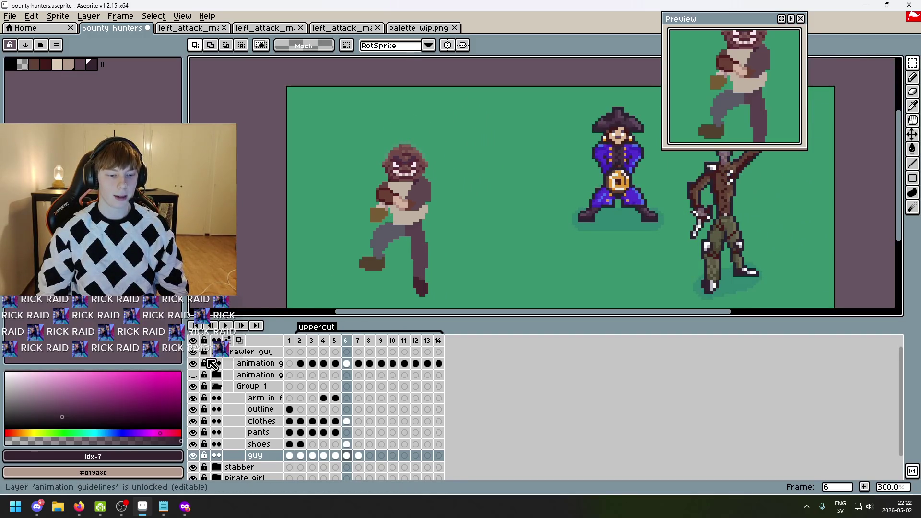
{"action": "mouse_move", "coordinate": [453, 217]}
{"action": "left_mouse_down"}
{"action": "mouse_move", "coordinate": [341, 201]}
{"action": "mouse_move", "coordinate": [353, 225]}
{"action": "left_mouse_up"}
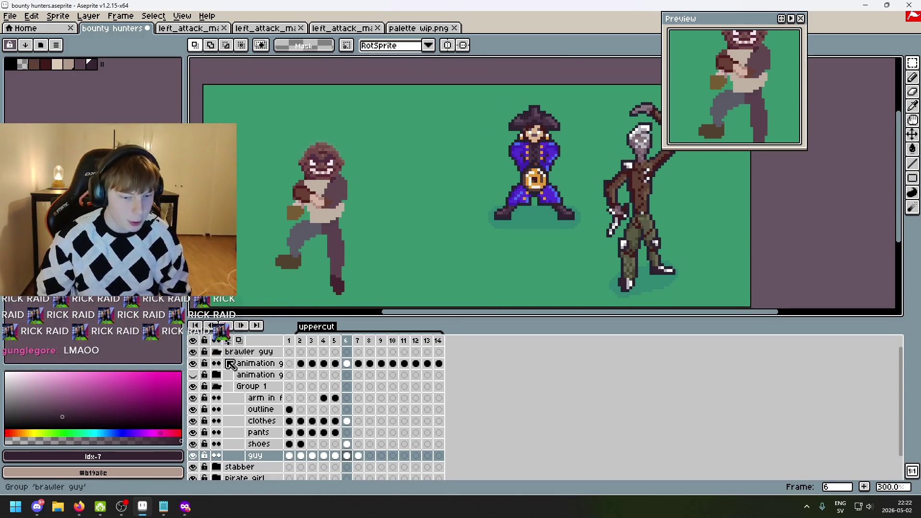
{"action": "left_click", "coordinate": [289, 340]}
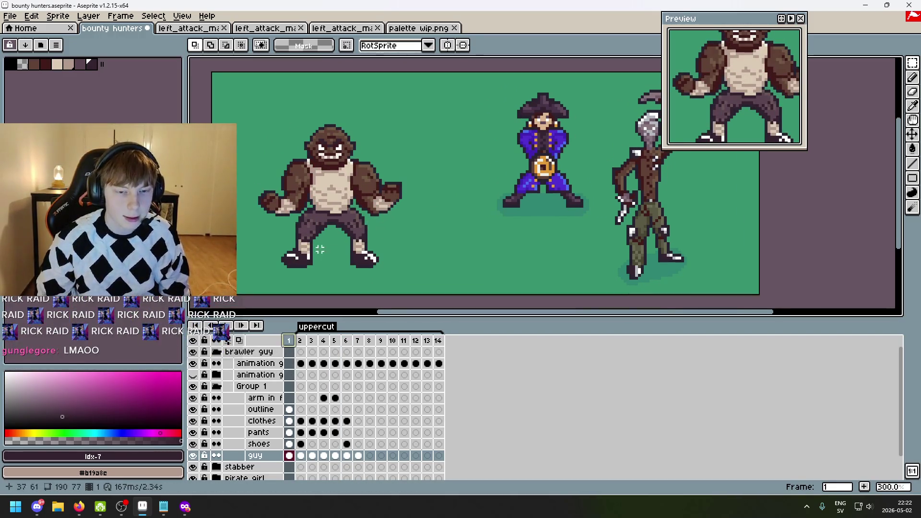
- Recentre the whole sprite sheet in view and play the uppercut animation
{"action": "scroll", "coordinate": [320, 249], "scroll_direction": "right", "scroll_amount": 2}
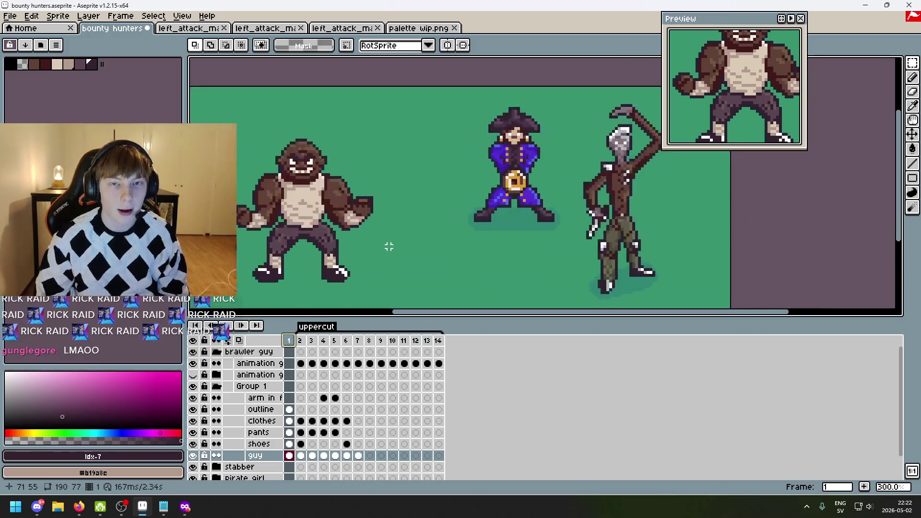
{"action": "left_click_drag", "start_coordinate": [388, 247], "coordinate": [389, 228]}
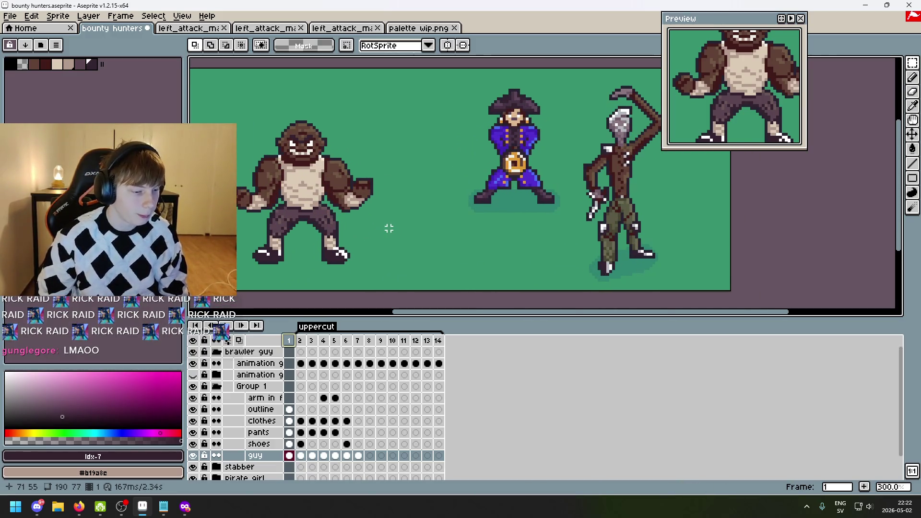
{"action": "scroll", "coordinate": [391, 236], "scroll_direction": "up", "scroll_amount": 1}
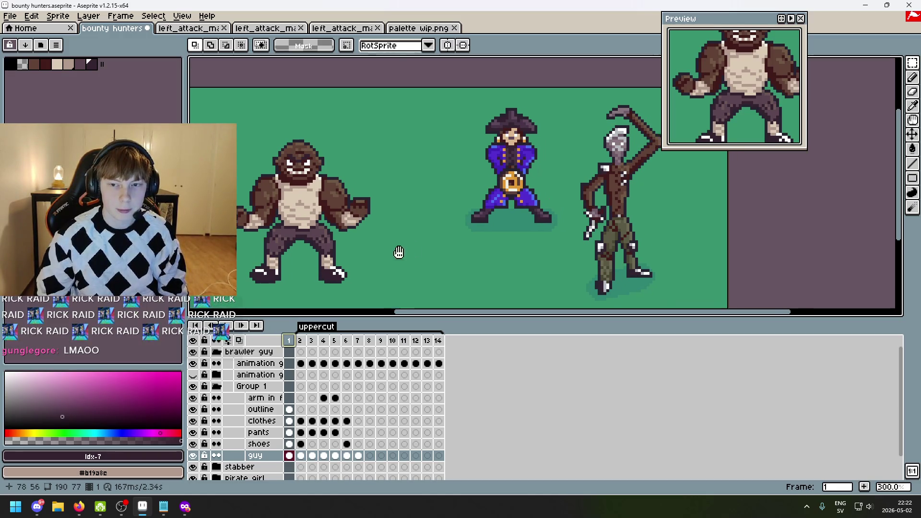
{"action": "scroll", "coordinate": [425, 220], "scroll_direction": "down", "scroll_amount": 1}
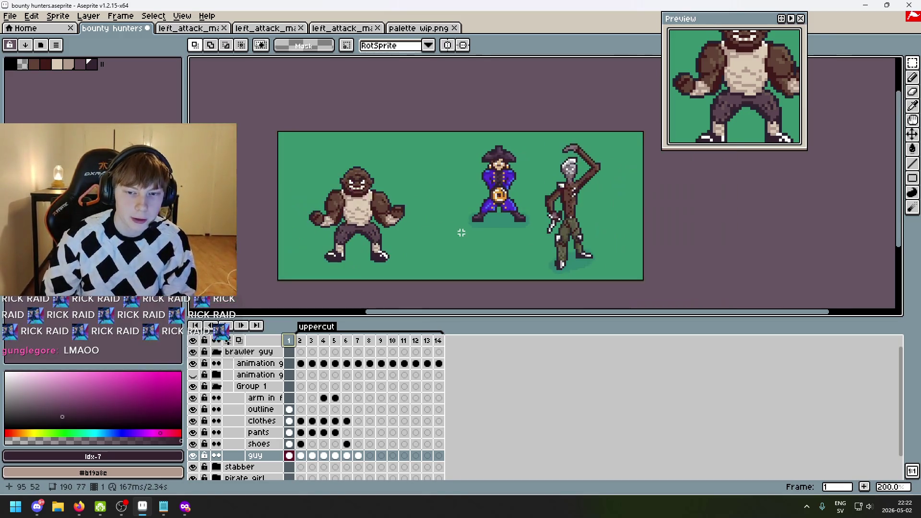
{"action": "mouse_move", "coordinate": [488, 231]}
{"action": "left_mouse_down"}
{"action": "mouse_move", "coordinate": [511, 235]}
{"action": "mouse_move", "coordinate": [475, 244]}
{"action": "mouse_move", "coordinate": [436, 230]}
{"action": "left_mouse_up"}
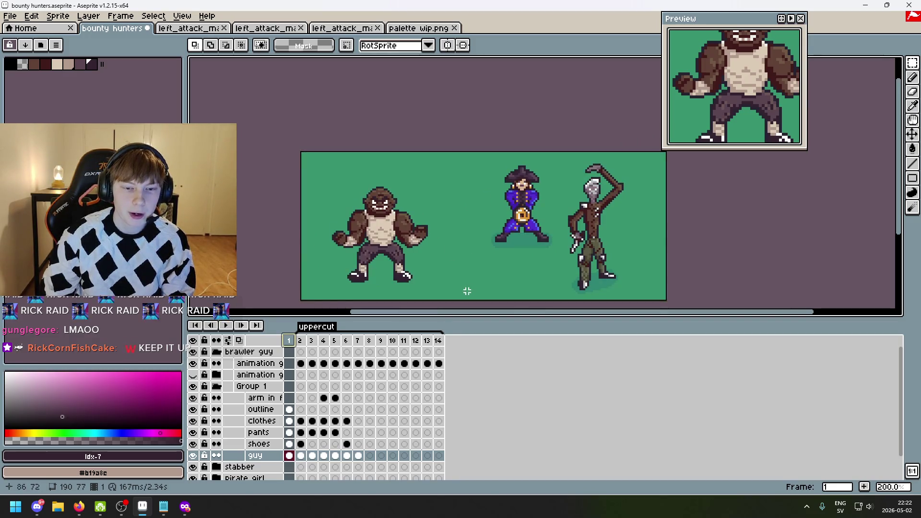
{"action": "scroll", "coordinate": [411, 224], "scroll_direction": "up", "scroll_amount": 1}
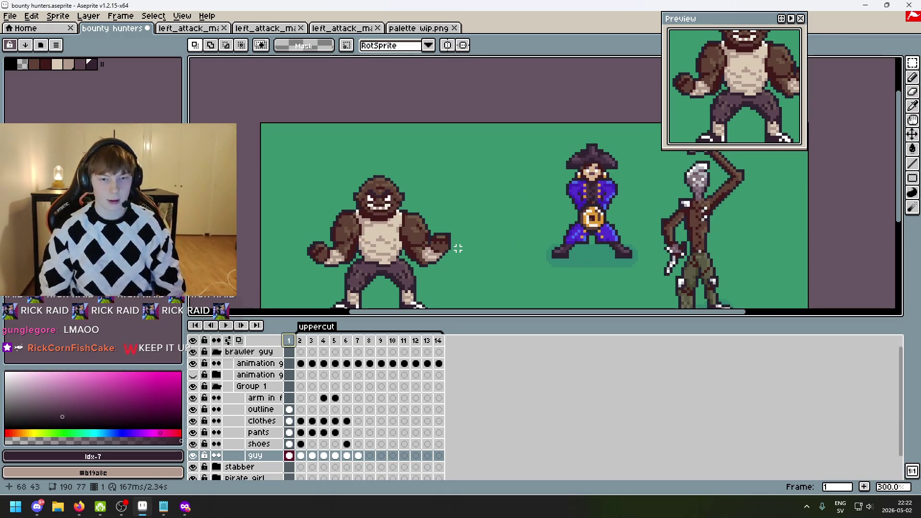
{"action": "scroll", "coordinate": [458, 248], "scroll_direction": "down", "scroll_amount": 1}
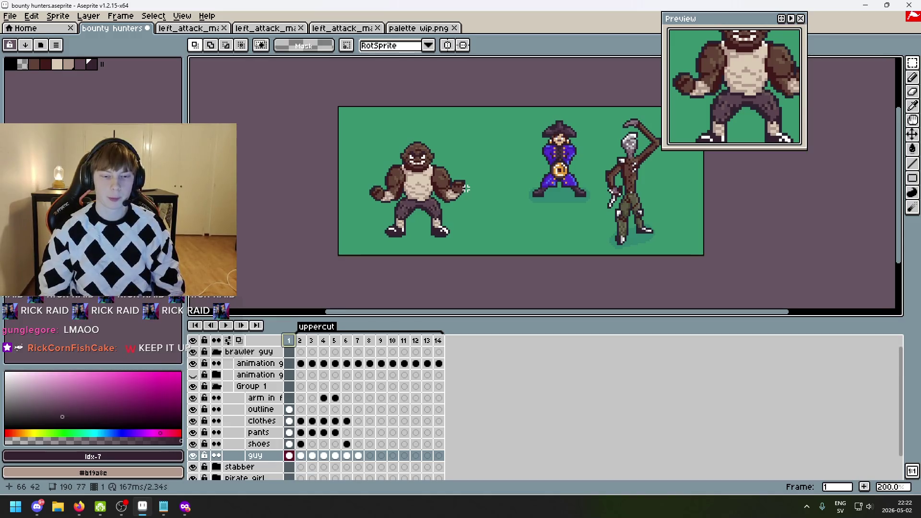
{"action": "key", "text": "Return"}
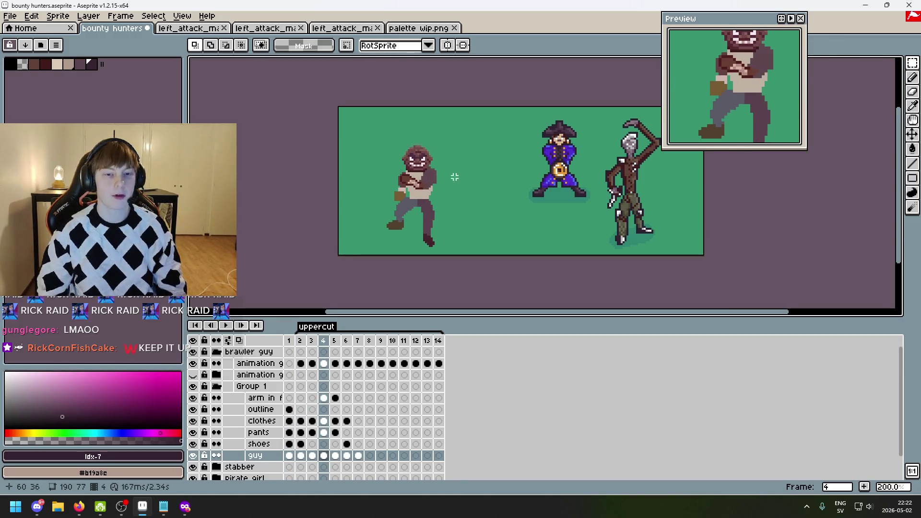
- Pause playback and flip between frames 5 and 6 up close to compare the brawler's arm
{"action": "scroll", "coordinate": [459, 183], "scroll_direction": "up", "scroll_amount": 1}
{"action": "key", "text": "Right"}
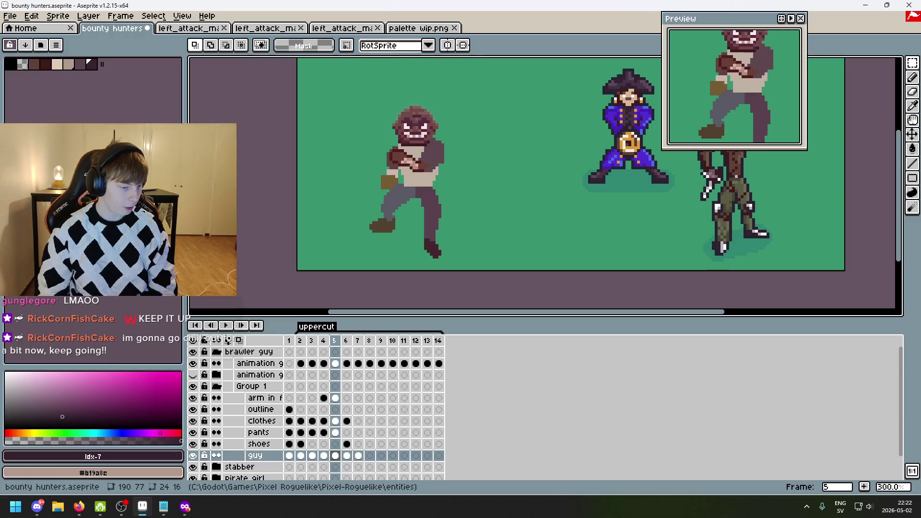
{"action": "key", "text": "Left"}
{"action": "key", "text": "Right"}
{"action": "key", "text": "Right"}
{"action": "key", "text": "Left"}
{"action": "key", "text": "Right"}
{"action": "scroll", "coordinate": [434, 147], "scroll_direction": "up", "scroll_amount": 2}
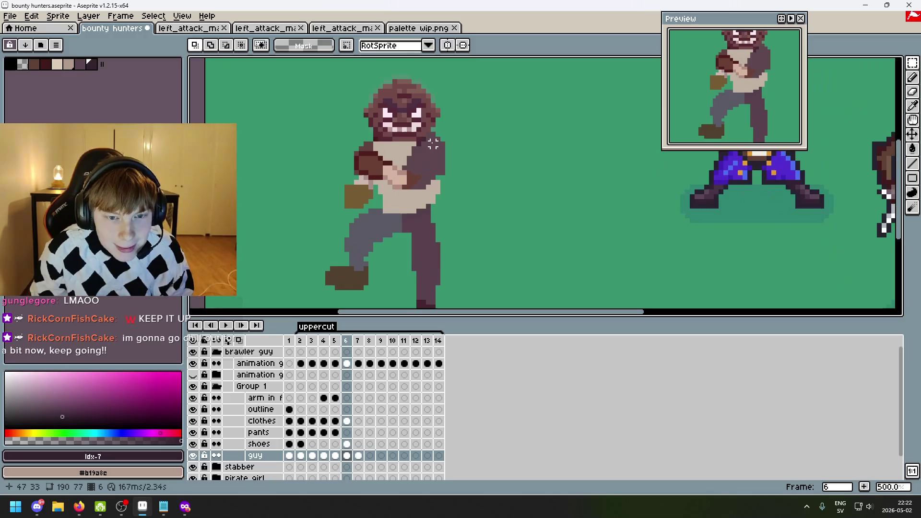
{"action": "key", "text": "Left"}
{"action": "key", "text": "Right"}
{"action": "key", "text": "Left"}
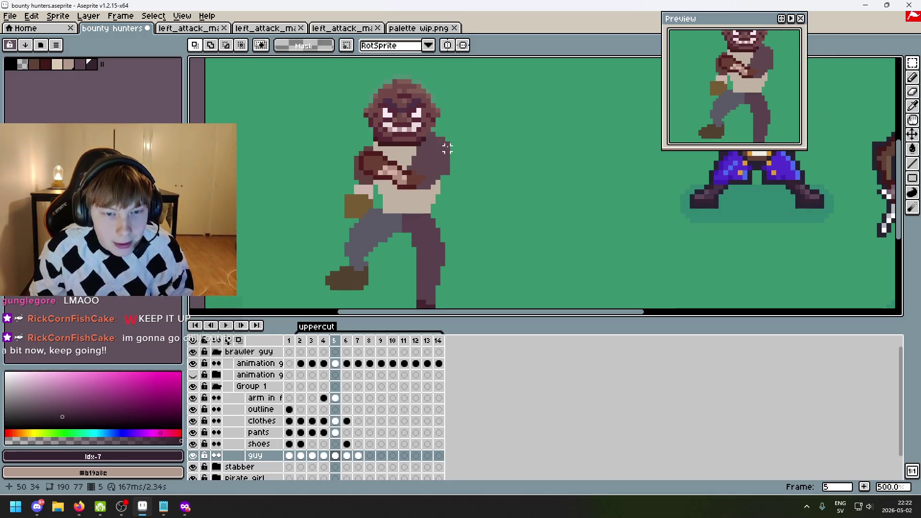
{"action": "key", "text": "Right"}
{"action": "scroll", "coordinate": [433, 144], "scroll_direction": "up", "scroll_amount": 2}
{"action": "key", "text": "Left"}
{"action": "key", "text": "Right"}
{"action": "scroll", "coordinate": [341, 144], "scroll_direction": "up", "scroll_amount": 3}
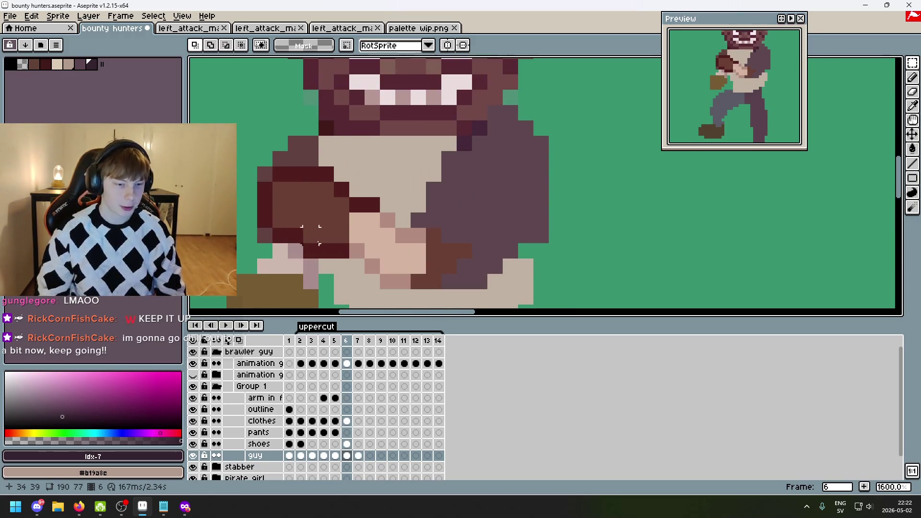
- Eyedrop dark maroon and paint one pixel below the brawler's clasped hands on frame 6
{"action": "left_click", "coordinate": [319, 131], "text": "alt"}
{"action": "key", "text": "b"}
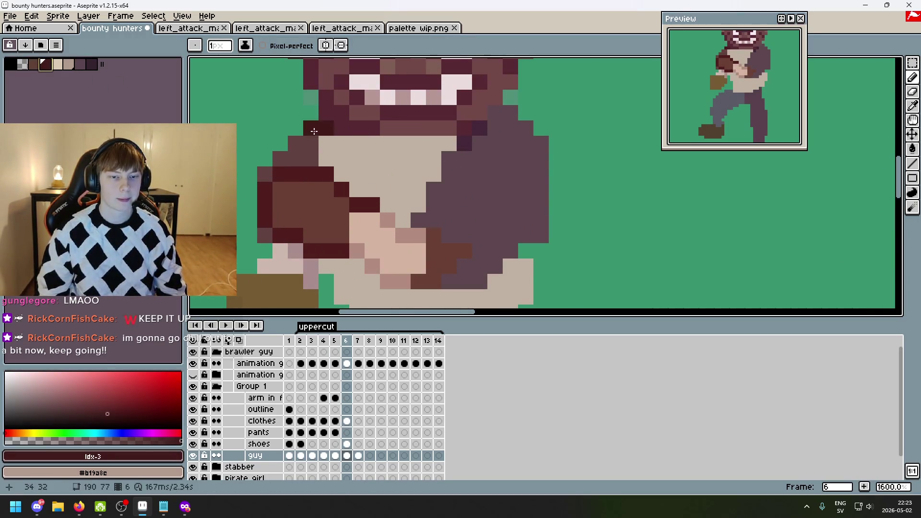
{"action": "left_click", "coordinate": [416, 287]}
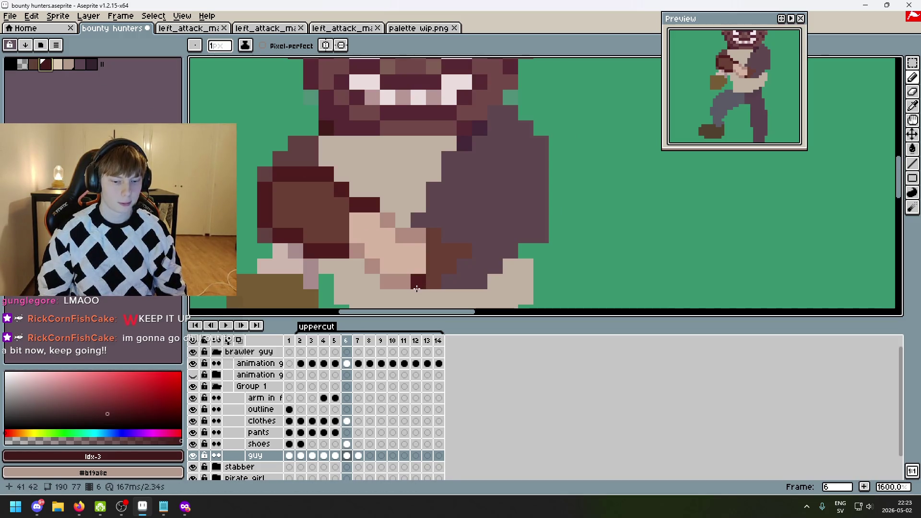
{"action": "key", "text": "comma"}
{"action": "key", "text": "period"}
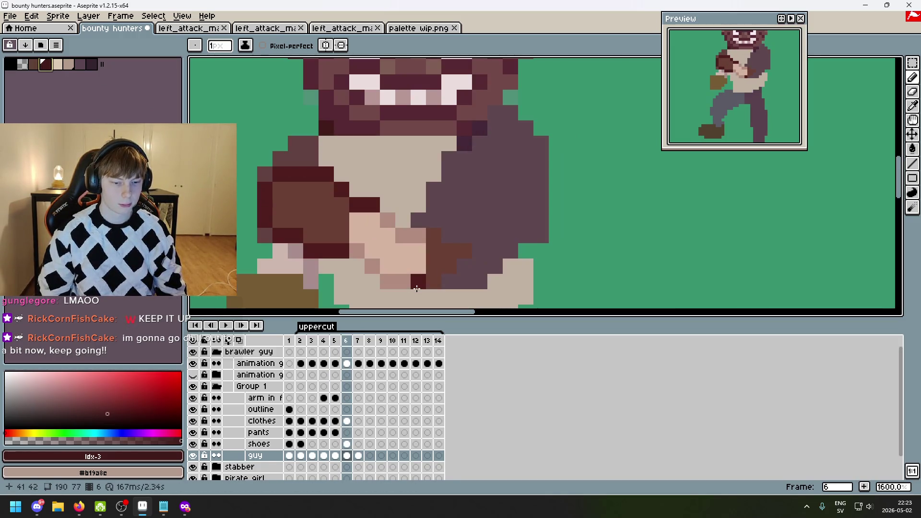
- Move up to the clothes layer and advance to frame 7
{"action": "key", "text": "Up"}
{"action": "key", "text": "Up"}
{"action": "key", "text": "Up"}
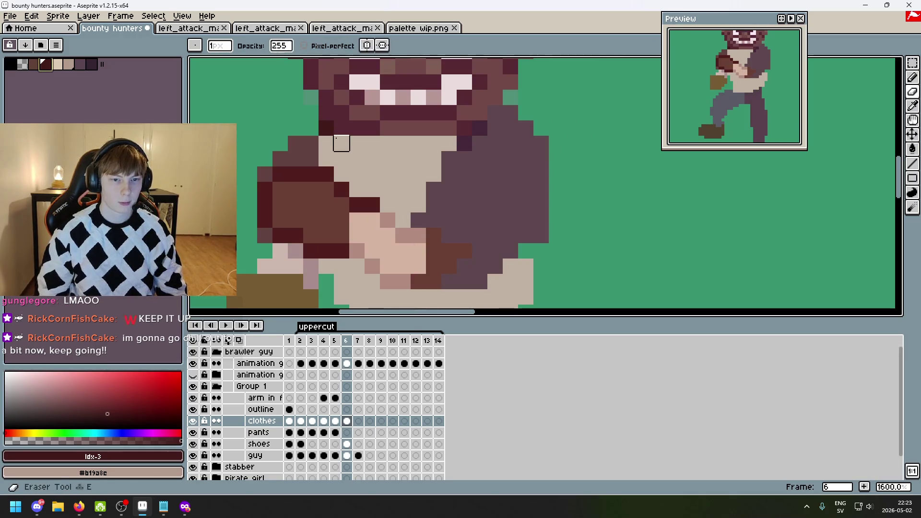
{"action": "scroll", "coordinate": [483, 232], "scroll_direction": "down", "scroll_amount": 5}
{"action": "scroll", "coordinate": [514, 168], "scroll_direction": "up", "scroll_amount": 2}
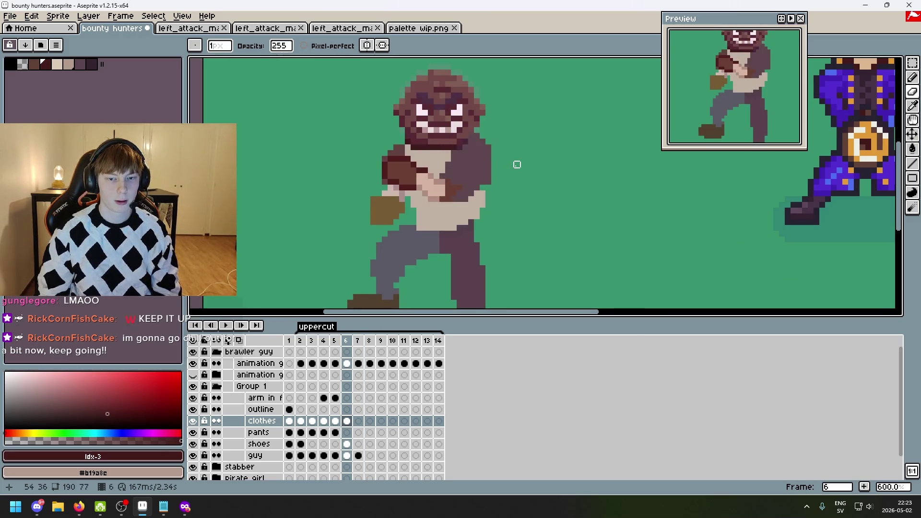
{"action": "key", "text": "period"}
{"action": "scroll", "coordinate": [496, 185], "scroll_direction": "up", "scroll_amount": 3}
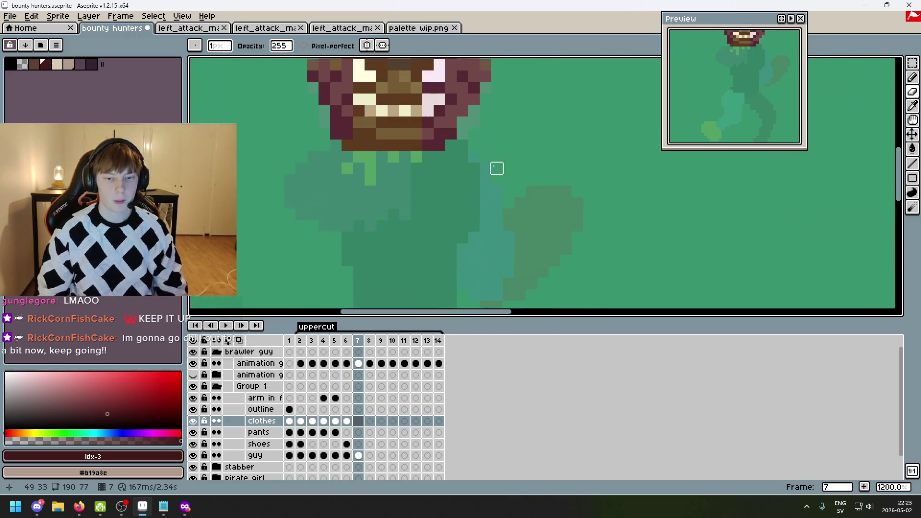
- Paint two dark brown pixels just below the brawler's head on frame 7
{"action": "left_click", "coordinate": [38, 70]}
{"action": "left_click_drag", "start_coordinate": [462, 146], "coordinate": [367, 156]}
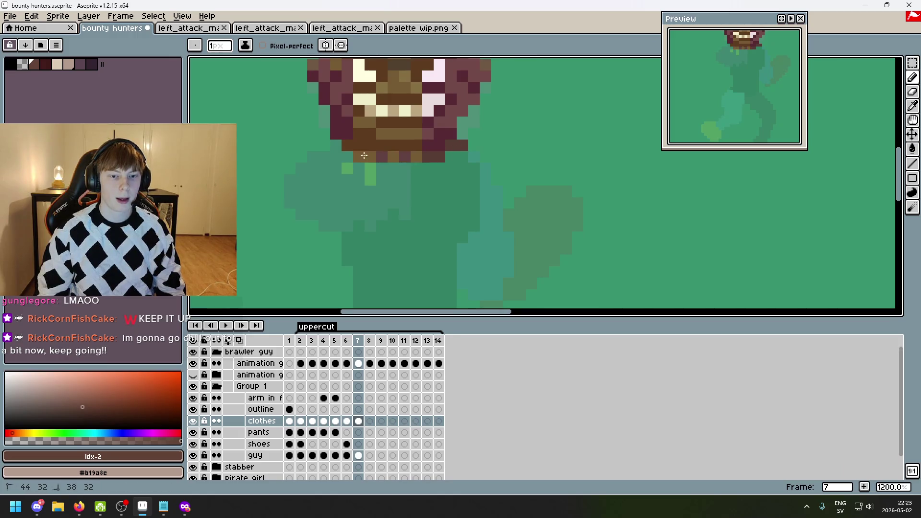
{"action": "scroll", "coordinate": [459, 160], "scroll_direction": "down", "scroll_amount": 4}
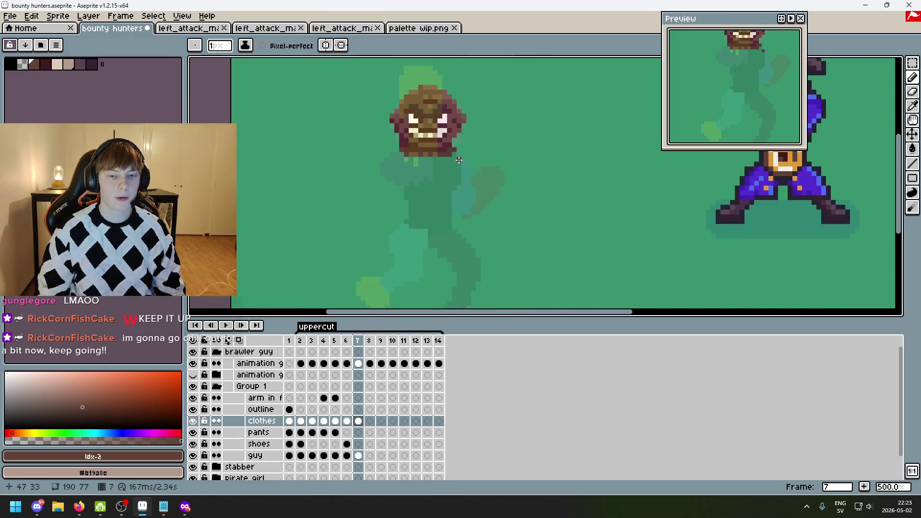
{"action": "scroll", "coordinate": [472, 126], "scroll_direction": "up", "scroll_amount": 2}
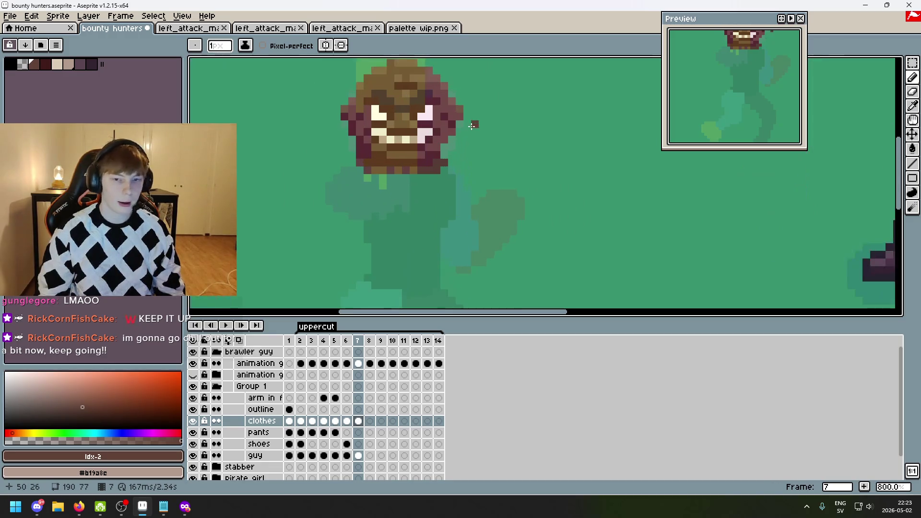
- Draw a light beige strap and horizontal line outlining the torso clothing
{"action": "left_click", "coordinate": [45, 64]}
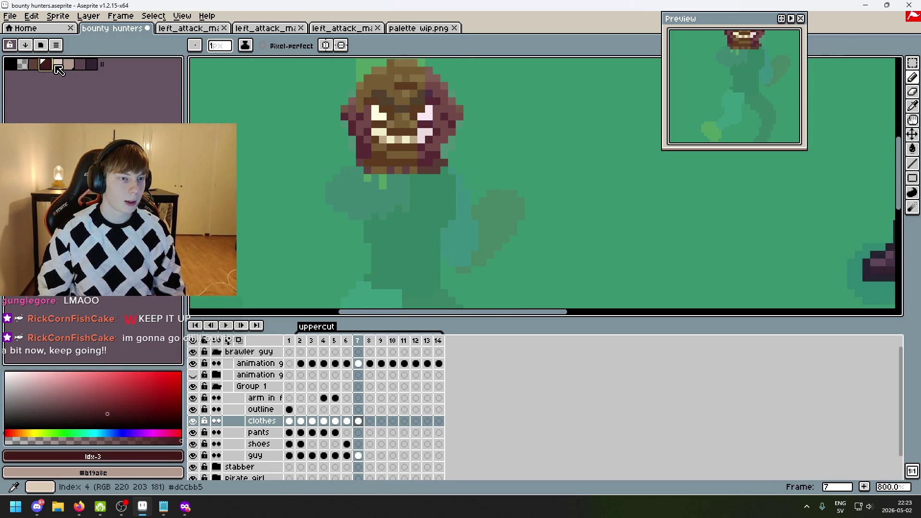
{"action": "left_click", "coordinate": [57, 63]}
{"action": "scroll", "coordinate": [461, 182], "scroll_direction": "up", "scroll_amount": 2}
{"action": "mouse_move", "coordinate": [346, 175]}
{"action": "left_mouse_down"}
{"action": "mouse_move", "coordinate": [355, 238]}
{"action": "mouse_move", "coordinate": [364, 214]}
{"action": "left_mouse_up"}
{"action": "mouse_move", "coordinate": [348, 245]}
{"action": "left_mouse_down"}
{"action": "mouse_move", "coordinate": [360, 245]}
{"action": "mouse_move", "coordinate": [360, 255]}
{"action": "mouse_move", "coordinate": [417, 256]}
{"action": "left_mouse_up"}
{"action": "left_click", "coordinate": [439, 257]}
{"action": "scroll", "coordinate": [439, 260], "scroll_direction": "up", "scroll_amount": 1}
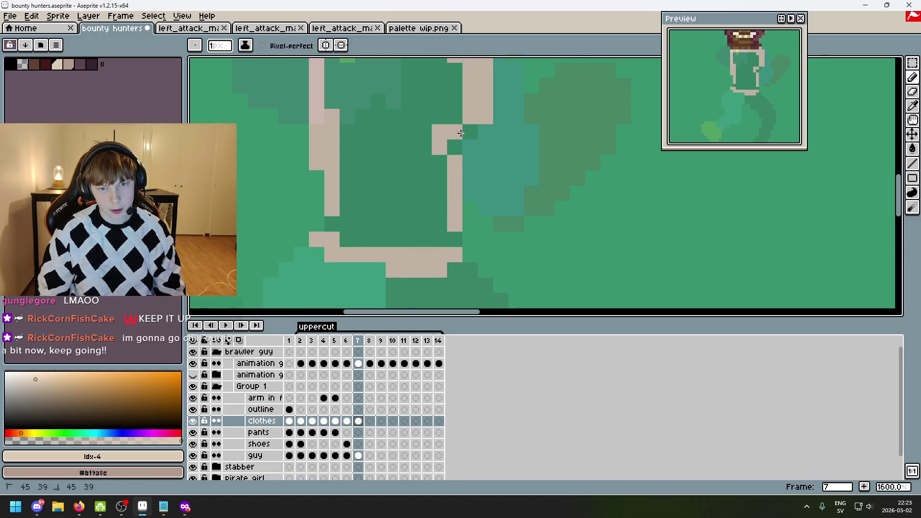
{"action": "left_click_drag", "start_coordinate": [458, 235], "coordinate": [333, 218]}
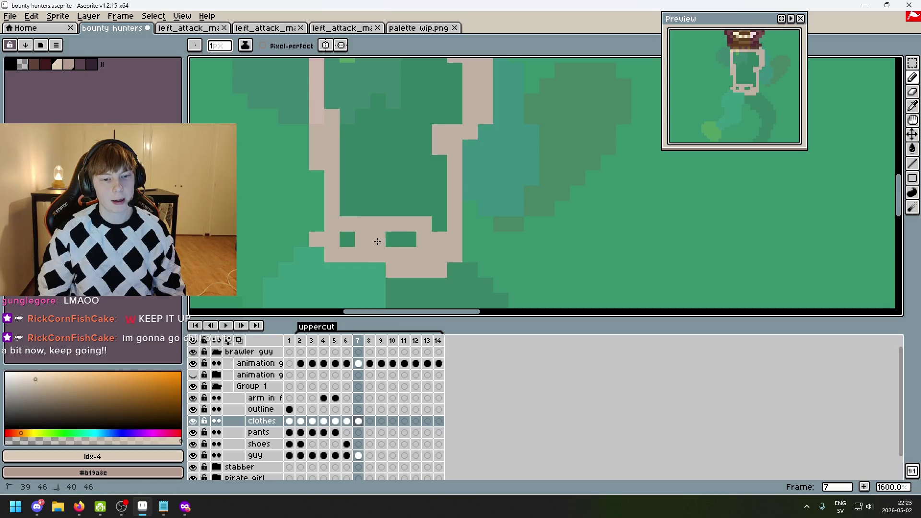
{"action": "scroll", "coordinate": [346, 232], "scroll_direction": "down", "scroll_amount": 5}
{"action": "scroll", "coordinate": [411, 154], "scroll_direction": "up", "scroll_amount": 2}
- Bucket-fill the clothes interior with beige
{"action": "key", "text": "g"}
{"action": "left_click", "coordinate": [410, 149]}
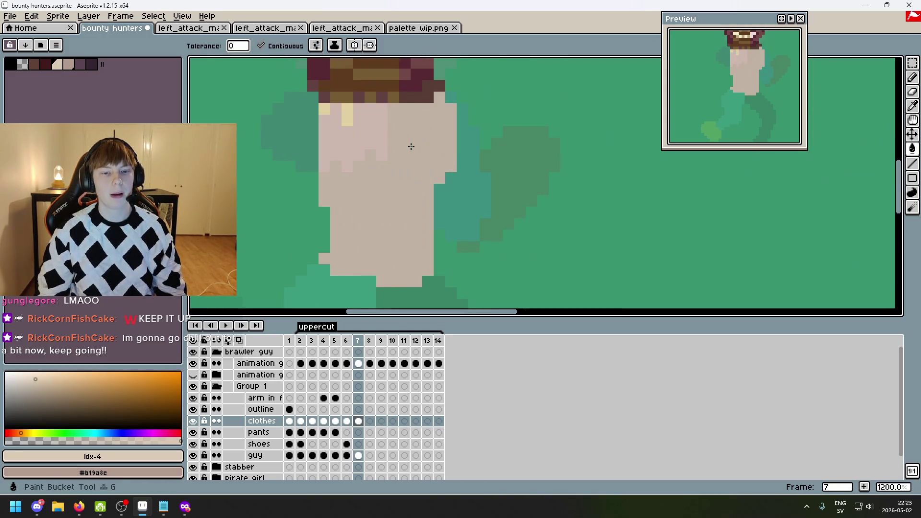
{"action": "scroll", "coordinate": [599, 164], "scroll_direction": "down", "scroll_amount": 2}
{"action": "scroll", "coordinate": [507, 151], "scroll_direction": "up", "scroll_amount": 1}
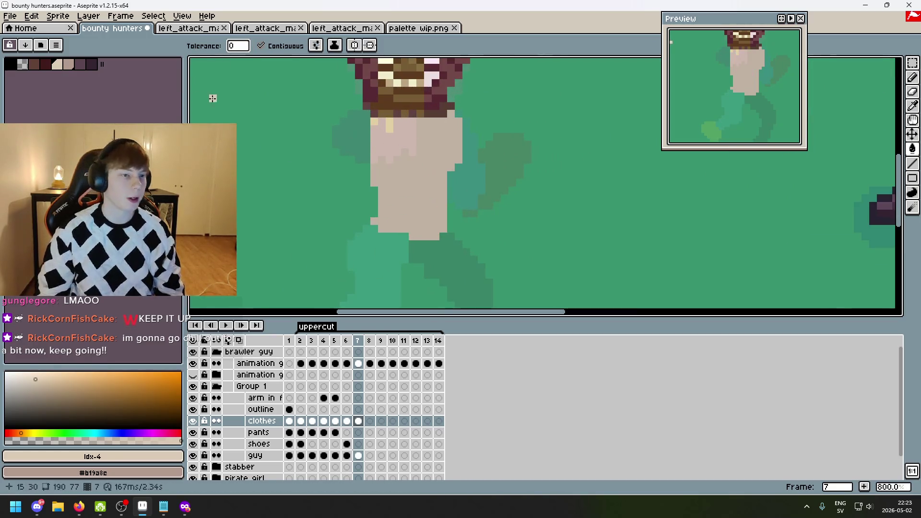
{"action": "scroll", "coordinate": [302, 160], "scroll_direction": "up", "scroll_amount": 1}
{"action": "scroll", "coordinate": [278, 127], "scroll_direction": "up", "scroll_amount": 2}
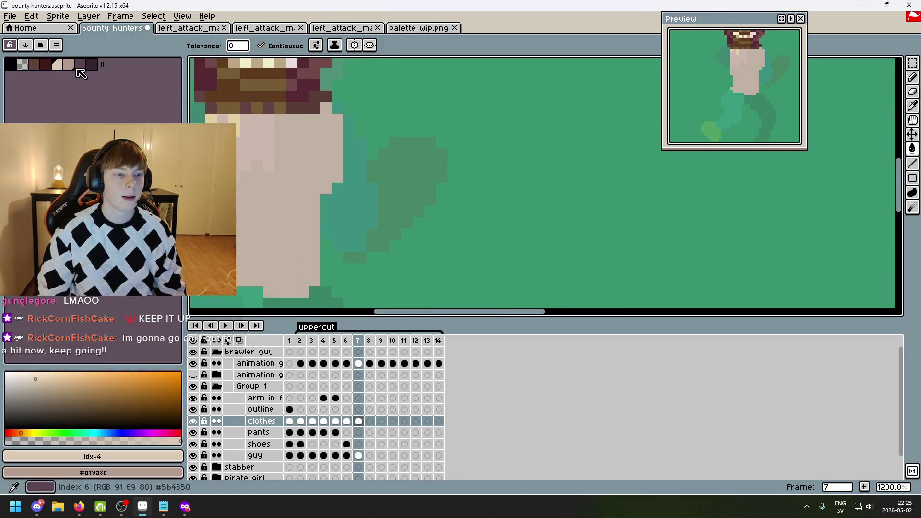
- Pick the dark brown palette colour and bring the head and torso into view
{"action": "left_click", "coordinate": [42, 68]}
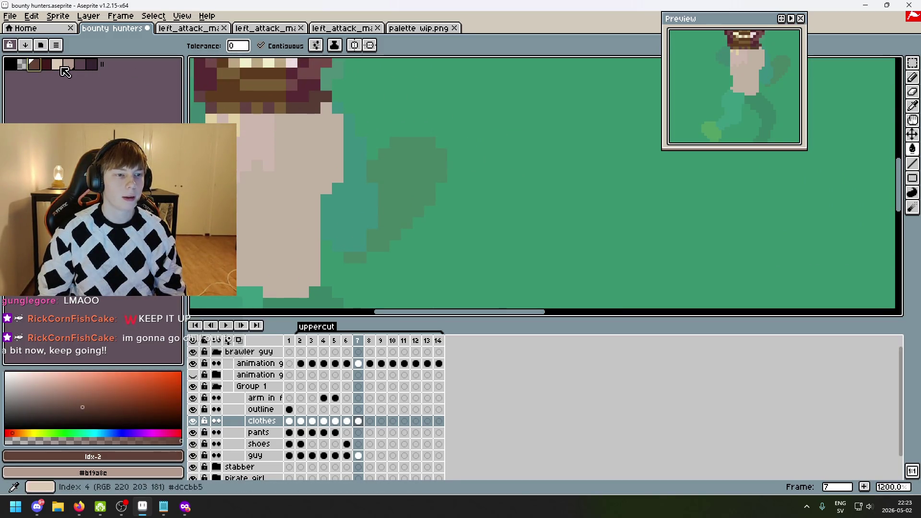
{"action": "left_click_drag", "start_coordinate": [345, 150], "coordinate": [445, 180]}
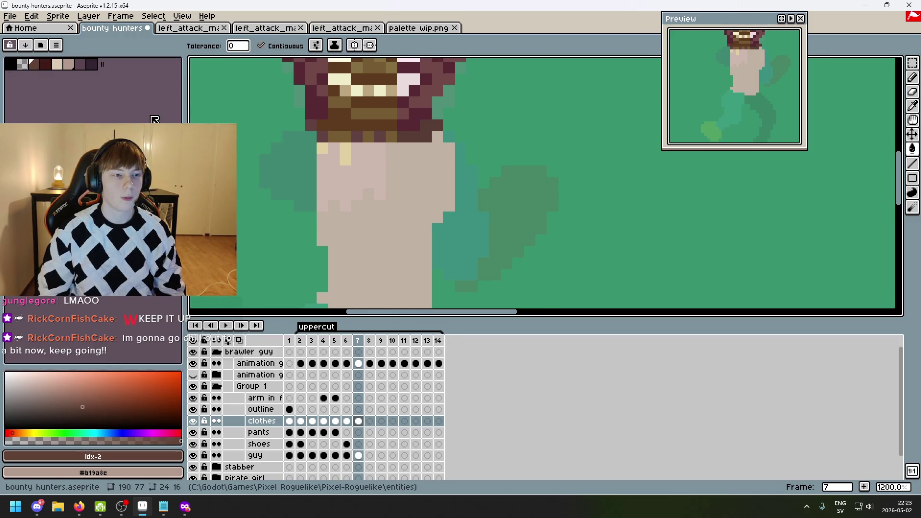
{"action": "scroll", "coordinate": [275, 135], "scroll_direction": "down", "scroll_amount": 3}
{"action": "scroll", "coordinate": [440, 242], "scroll_direction": "up", "scroll_amount": 3}
{"action": "scroll", "coordinate": [440, 242], "scroll_direction": "down", "scroll_amount": 3}
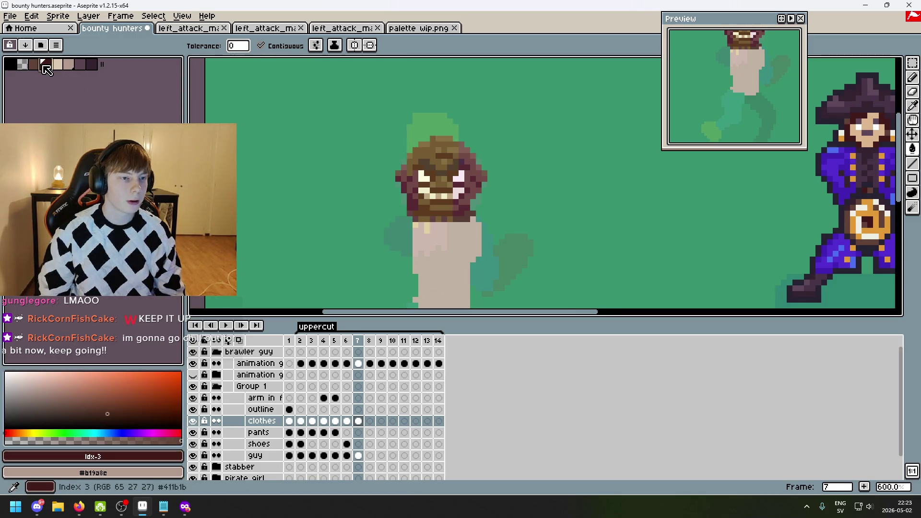
{"action": "scroll", "coordinate": [403, 128], "scroll_direction": "up", "scroll_amount": 1}
{"action": "scroll", "coordinate": [418, 126], "scroll_direction": "down", "scroll_amount": 1}
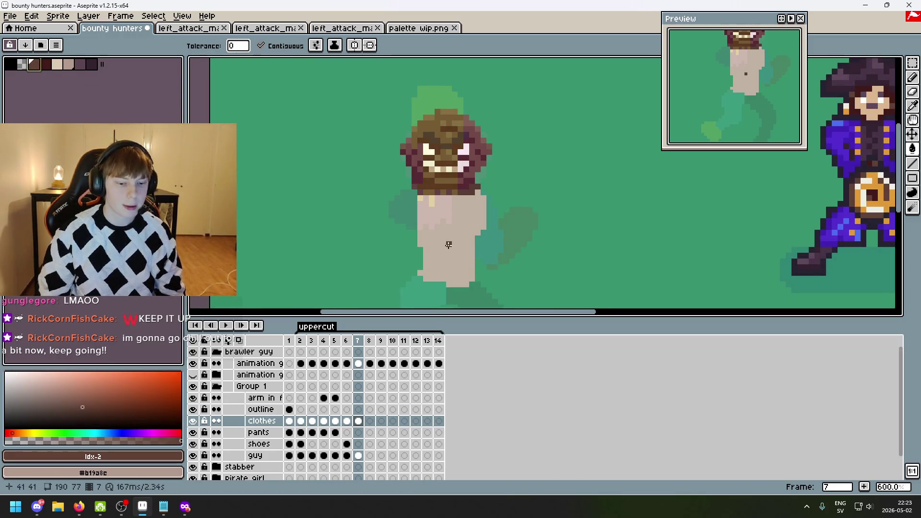
- Switch to the 'arm in front' layer and make a brown fill, later undone
{"action": "left_click", "coordinate": [266, 398]}
{"action": "scroll", "coordinate": [553, 144], "scroll_direction": "up", "scroll_amount": 1}
{"action": "scroll", "coordinate": [379, 126], "scroll_direction": "up", "scroll_amount": 3}
{"action": "left_click", "coordinate": [383, 118]}
- Undo the stray fill and pencil brown arm strokes above the head with a dark maroon tip
{"action": "key", "text": "ctrl+z"}
{"action": "key", "text": "b"}
{"action": "mouse_move", "coordinate": [383, 108]}
{"action": "left_mouse_down"}
{"action": "mouse_move", "coordinate": [459, 108]}
{"action": "mouse_move", "coordinate": [383, 124]}
{"action": "left_mouse_up"}
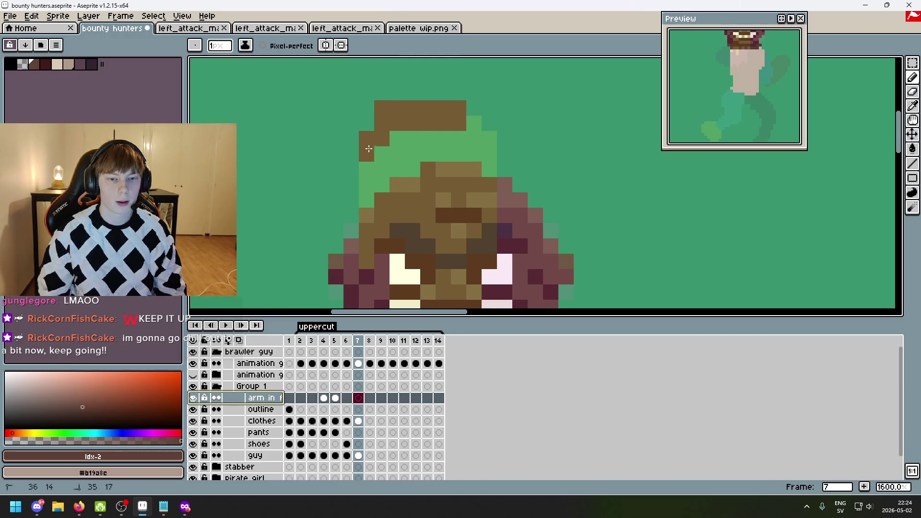
{"action": "left_click_drag", "start_coordinate": [483, 146], "coordinate": [488, 151]}
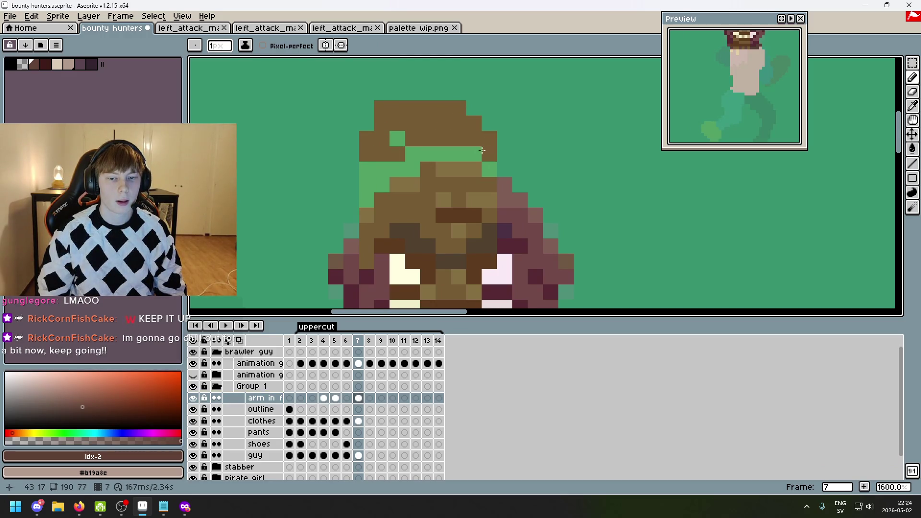
{"action": "key", "text": "]"}
{"action": "left_click", "coordinate": [382, 108]}
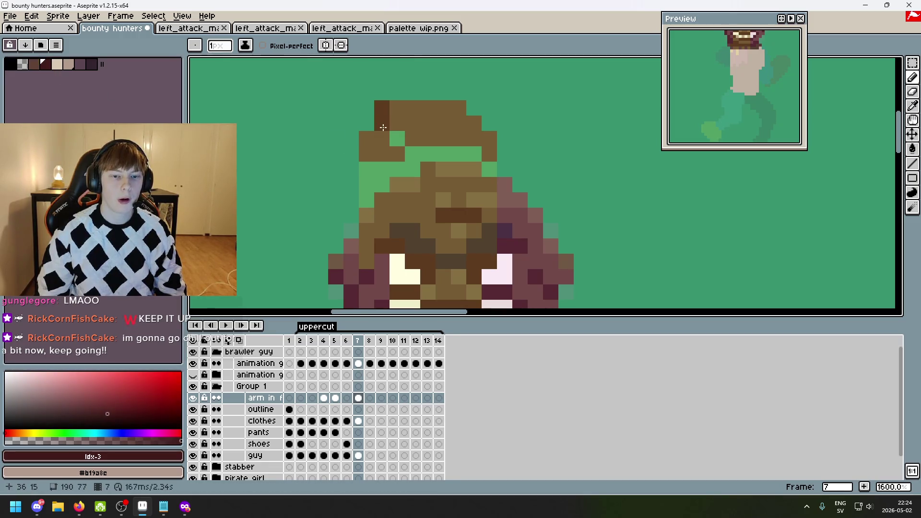
- Hide the guy layer and refine the raised arm outline with brown and dark pixels
{"action": "scroll", "coordinate": [365, 216], "scroll_direction": "down", "scroll_amount": 4}
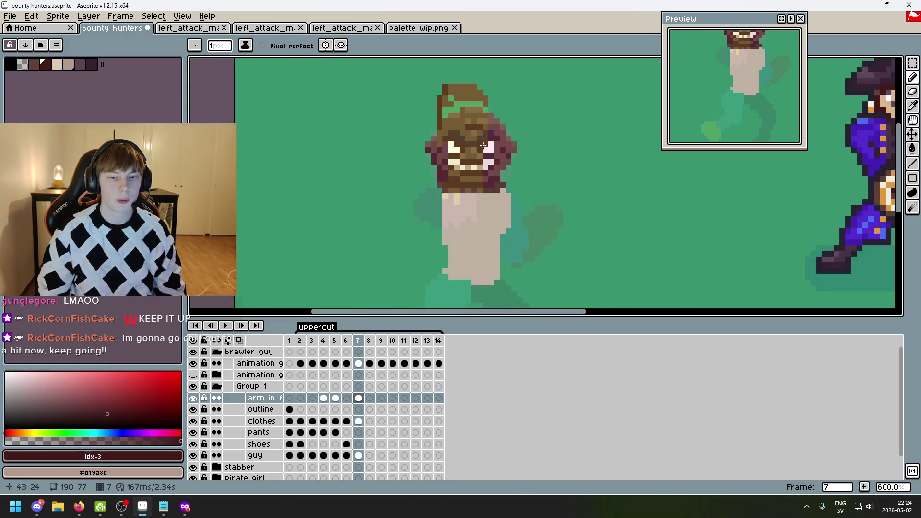
{"action": "scroll", "coordinate": [460, 136], "scroll_direction": "up", "scroll_amount": 4}
{"action": "scroll", "coordinate": [461, 136], "scroll_direction": "down", "scroll_amount": 3}
{"action": "left_click_drag", "start_coordinate": [470, 238], "coordinate": [344, 185]}
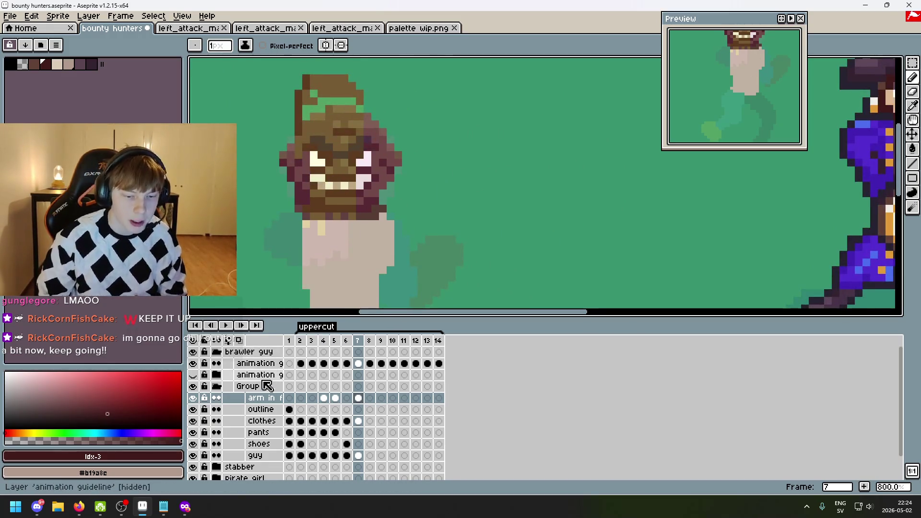
{"action": "left_click", "coordinate": [194, 455]}
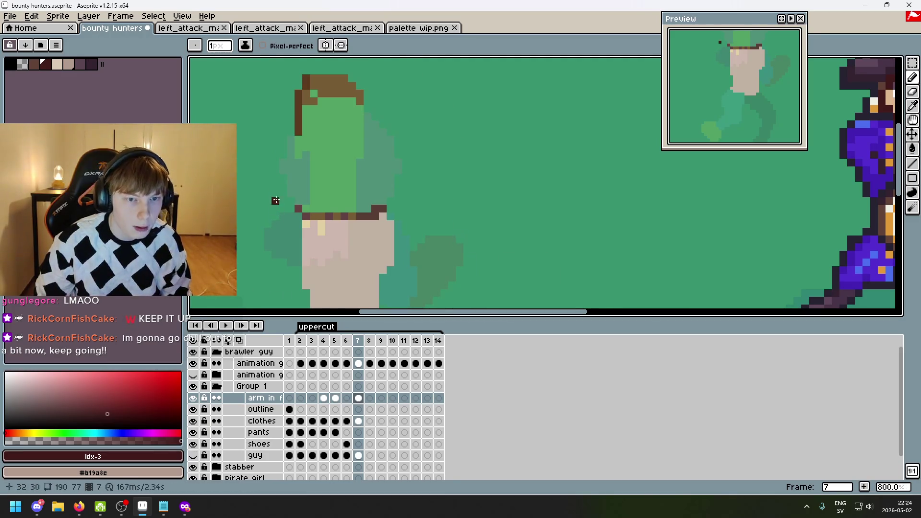
{"action": "scroll", "coordinate": [322, 98], "scroll_direction": "up", "scroll_amount": 3}
{"action": "left_click", "coordinate": [335, 119]}
{"action": "left_click_drag", "start_coordinate": [338, 121], "coordinate": [298, 226]}
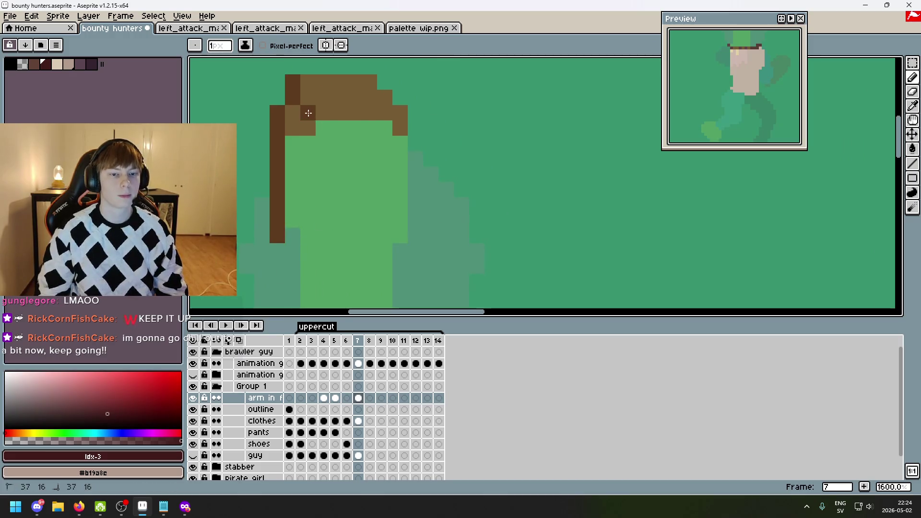
{"action": "key", "text": "ctrl+z"}
{"action": "left_click", "coordinate": [372, 131]}
{"action": "scroll", "coordinate": [396, 142], "scroll_direction": "down", "scroll_amount": 3}
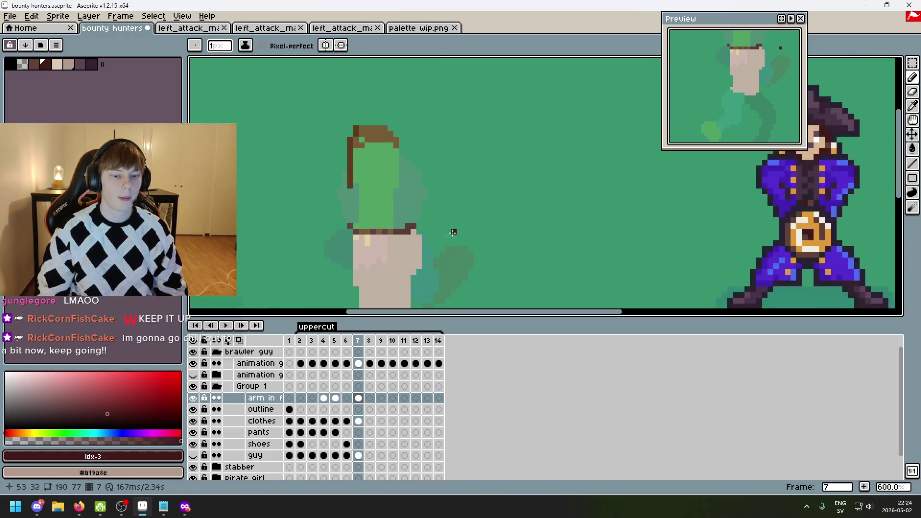
- Hide Group 1 and the second guidelines layer, go to frame 2, and open the guidelines layer properties
{"action": "left_click", "coordinate": [193, 388]}
{"action": "left_click", "coordinate": [193, 373]}
{"action": "left_click", "coordinate": [301, 341]}
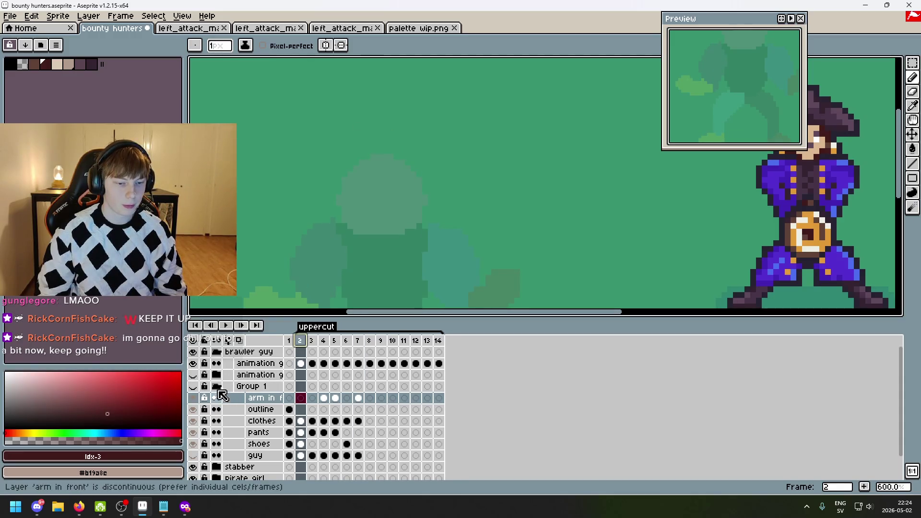
{"action": "double_click", "coordinate": [260, 367]}
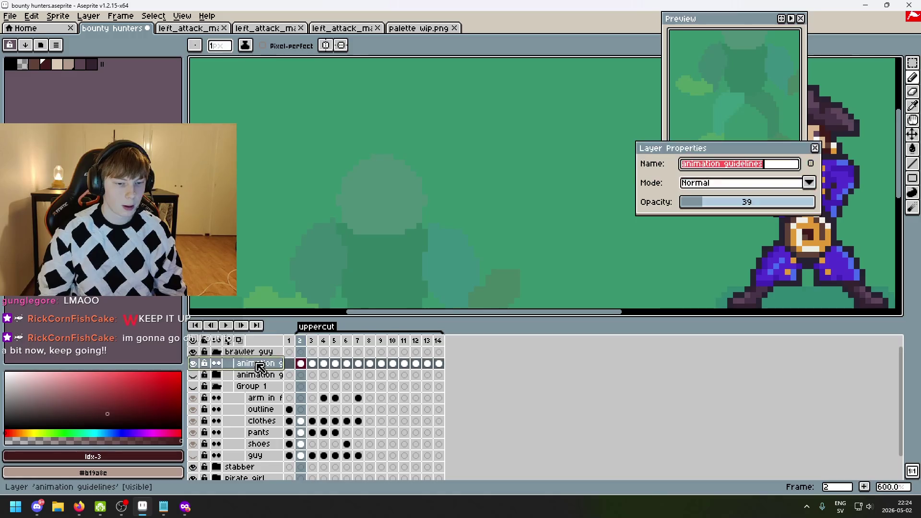
- Set the animation guidelines layer to full 255 opacity and play the uppercut guide
{"action": "left_click_drag", "start_coordinate": [710, 202], "coordinate": [876, 184]}
{"action": "left_click", "coordinate": [815, 148]}
{"action": "scroll", "coordinate": [527, 216], "scroll_direction": "down", "scroll_amount": 3}
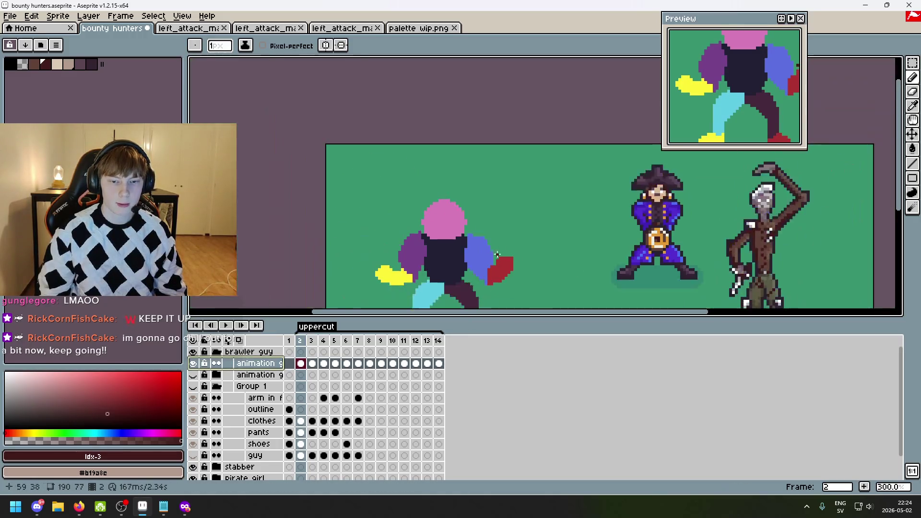
{"action": "left_click", "coordinate": [227, 326]}
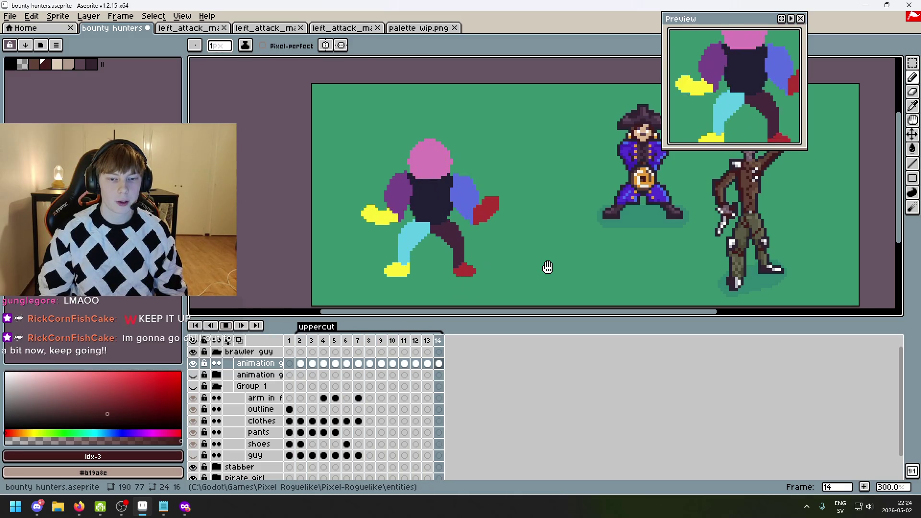
{"action": "left_click", "coordinate": [226, 326]}
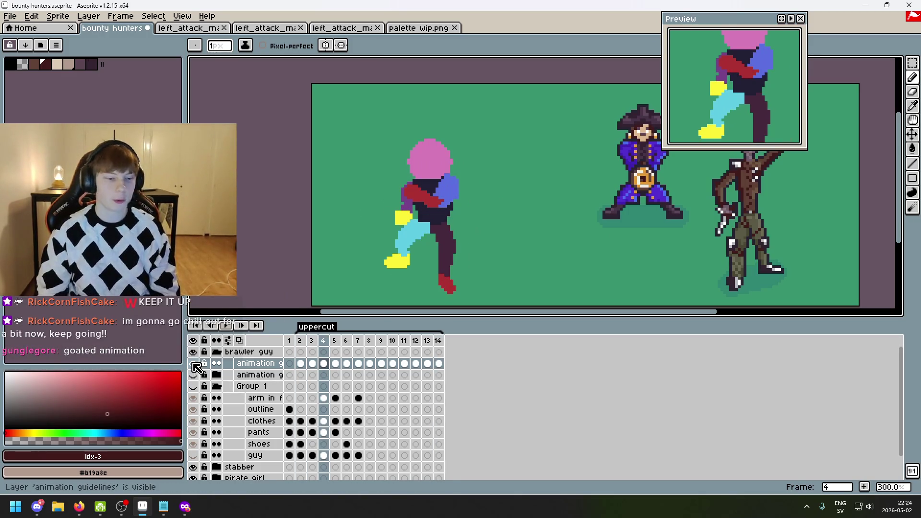
- Reopen the guidelines layer properties and confirm its opacity back at full
{"action": "double_click", "coordinate": [277, 367]}
{"action": "left_click_drag", "start_coordinate": [768, 202], "coordinate": [718, 203]}
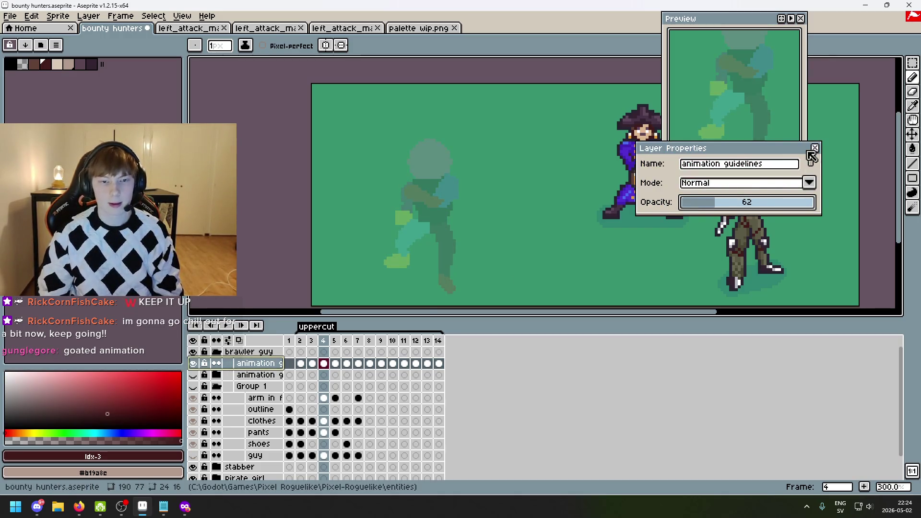
{"action": "left_click_drag", "start_coordinate": [812, 196], "coordinate": [822, 197]}
{"action": "key", "text": "Return"}
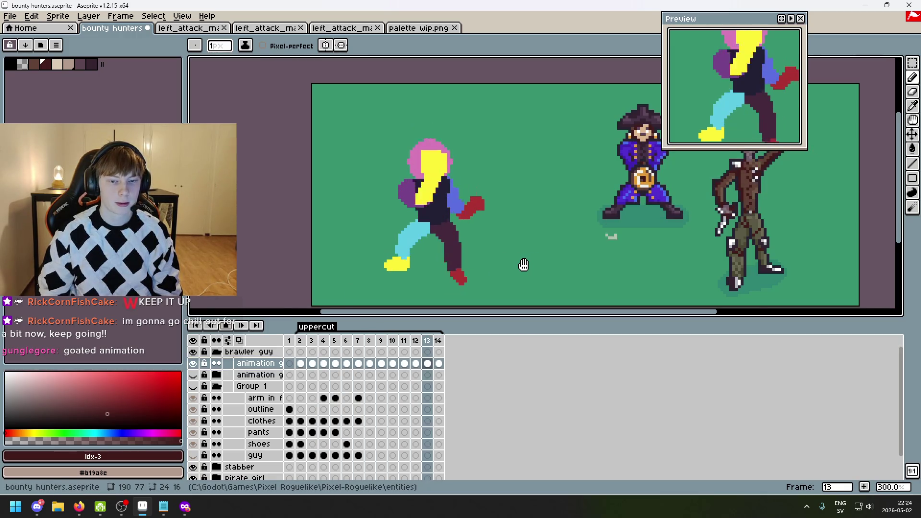
- Bring the whole sprite into view, stop playback and return to frame 2
{"action": "scroll", "coordinate": [492, 272], "scroll_direction": "down", "scroll_amount": 1}
{"action": "scroll", "coordinate": [492, 273], "scroll_direction": "up", "scroll_amount": 1}
{"action": "scroll", "coordinate": [494, 269], "scroll_direction": "down", "scroll_amount": 1}
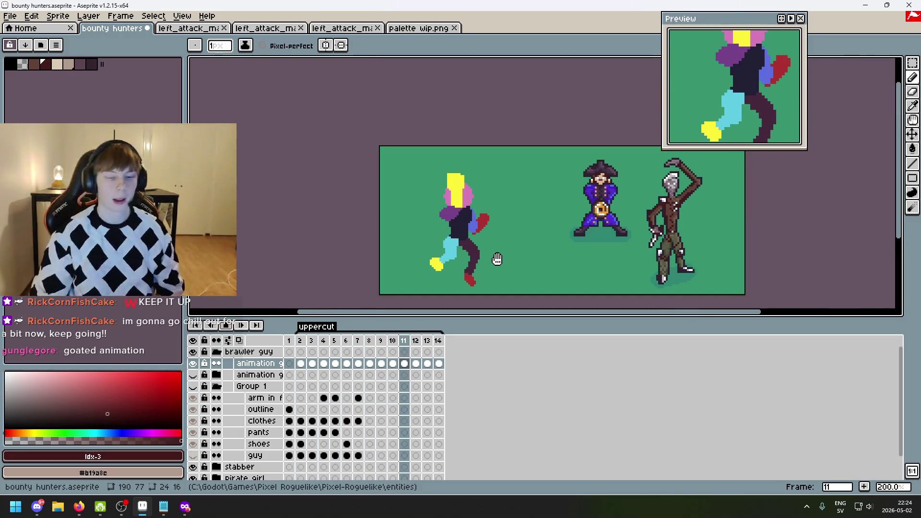
{"action": "left_click_drag", "start_coordinate": [526, 218], "coordinate": [460, 185]}
{"action": "scroll", "coordinate": [461, 200], "scroll_direction": "up", "scroll_amount": 1}
{"action": "scroll", "coordinate": [466, 199], "scroll_direction": "down", "scroll_amount": 2}
{"action": "scroll", "coordinate": [469, 198], "scroll_direction": "up", "scroll_amount": 1}
{"action": "scroll", "coordinate": [481, 197], "scroll_direction": "up", "scroll_amount": 1}
{"action": "scroll", "coordinate": [479, 197], "scroll_direction": "down", "scroll_amount": 1}
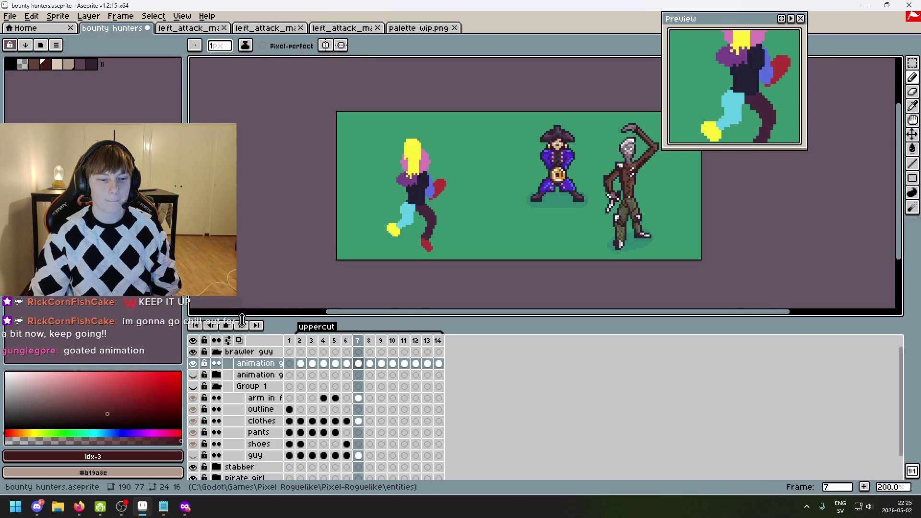
{"action": "left_click", "coordinate": [226, 328]}
{"action": "scroll", "coordinate": [528, 206], "scroll_direction": "up", "scroll_amount": 1}
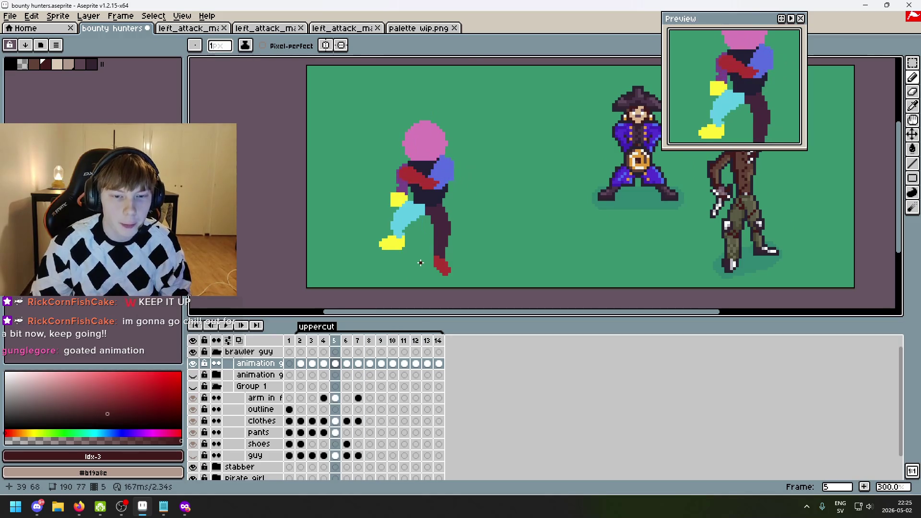
{"action": "key", "text": "Left"}
{"action": "key", "text": "Left"}
{"action": "key", "text": "Right"}
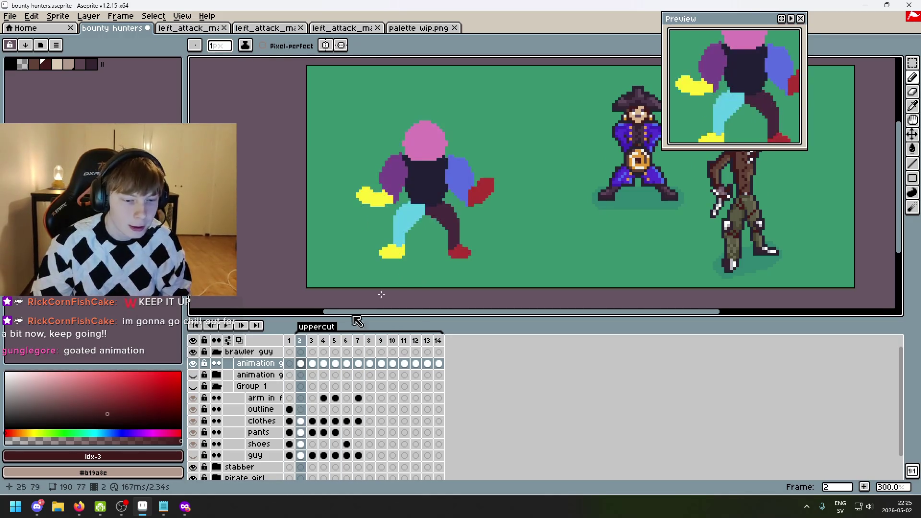
- Fade the animation guidelines layer to 58 opacity
{"action": "double_click", "coordinate": [263, 368]}
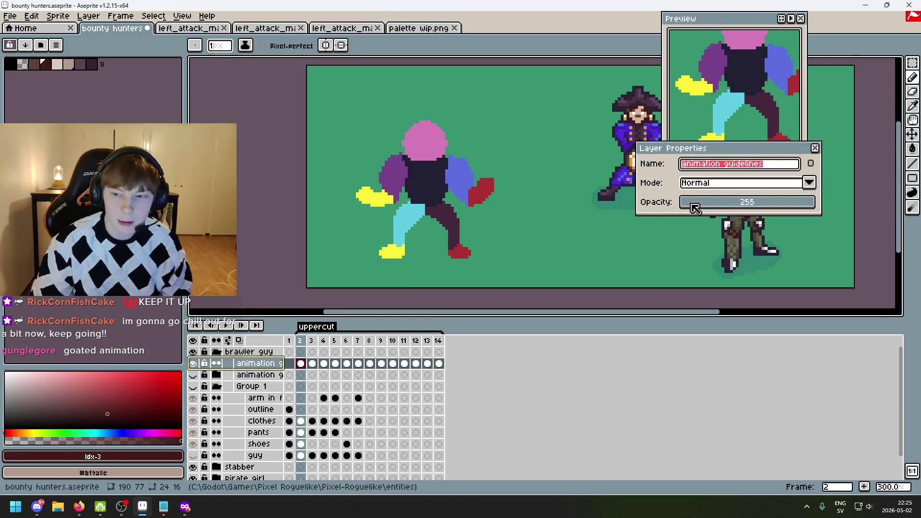
{"action": "left_click_drag", "start_coordinate": [691, 205], "coordinate": [713, 206]}
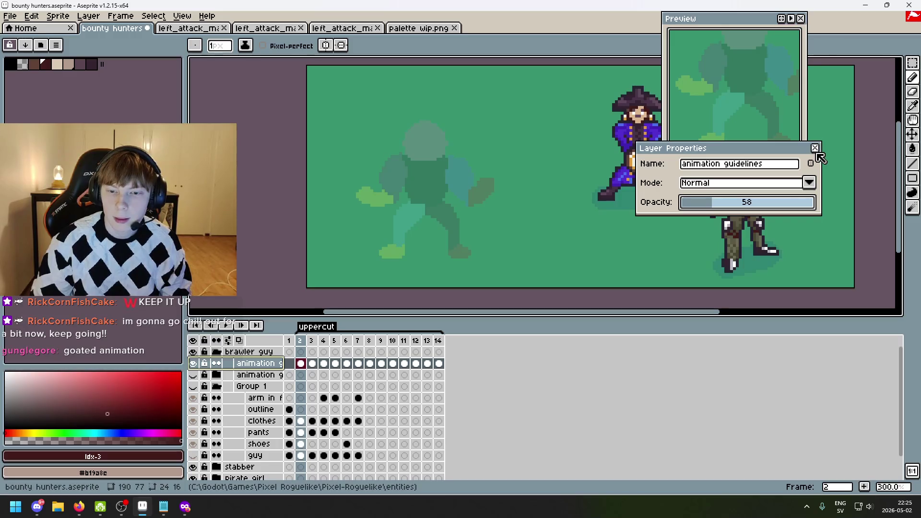
{"action": "left_click", "coordinate": [814, 148]}
{"action": "scroll", "coordinate": [482, 236], "scroll_direction": "up", "scroll_amount": 1}
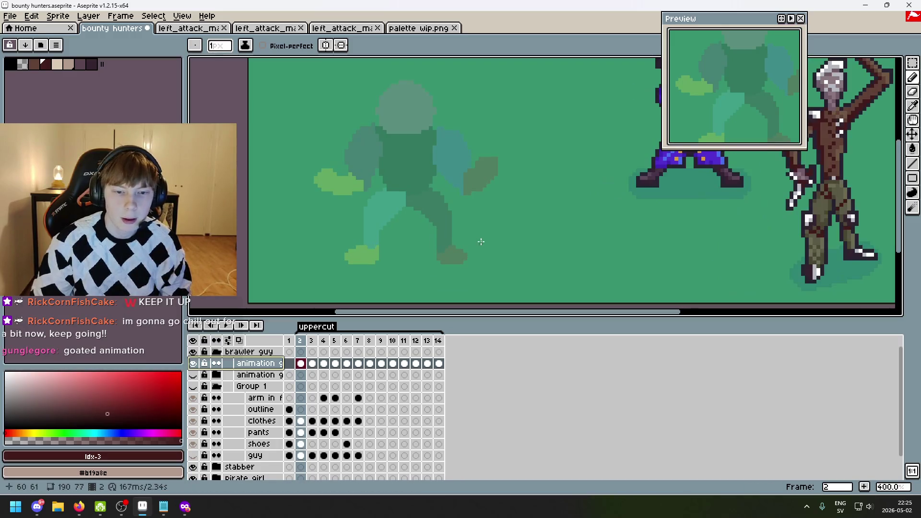
- Make Group 1 visible again and step through the outline, arm, guy and shoes layers
{"action": "left_click", "coordinate": [262, 388]}
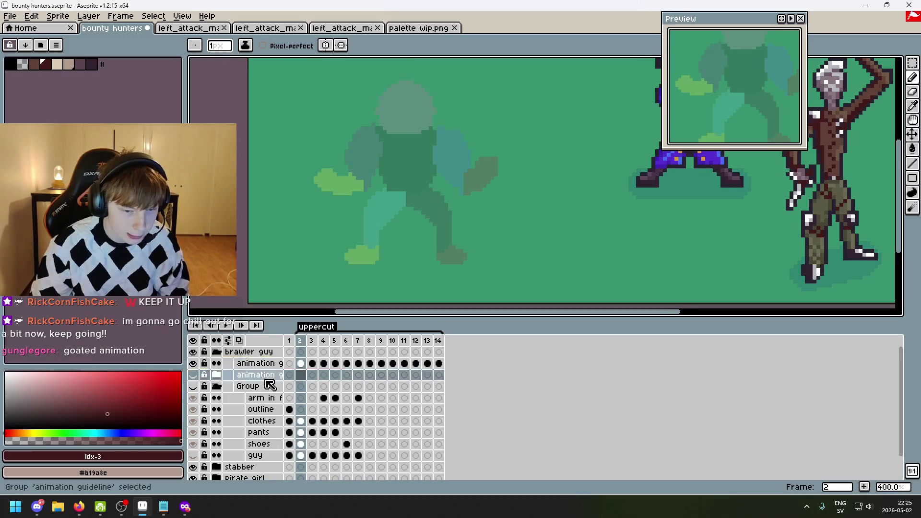
{"action": "left_click", "coordinate": [193, 386]}
{"action": "left_click", "coordinate": [262, 398]}
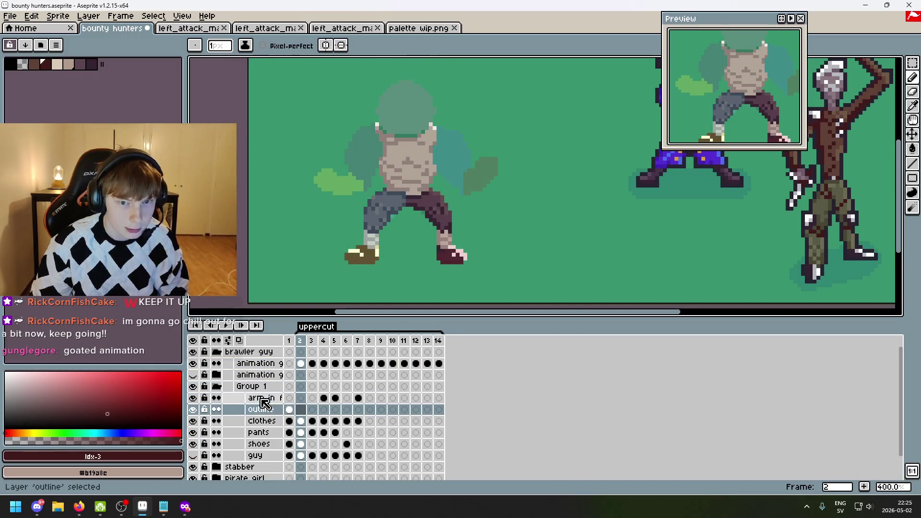
{"action": "scroll", "coordinate": [343, 218], "scroll_direction": "up", "scroll_amount": 1}
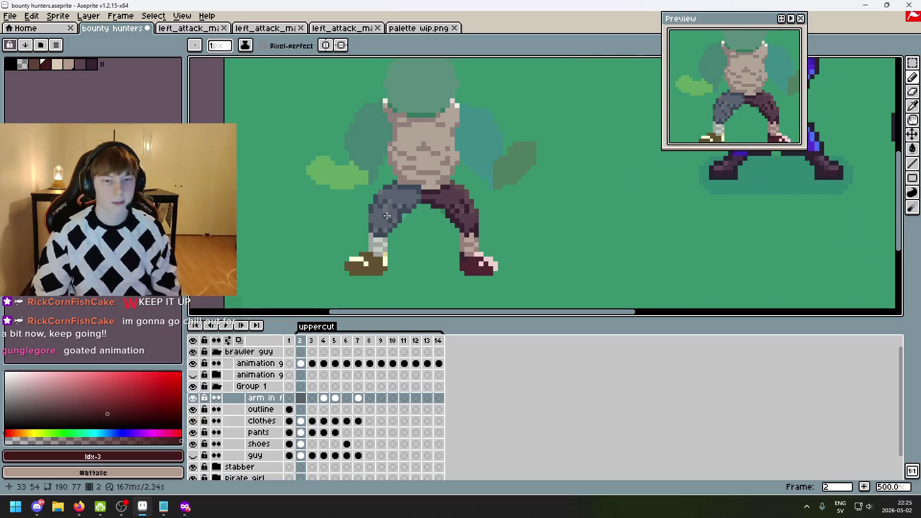
{"action": "key", "text": "Up"}
{"action": "key", "text": "Down"}
{"action": "key", "text": "Down"}
{"action": "key", "text": "Up"}
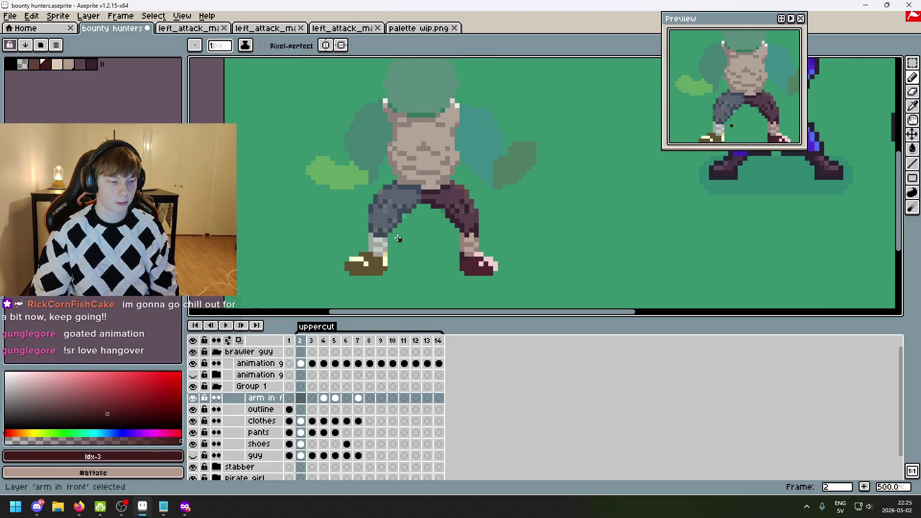
{"action": "key", "text": "Down"}
{"action": "key", "text": "Down"}
{"action": "key", "text": "Down"}
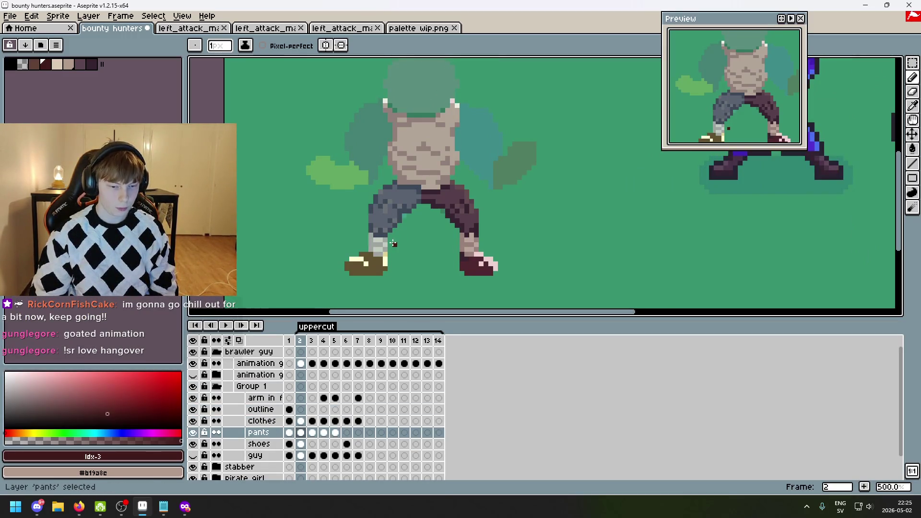
{"action": "key", "text": "Up"}
{"action": "key", "text": "Up"}
{"action": "key", "text": "Right"}
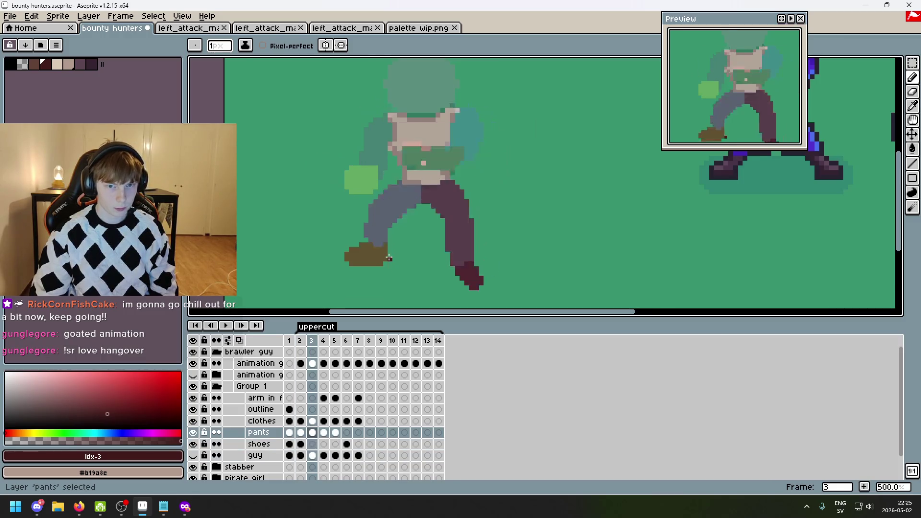
{"action": "key", "text": "Right"}
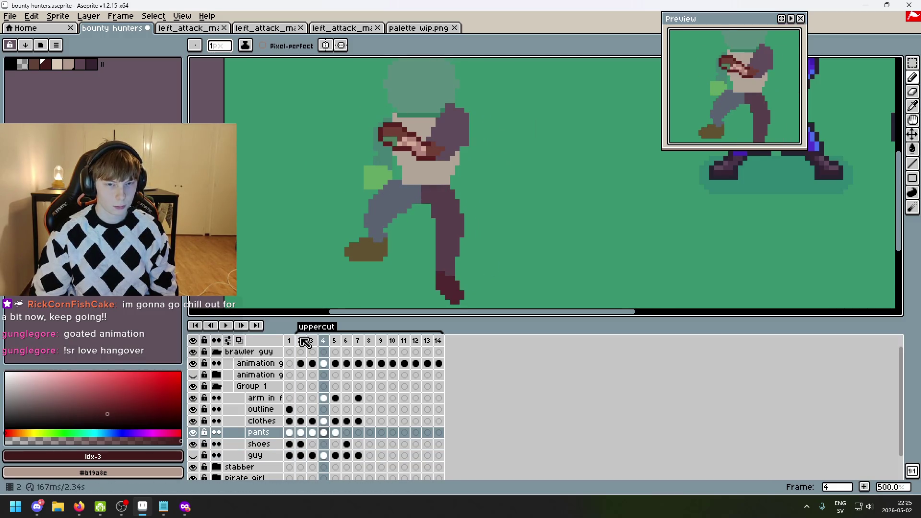
- Review the uppercut by flipping between frames 3 to 6, settling on frame 4
{"action": "scroll", "coordinate": [384, 215], "scroll_direction": "up", "scroll_amount": 3}
{"action": "scroll", "coordinate": [374, 216], "scroll_direction": "right", "scroll_amount": 3}
{"action": "key", "text": "Up"}
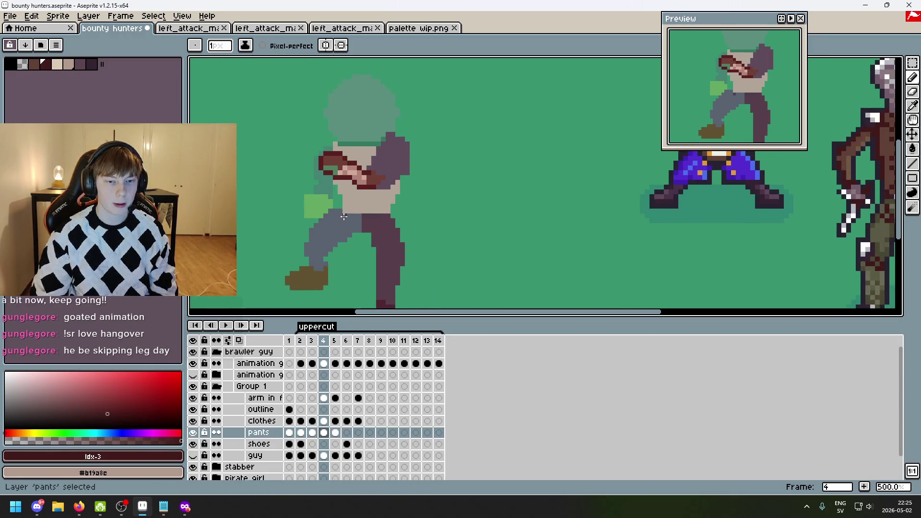
{"action": "key", "text": "Left"}
{"action": "key", "text": "Right"}
{"action": "key", "text": "Up"}
{"action": "key", "text": "Right"}
{"action": "key", "text": "Right"}
{"action": "key", "text": "Left"}
{"action": "key", "text": "Left"}
{"action": "key", "text": "Left"}
{"action": "key", "text": "Right"}
{"action": "key", "text": "Right"}
{"action": "key", "text": "Right"}
{"action": "key", "text": "Left"}
{"action": "key", "text": "Left"}
{"action": "key", "text": "Left"}
{"action": "key", "text": "Right"}
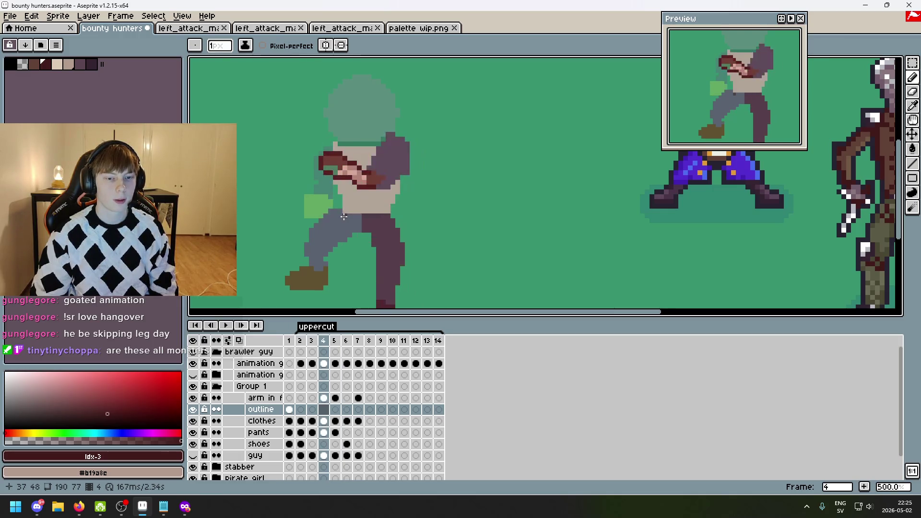
- Sample the dark brown from the fist, then compare poses across frames 2 to 4
{"action": "scroll", "coordinate": [365, 135], "scroll_direction": "up", "scroll_amount": 4}
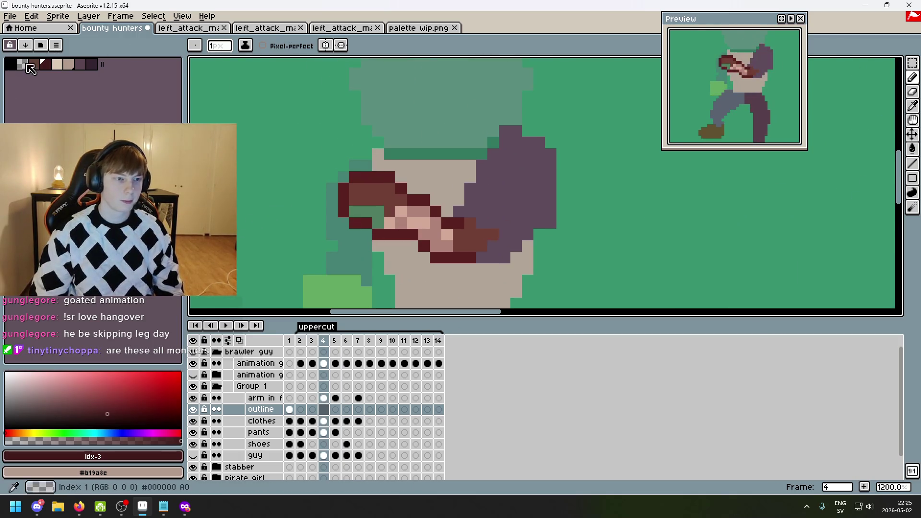
{"action": "left_click", "coordinate": [374, 207], "text": "alt"}
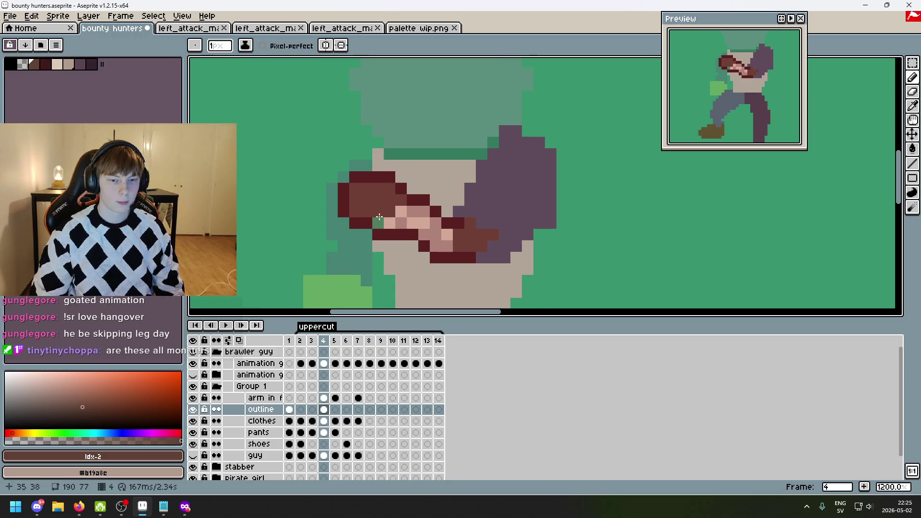
{"action": "scroll", "coordinate": [483, 218], "scroll_direction": "down", "scroll_amount": 6}
{"action": "scroll", "coordinate": [484, 218], "scroll_direction": "up", "scroll_amount": 4}
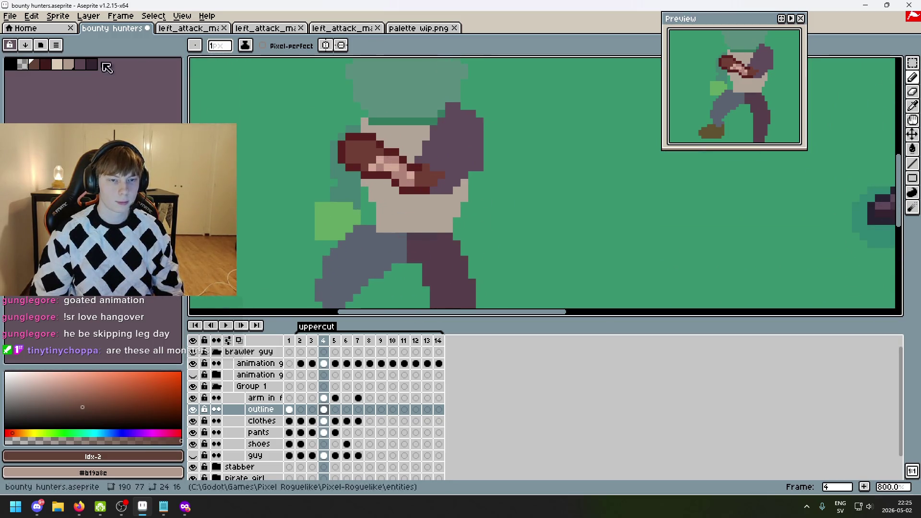
{"action": "scroll", "coordinate": [441, 105], "scroll_direction": "up", "scroll_amount": 3}
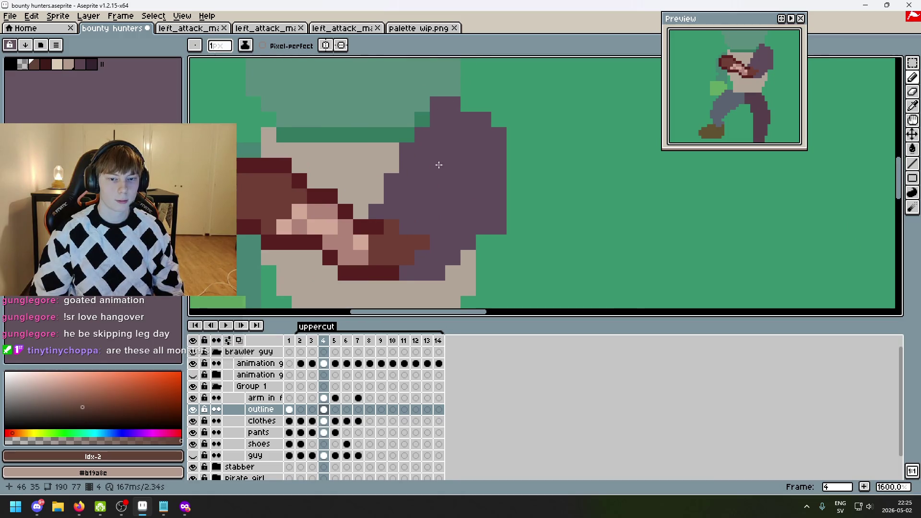
{"action": "scroll", "coordinate": [442, 159], "scroll_direction": "down", "scroll_amount": 4}
{"action": "key", "text": "Right"}
{"action": "key", "text": "Left"}
{"action": "key", "text": "Left"}
{"action": "key", "text": "Right"}
{"action": "key", "text": "Left"}
{"action": "key", "text": "Left"}
{"action": "key", "text": "Right"}
{"action": "key", "text": "Left"}
{"action": "key", "text": "Right"}
{"action": "key", "text": "Left"}
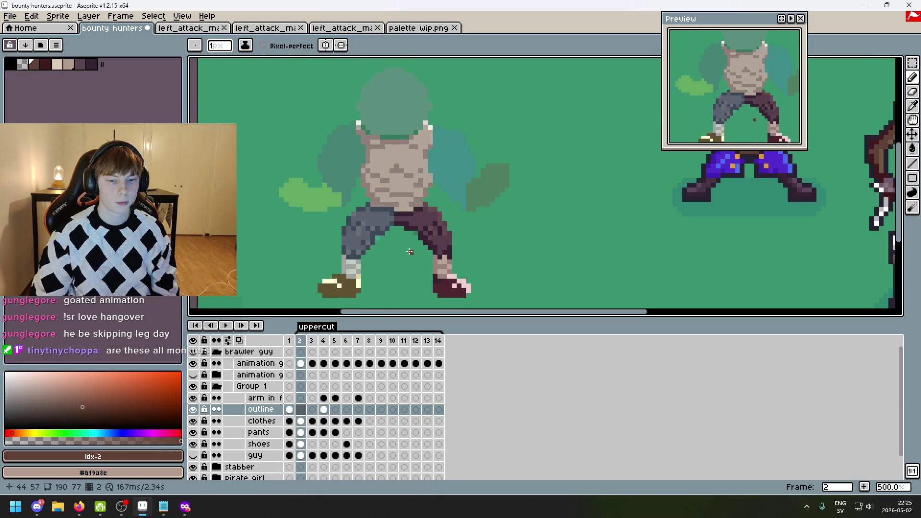
{"action": "key", "text": "Left"}
{"action": "key", "text": "Right"}
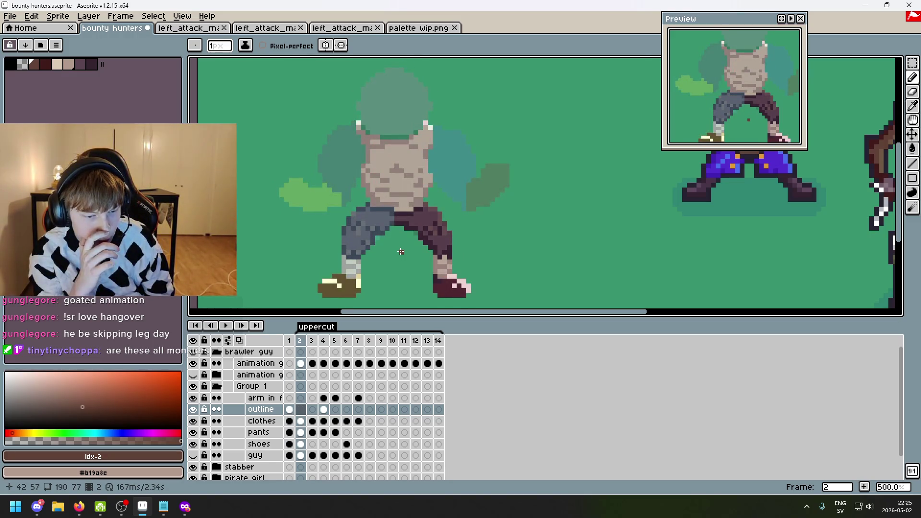
- Show the head, arms and fists layer, and undo the last pencil stroke and layer property change
{"action": "left_click", "coordinate": [193, 455]}
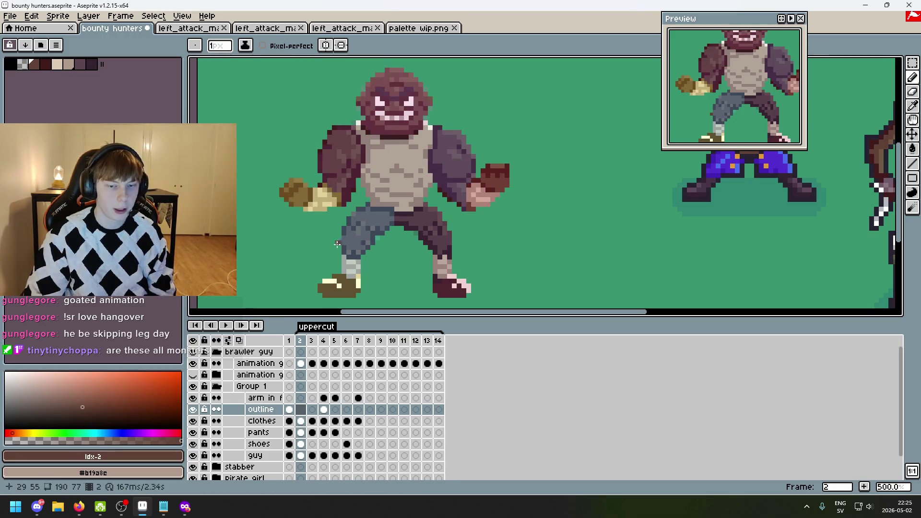
{"action": "key", "text": "ctrl+z"}
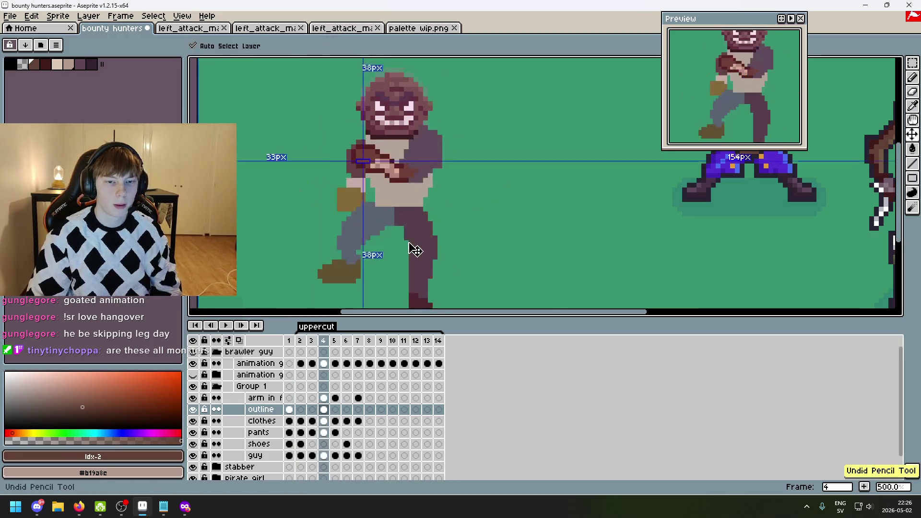
{"action": "key", "text": "ctrl+z"}
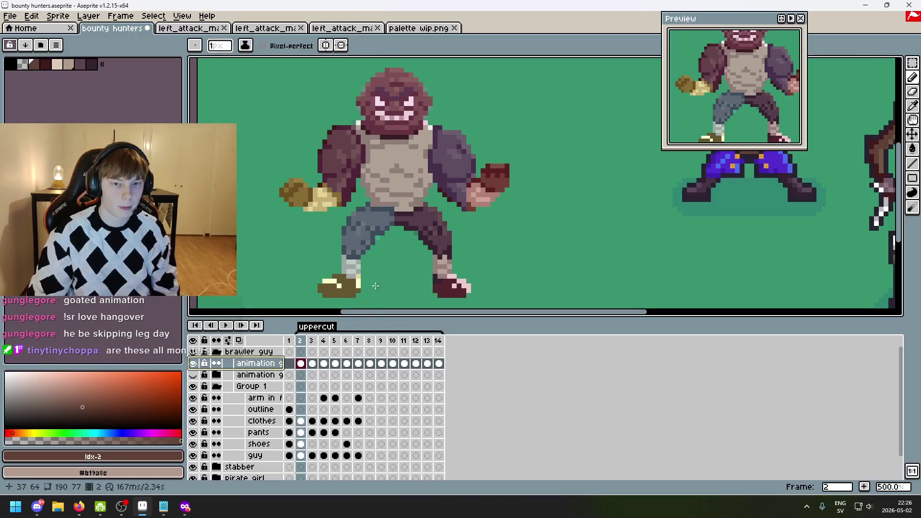
- Advance through frames 4, 5 and 6 to frame 7
{"action": "key", "text": "Right"}
{"action": "key", "text": "Right"}
{"action": "scroll", "coordinate": [376, 256], "scroll_direction": "up", "scroll_amount": 2}
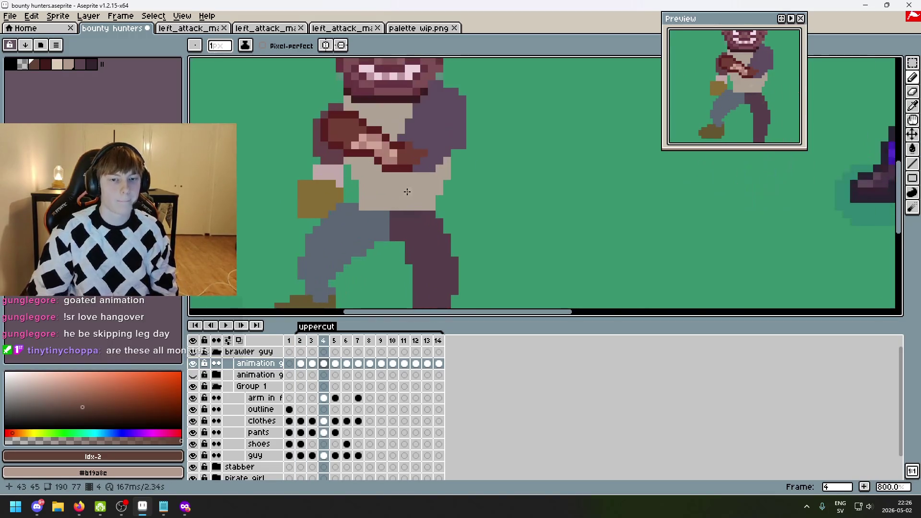
{"action": "key", "text": "Right"}
{"action": "key", "text": "Right"}
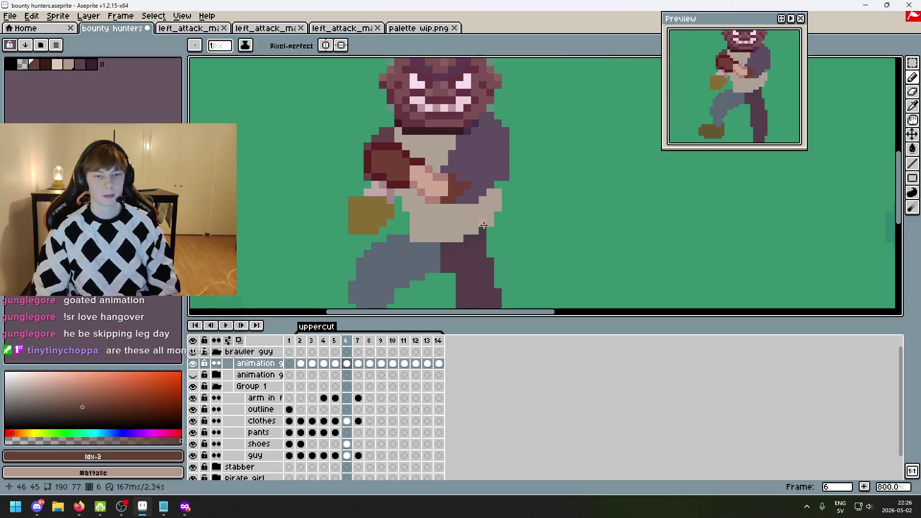
{"action": "key", "text": "Left"}
{"action": "key", "text": "Right"}
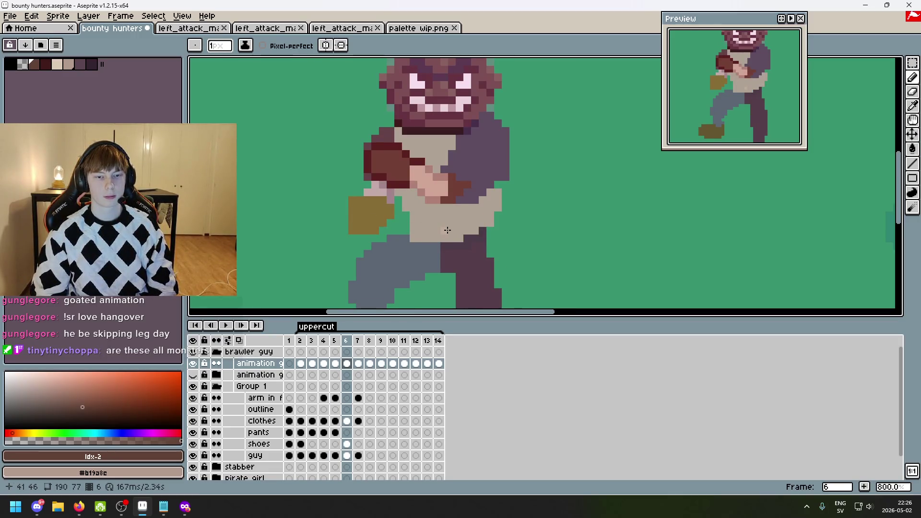
{"action": "scroll", "coordinate": [447, 231], "scroll_direction": "down", "scroll_amount": 1}
{"action": "key", "text": "Right"}
{"action": "key", "text": "Right"}
{"action": "key", "text": "Left"}
{"action": "key", "text": "Left"}
{"action": "scroll", "coordinate": [395, 222], "scroll_direction": "down", "scroll_amount": 1}
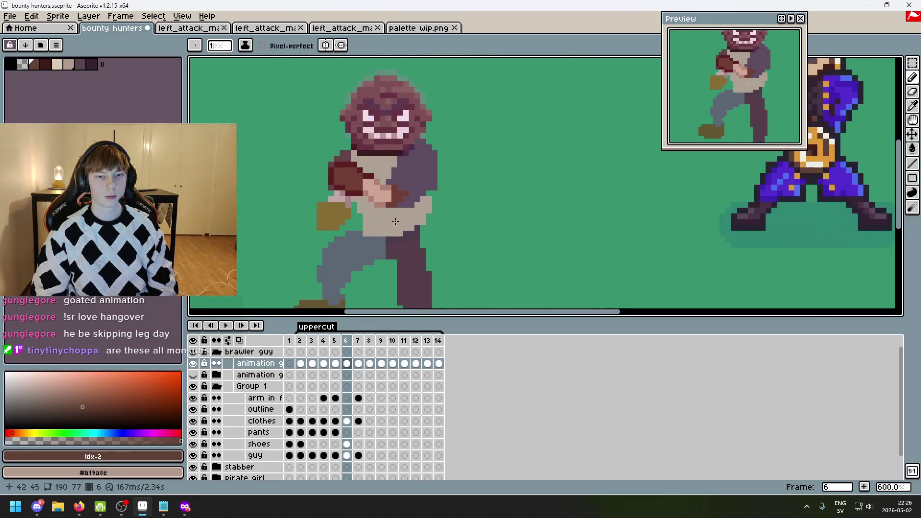
{"action": "key", "text": "Right"}
{"action": "left_click_drag", "start_coordinate": [395, 221], "coordinate": [419, 273]}
{"action": "scroll", "coordinate": [399, 154], "scroll_direction": "up", "scroll_amount": 4}
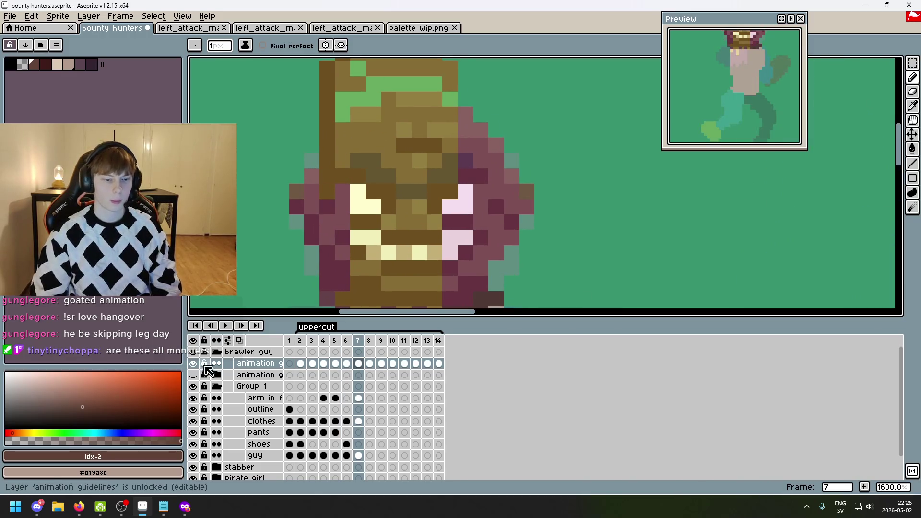
- Hide the green guideline overlay and the character's body layer, then select 'arm in front'
{"action": "left_click", "coordinate": [192, 363]}
{"action": "scroll", "coordinate": [333, 177], "scroll_direction": "down", "scroll_amount": 3}
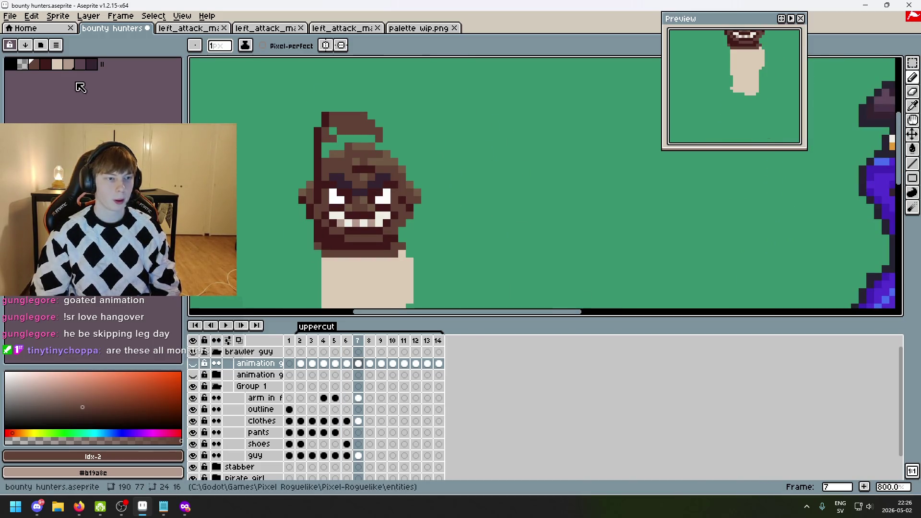
{"action": "left_click", "coordinate": [46, 64]}
{"action": "left_click", "coordinate": [29, 68]}
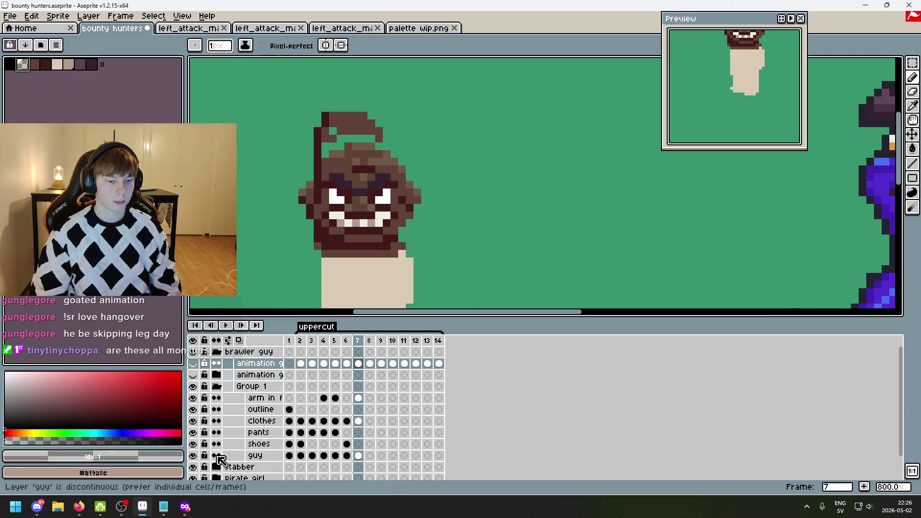
{"action": "left_click", "coordinate": [192, 456]}
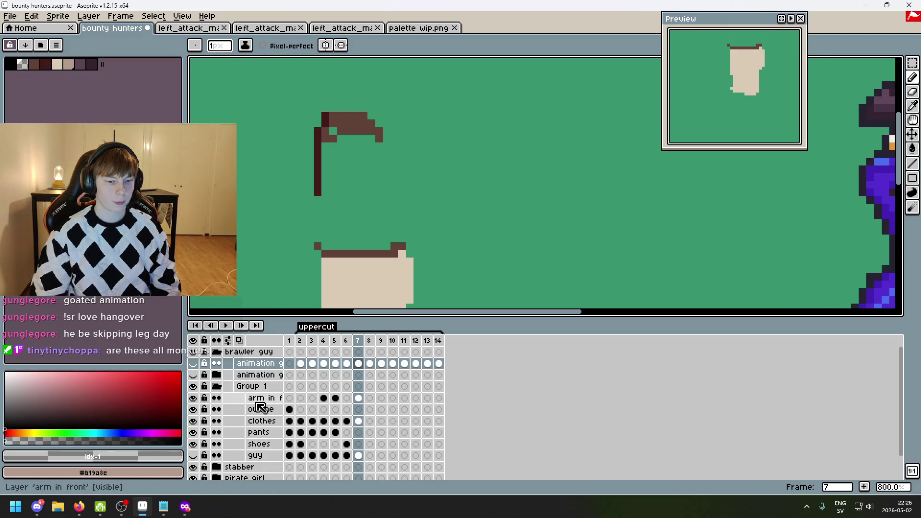
{"action": "left_click", "coordinate": [262, 398]}
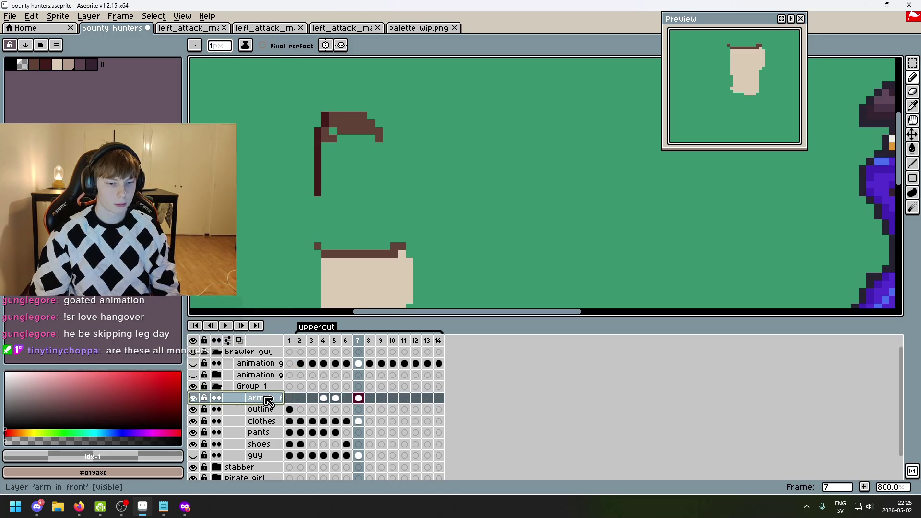
- Show the faded colour-block guidelines and set palette colour 3 on the 'arm in front' layer
{"action": "scroll", "coordinate": [331, 212], "scroll_direction": "up", "scroll_amount": 1}
{"action": "key", "text": "]"}
{"action": "key", "text": "]"}
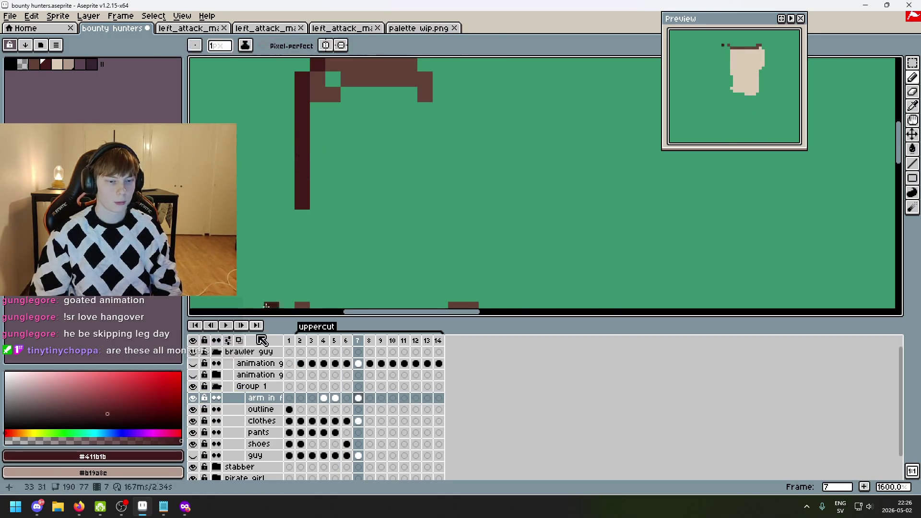
{"action": "left_click", "coordinate": [193, 375]}
{"action": "left_click", "coordinate": [193, 376]}
{"action": "double_click", "coordinate": [265, 378]}
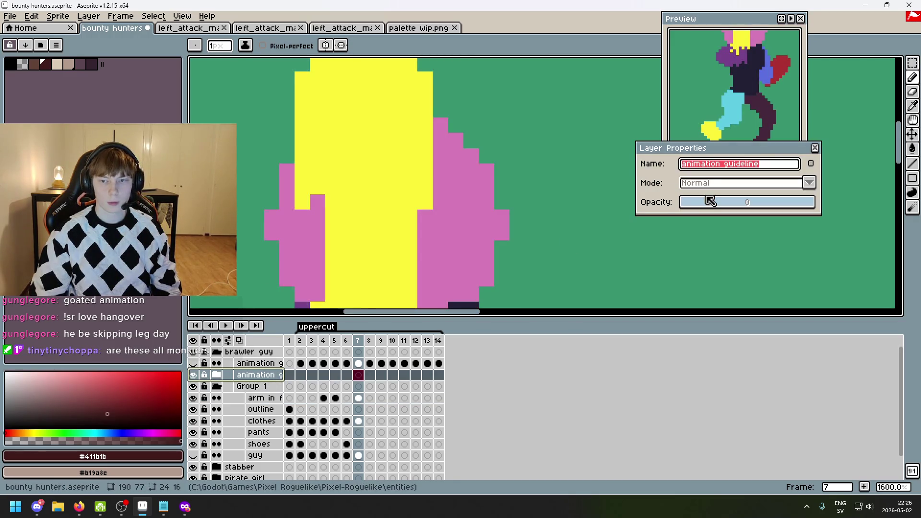
{"action": "left_click", "coordinate": [816, 148]}
{"action": "left_click_drag", "start_coordinate": [193, 376], "coordinate": [194, 365]}
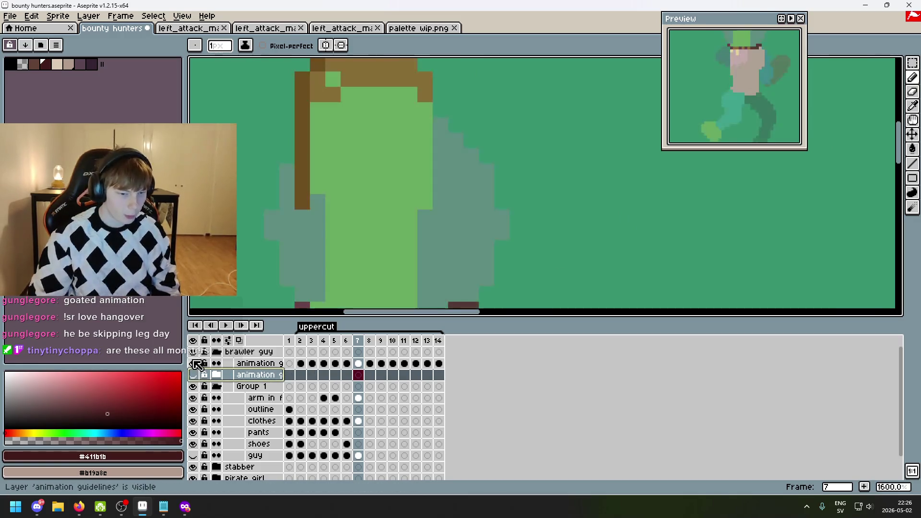
{"action": "left_click_drag", "start_coordinate": [421, 221], "coordinate": [457, 259]}
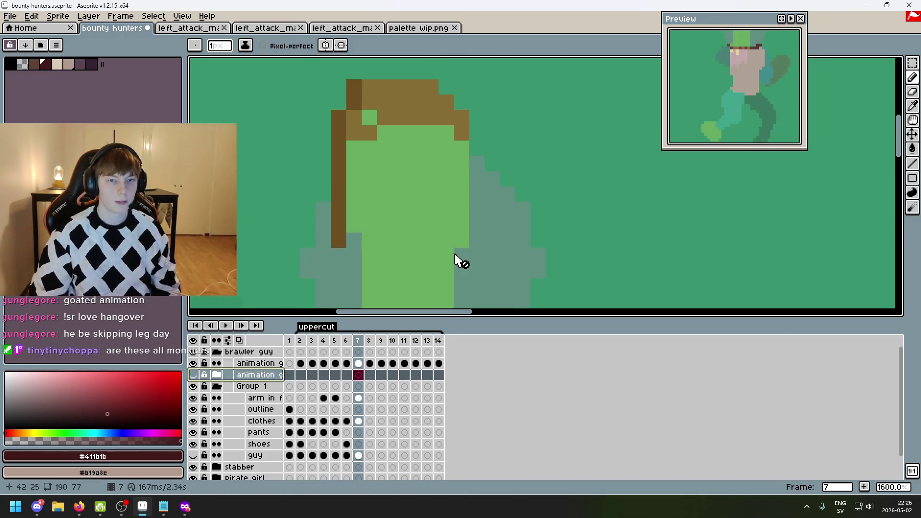
{"action": "left_click", "coordinate": [46, 63]}
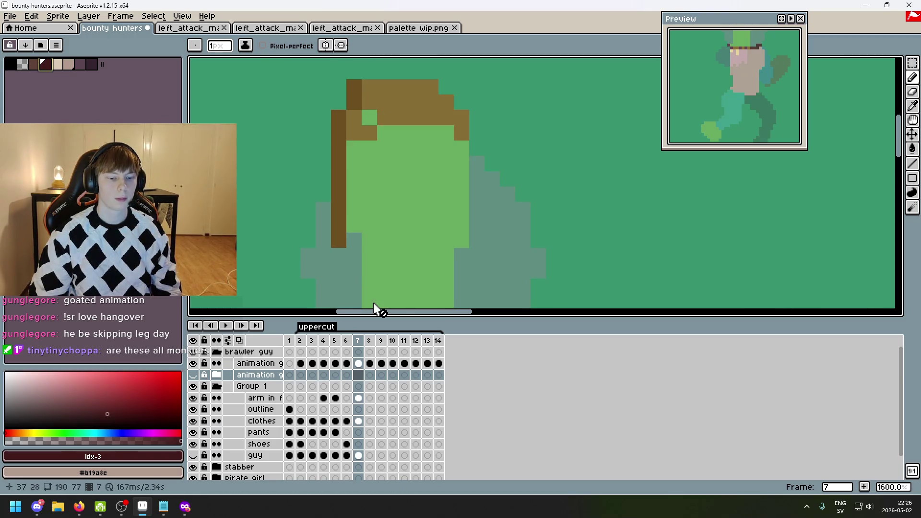
{"action": "left_click", "coordinate": [263, 398]}
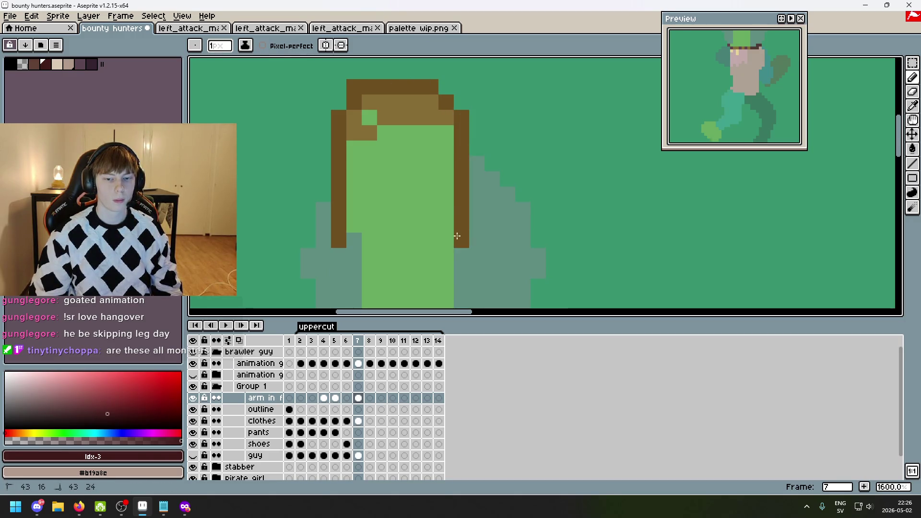
- Draw the dark brown vertical outline stroke along the hair edge, correcting misplaced pixels
{"action": "scroll", "coordinate": [395, 134], "scroll_direction": "down", "scroll_amount": 3}
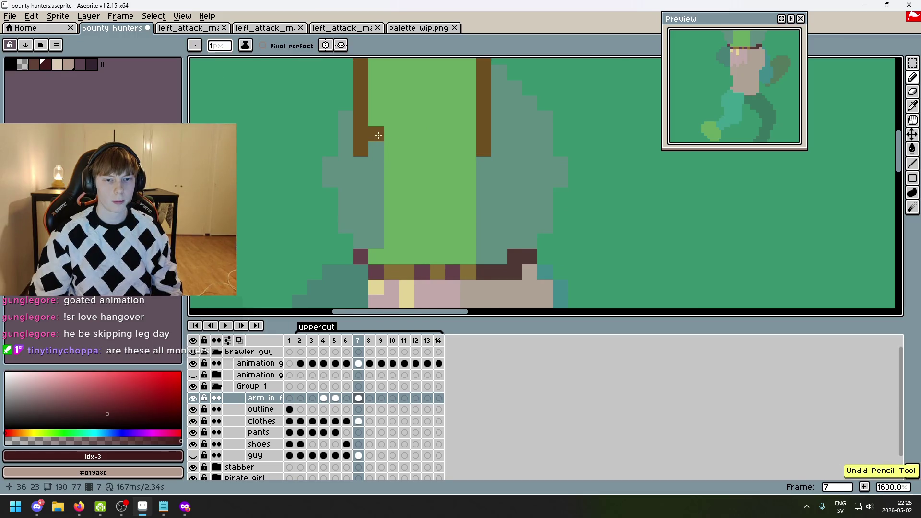
{"action": "left_click_drag", "start_coordinate": [392, 134], "coordinate": [391, 185]}
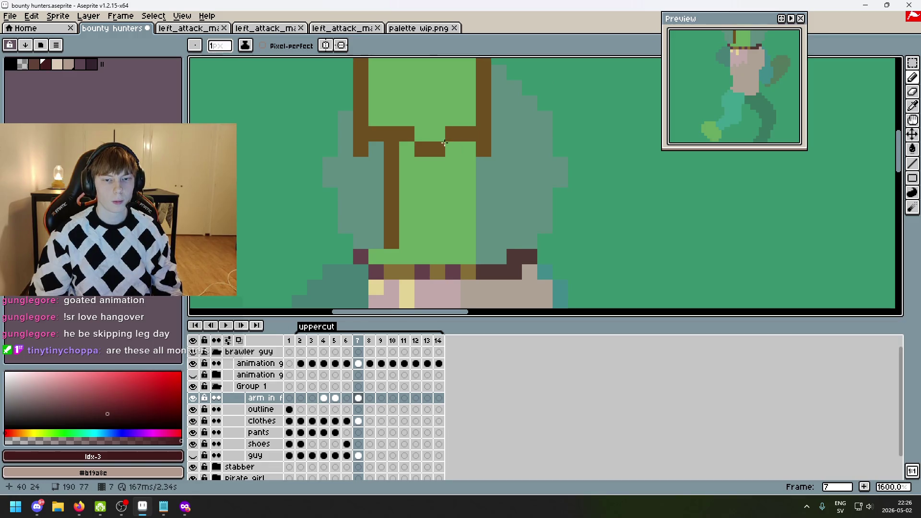
{"action": "key", "text": "ctrl+z"}
{"action": "left_click_drag", "start_coordinate": [448, 150], "coordinate": [458, 182]}
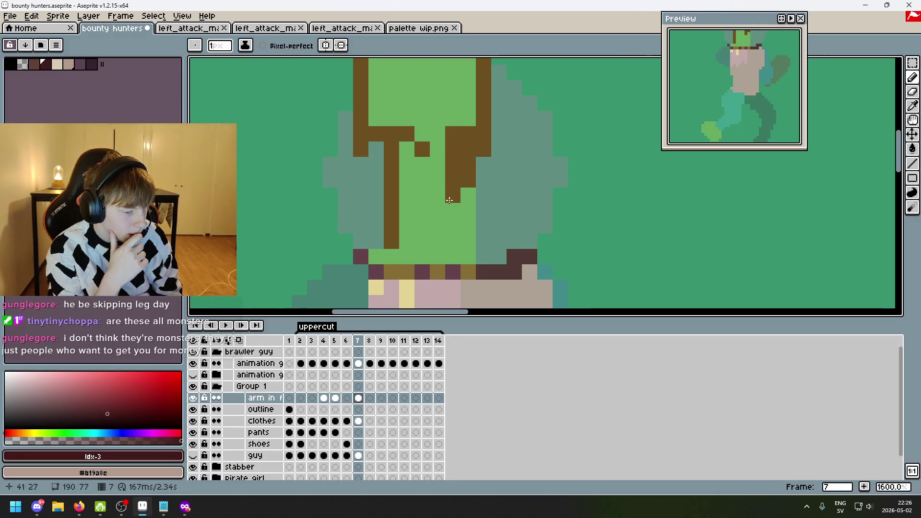
{"action": "scroll", "coordinate": [528, 197], "scroll_direction": "down", "scroll_amount": 3}
{"action": "scroll", "coordinate": [456, 168], "scroll_direction": "up", "scroll_amount": 5}
{"action": "left_click", "coordinate": [450, 167]}
{"action": "scroll", "coordinate": [484, 184], "scroll_direction": "down", "scroll_amount": 5}
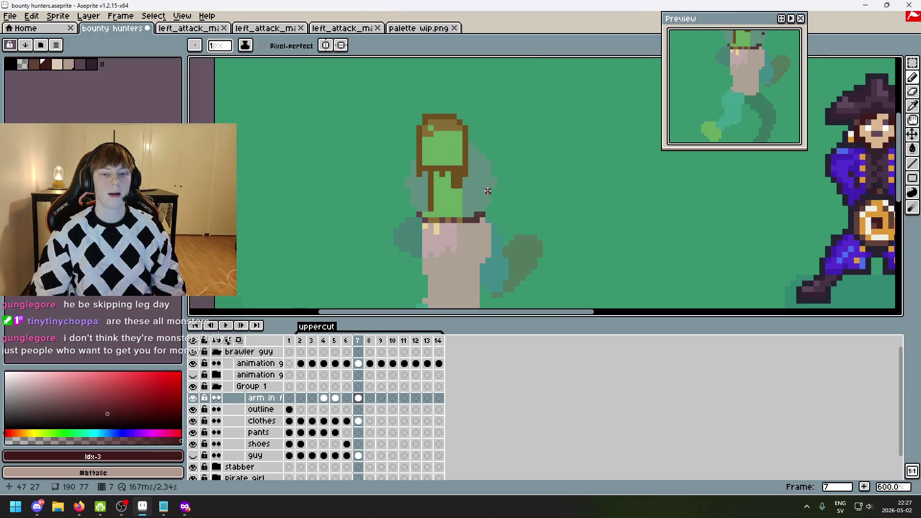
{"action": "scroll", "coordinate": [445, 171], "scroll_direction": "up", "scroll_amount": 4}
{"action": "key", "text": "ctrl+z"}
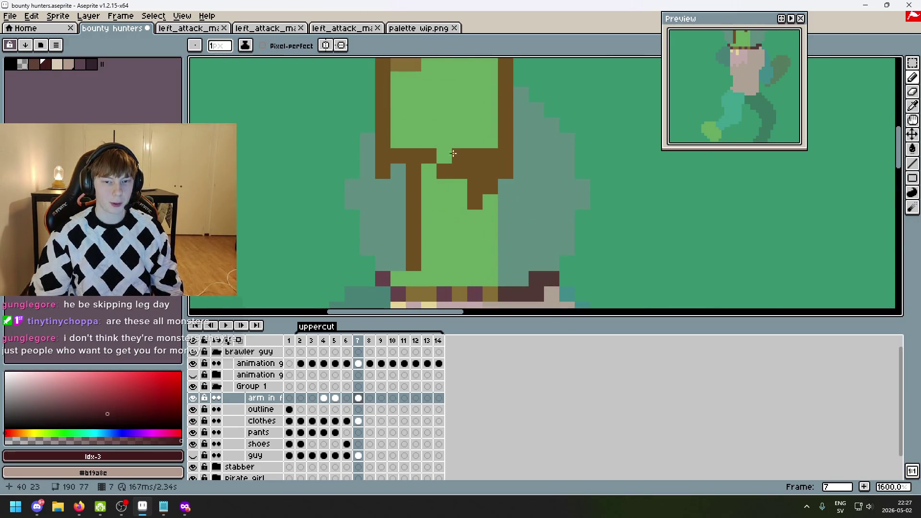
{"action": "scroll", "coordinate": [528, 178], "scroll_direction": "down", "scroll_amount": 5}
{"action": "scroll", "coordinate": [514, 196], "scroll_direction": "up", "scroll_amount": 1}
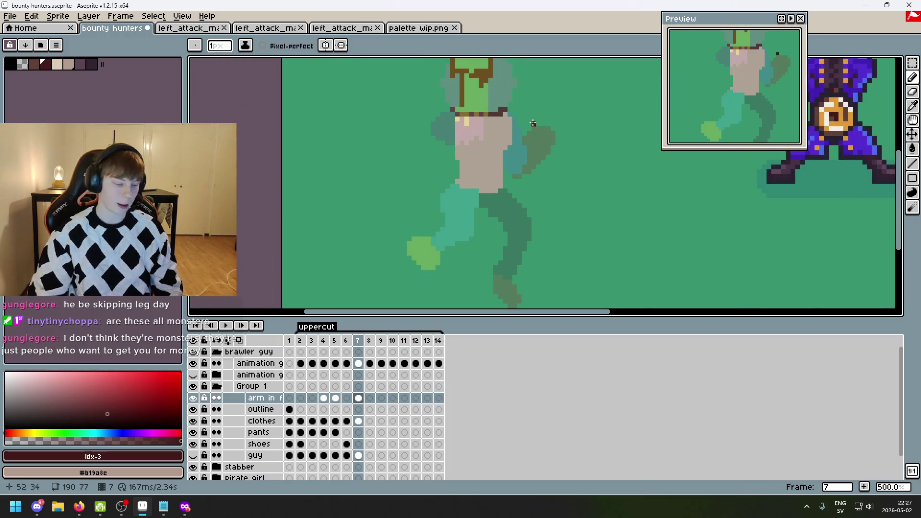
{"action": "scroll", "coordinate": [532, 124], "scroll_direction": "down", "scroll_amount": 2}
{"action": "scroll", "coordinate": [480, 134], "scroll_direction": "up", "scroll_amount": 1}
{"action": "scroll", "coordinate": [432, 139], "scroll_direction": "down", "scroll_amount": 1}
{"action": "scroll", "coordinate": [395, 143], "scroll_direction": "up", "scroll_amount": 2}
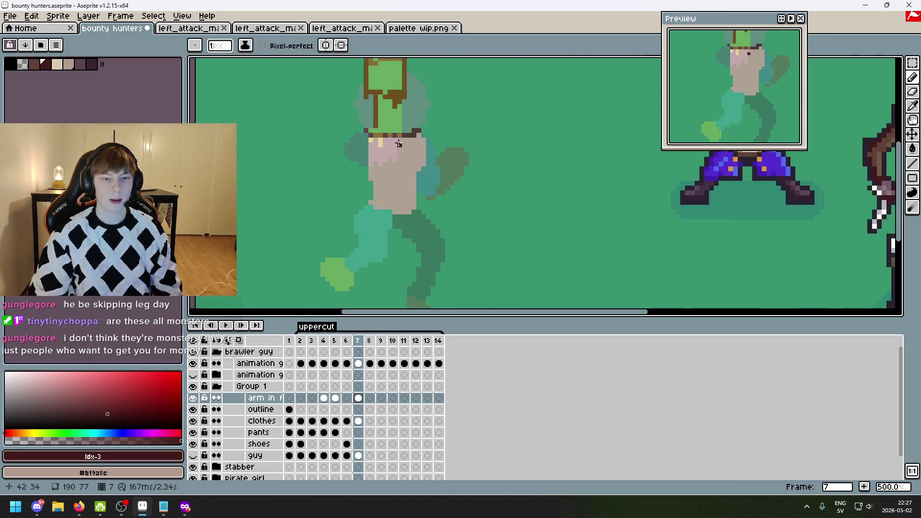
{"action": "scroll", "coordinate": [396, 144], "scroll_direction": "down", "scroll_amount": 1}
{"action": "scroll", "coordinate": [456, 177], "scroll_direction": "up", "scroll_amount": 7}
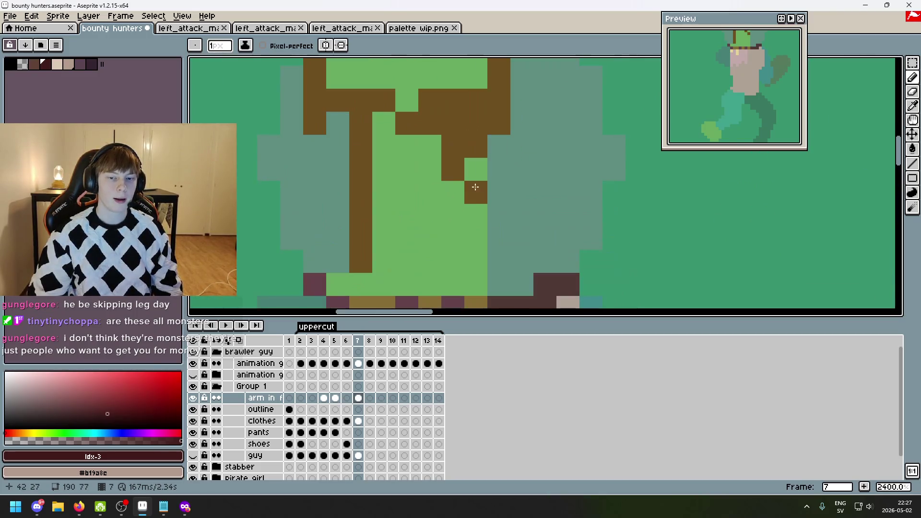
- Bucket-fill the hair top and bottom notch with lighter brown, then return to dark brown
{"action": "left_click", "coordinate": [34, 64]}
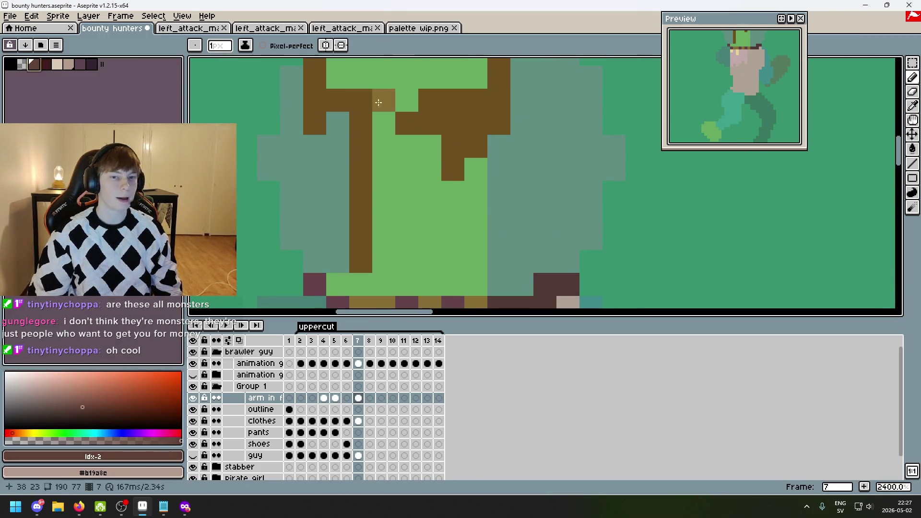
{"action": "scroll", "coordinate": [376, 104], "scroll_direction": "down", "scroll_amount": 2}
{"action": "key", "text": "g"}
{"action": "left_click", "coordinate": [394, 113]}
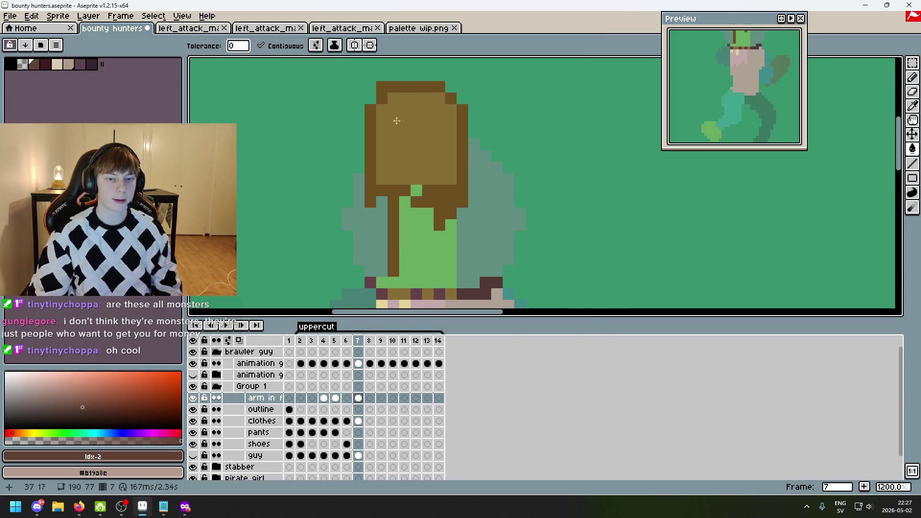
{"action": "left_click", "coordinate": [416, 191]}
{"action": "scroll", "coordinate": [494, 156], "scroll_direction": "down", "scroll_amount": 1}
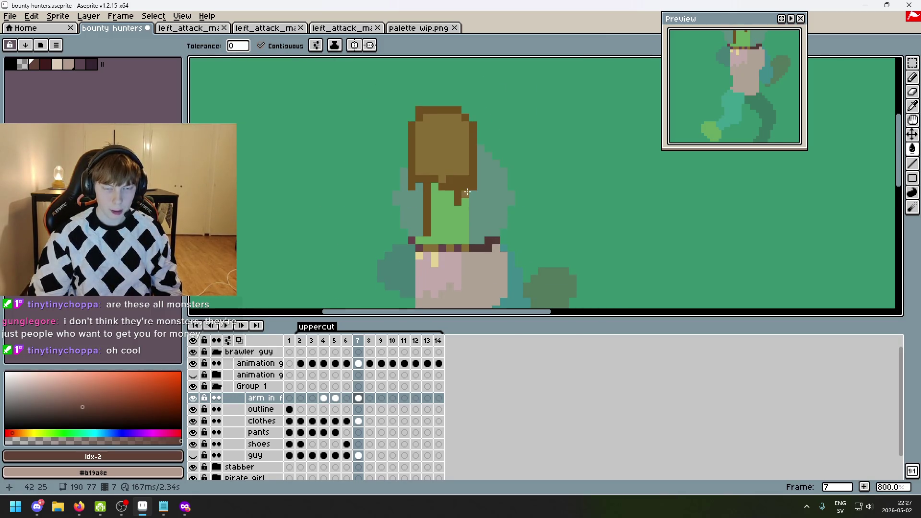
{"action": "scroll", "coordinate": [467, 192], "scroll_direction": "up", "scroll_amount": 3}
{"action": "left_click", "coordinate": [44, 65]}
{"action": "scroll", "coordinate": [331, 193], "scroll_direction": "down", "scroll_amount": 3}
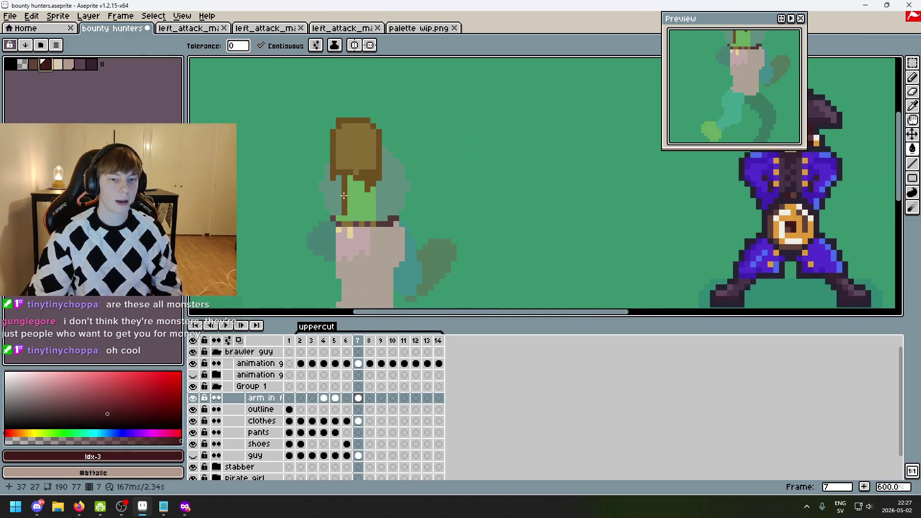
{"action": "scroll", "coordinate": [332, 194], "scroll_direction": "right", "scroll_amount": 5}
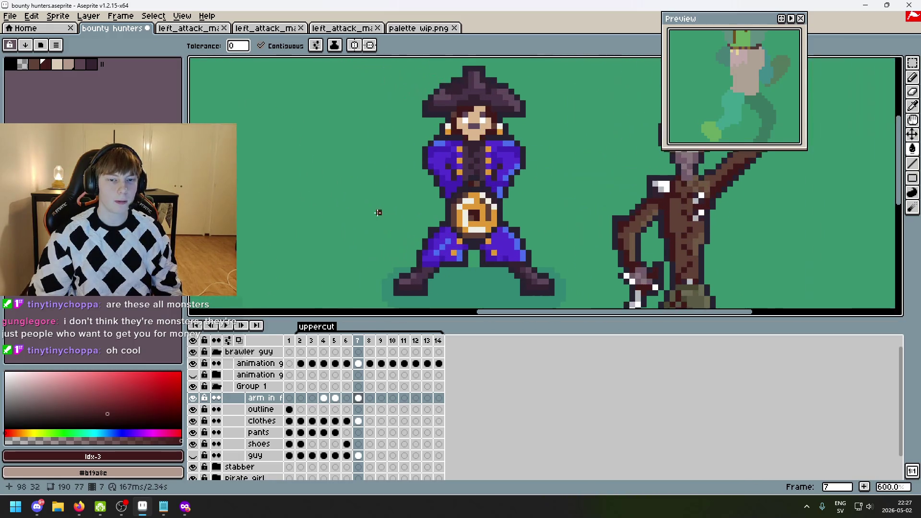
{"action": "scroll", "coordinate": [452, 206], "scroll_direction": "right", "scroll_amount": 2}
{"action": "scroll", "coordinate": [497, 235], "scroll_direction": "down", "scroll_amount": 1}
{"action": "scroll", "coordinate": [454, 183], "scroll_direction": "left", "scroll_amount": 2}
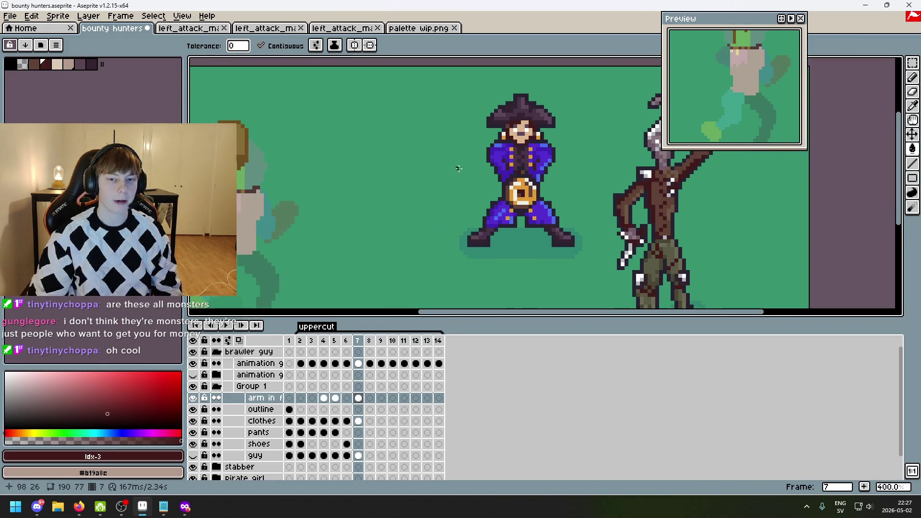
{"action": "scroll", "coordinate": [510, 168], "scroll_direction": "up", "scroll_amount": 1}
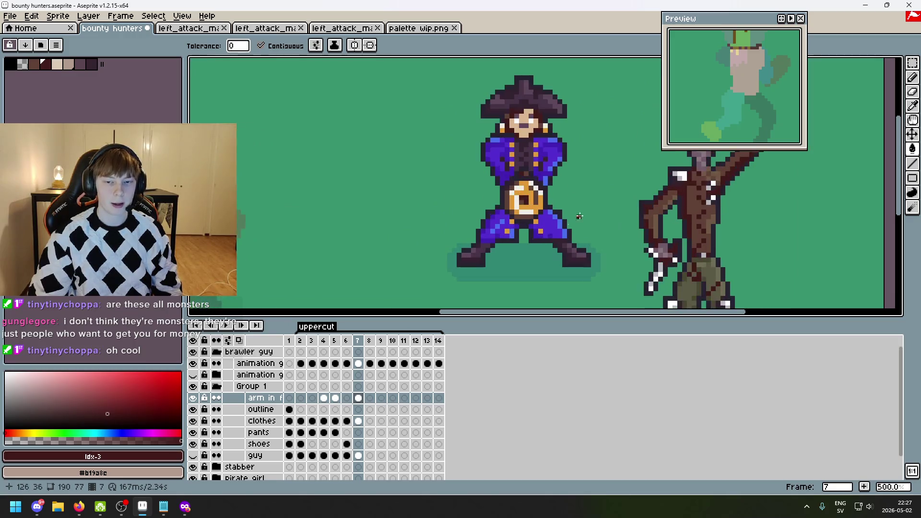
{"action": "scroll", "coordinate": [578, 211], "scroll_direction": "down", "scroll_amount": 2}
{"action": "scroll", "coordinate": [562, 210], "scroll_direction": "up", "scroll_amount": 1}
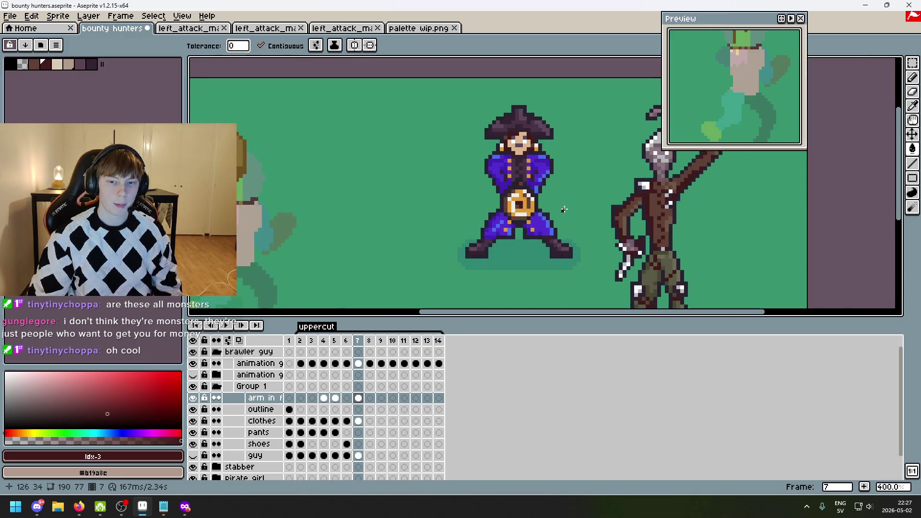
{"action": "scroll", "coordinate": [564, 209], "scroll_direction": "down", "scroll_amount": 2}
{"action": "scroll", "coordinate": [463, 203], "scroll_direction": "up", "scroll_amount": 2}
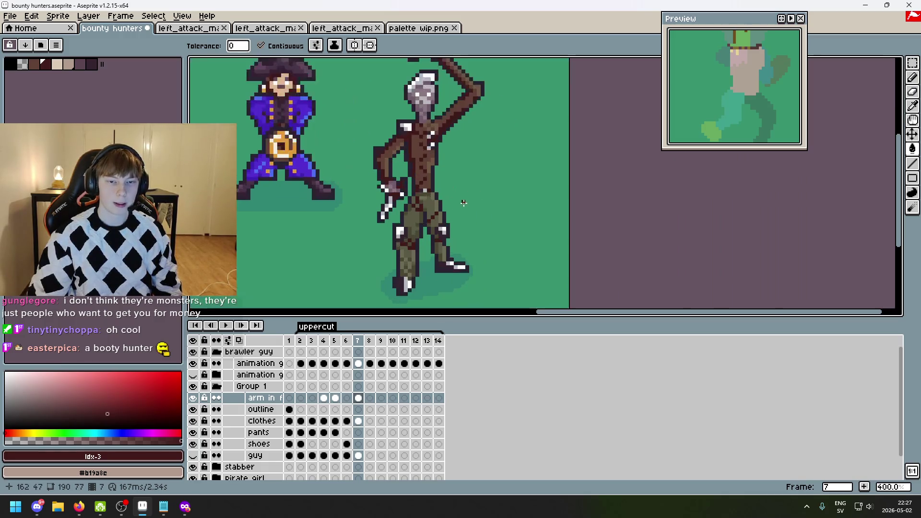
{"action": "scroll", "coordinate": [478, 218], "scroll_direction": "up", "scroll_amount": 1}
{"action": "scroll", "coordinate": [482, 230], "scroll_direction": "down", "scroll_amount": 1}
{"action": "scroll", "coordinate": [456, 204], "scroll_direction": "down", "scroll_amount": 1}
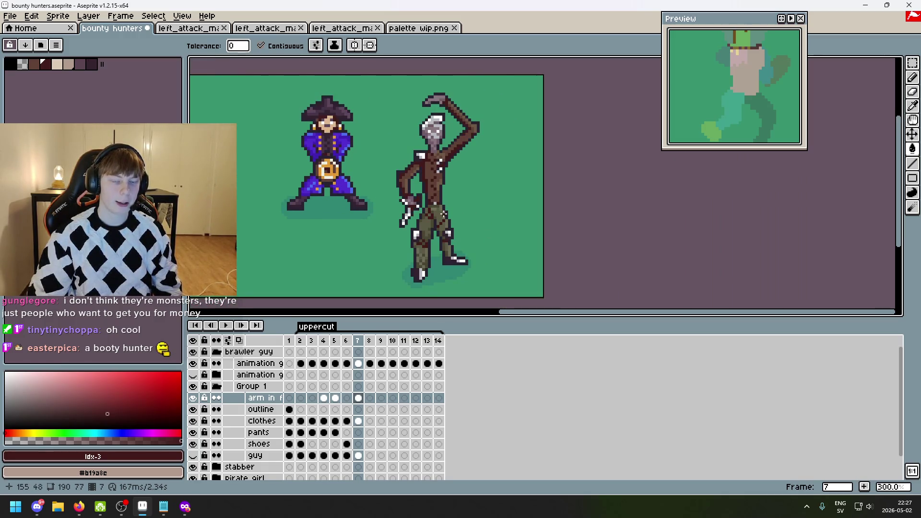
{"action": "scroll", "coordinate": [446, 183], "scroll_direction": "up", "scroll_amount": 1}
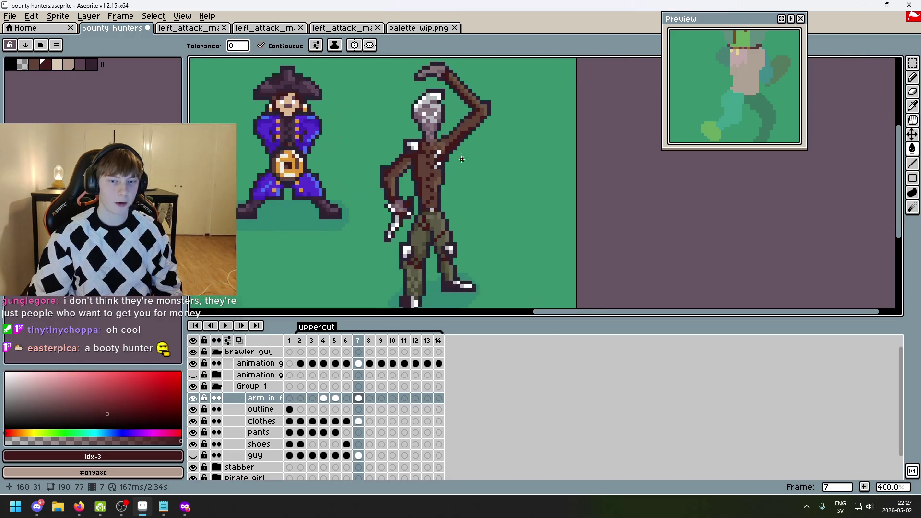
{"action": "scroll", "coordinate": [513, 216], "scroll_direction": "down", "scroll_amount": 1}
{"action": "scroll", "coordinate": [533, 159], "scroll_direction": "up", "scroll_amount": 1}
{"action": "scroll", "coordinate": [523, 169], "scroll_direction": "down", "scroll_amount": 1}
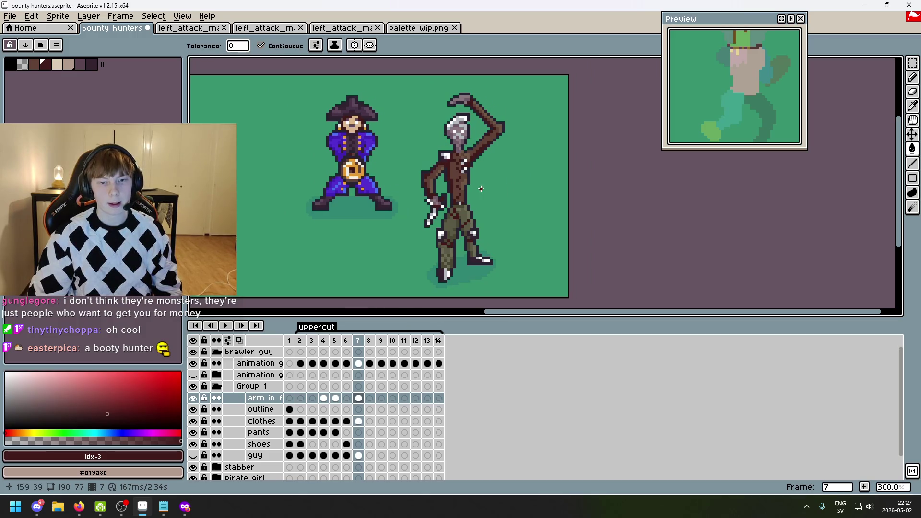
{"action": "scroll", "coordinate": [487, 185], "scroll_direction": "down", "scroll_amount": 1}
{"action": "scroll", "coordinate": [528, 184], "scroll_direction": "up", "scroll_amount": 1}
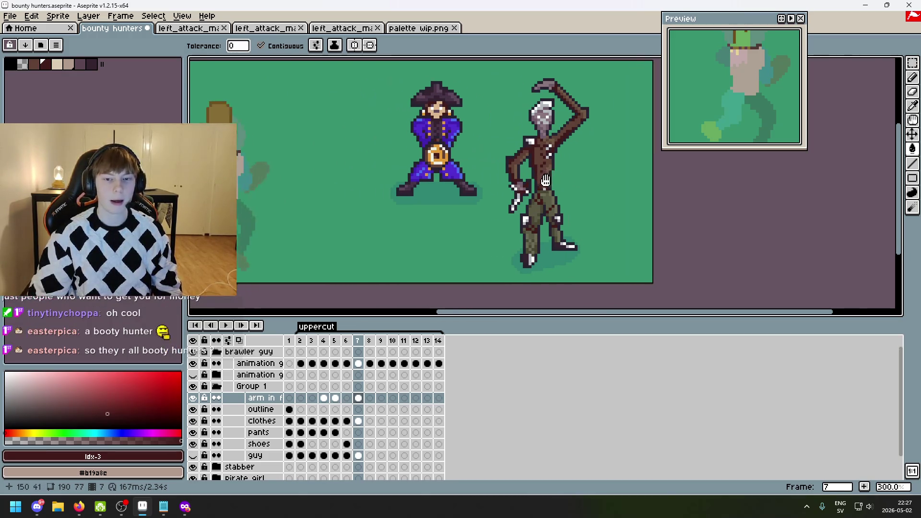
{"action": "scroll", "coordinate": [561, 175], "scroll_direction": "up", "scroll_amount": 1}
{"action": "scroll", "coordinate": [576, 182], "scroll_direction": "down", "scroll_amount": 1}
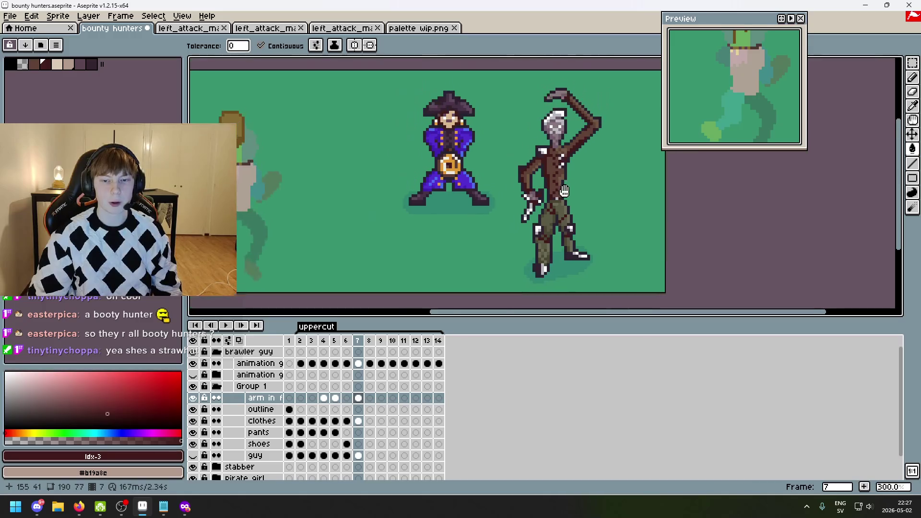
{"action": "scroll", "coordinate": [600, 193], "scroll_direction": "up", "scroll_amount": 1}
{"action": "scroll", "coordinate": [591, 189], "scroll_direction": "down", "scroll_amount": 1}
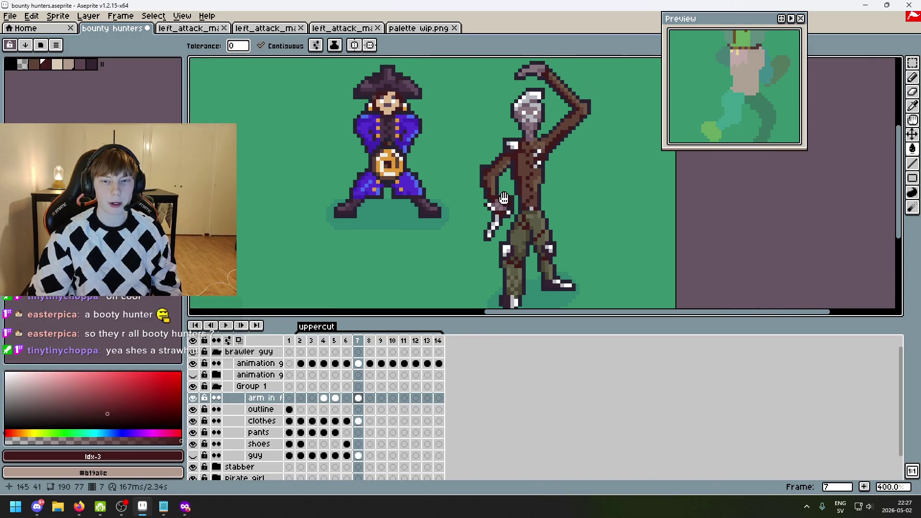
{"action": "scroll", "coordinate": [417, 162], "scroll_direction": "up", "scroll_amount": 1}
{"action": "scroll", "coordinate": [418, 161], "scroll_direction": "down", "scroll_amount": 1}
{"action": "scroll", "coordinate": [475, 179], "scroll_direction": "up", "scroll_amount": 1}
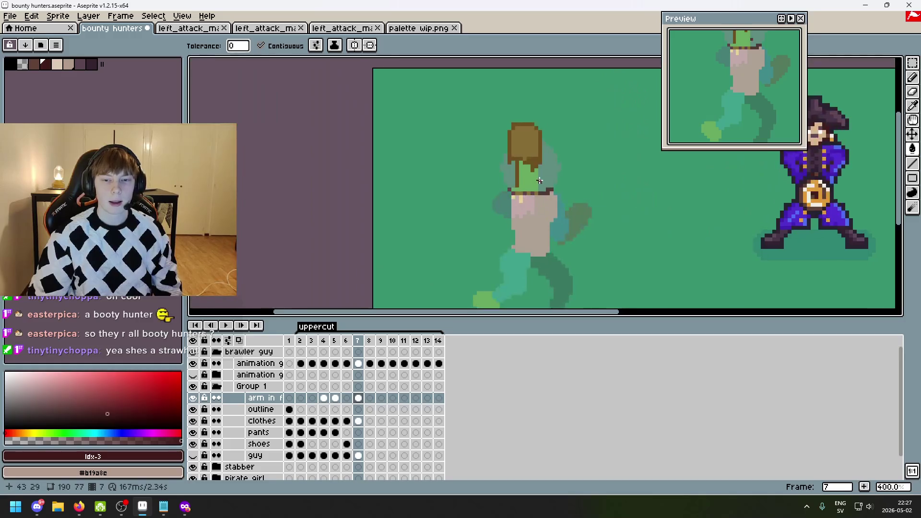
{"action": "scroll", "coordinate": [527, 174], "scroll_direction": "up", "scroll_amount": 4}
- With the Pencil and the dark outline colour, add dark pixels near the belt line
{"action": "scroll", "coordinate": [527, 173], "scroll_direction": "down", "scroll_amount": 1}
{"action": "scroll", "coordinate": [527, 174], "scroll_direction": "up", "scroll_amount": 1}
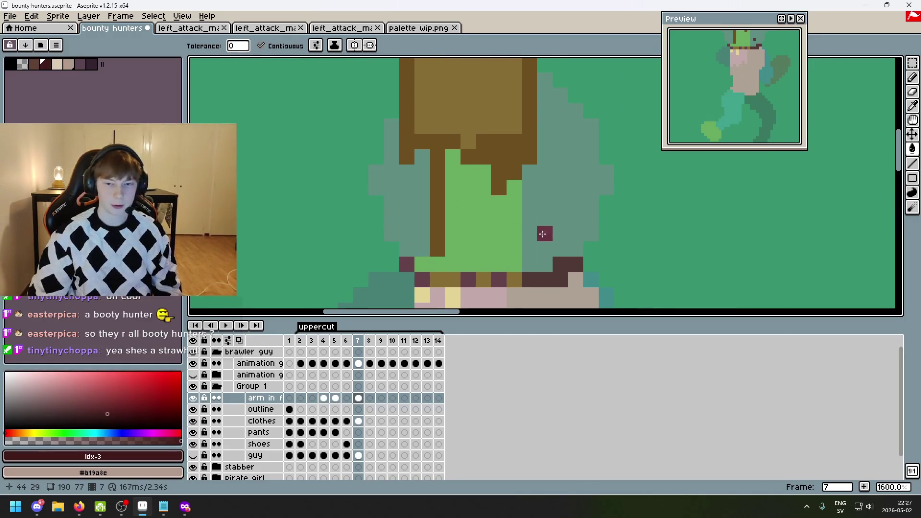
{"action": "left_click", "coordinate": [50, 69]}
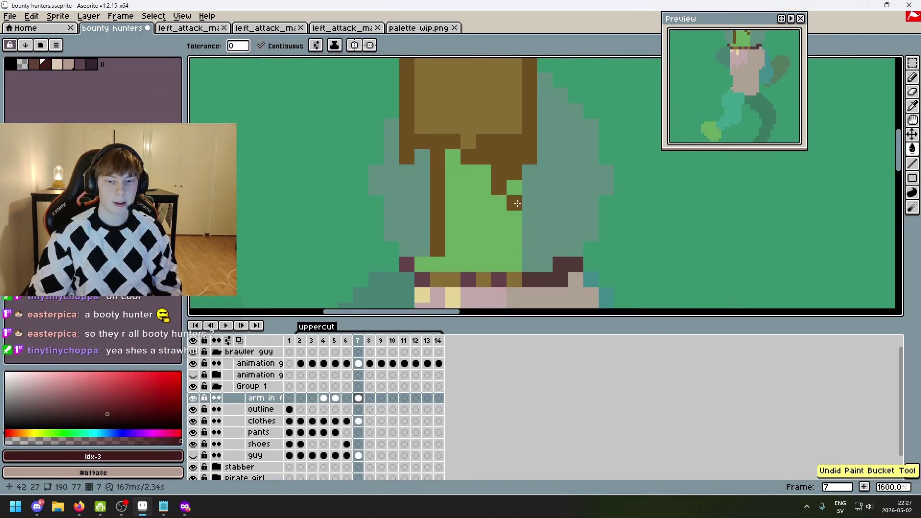
{"action": "key", "text": "b"}
{"action": "left_click_drag", "start_coordinate": [530, 244], "coordinate": [524, 267]}
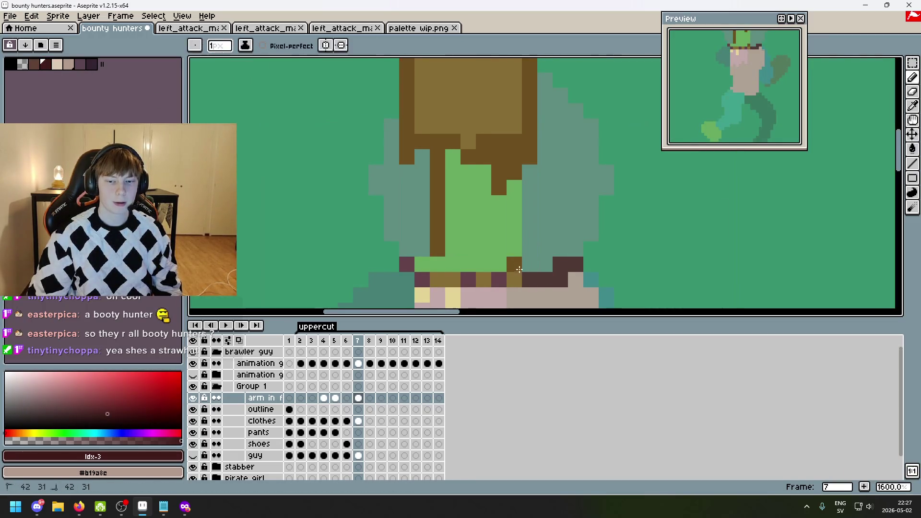
{"action": "scroll", "coordinate": [559, 199], "scroll_direction": "down", "scroll_amount": 7}
{"action": "mouse_move", "coordinate": [636, 208]}
{"action": "left_mouse_down"}
{"action": "mouse_move", "coordinate": [442, 196]}
{"action": "mouse_move", "coordinate": [649, 198]}
{"action": "left_mouse_up"}
{"action": "scroll", "coordinate": [533, 178], "scroll_direction": "up", "scroll_amount": 3}
{"action": "scroll", "coordinate": [533, 178], "scroll_direction": "up", "scroll_amount": 3}
{"action": "scroll", "coordinate": [484, 167], "scroll_direction": "down", "scroll_amount": 4}
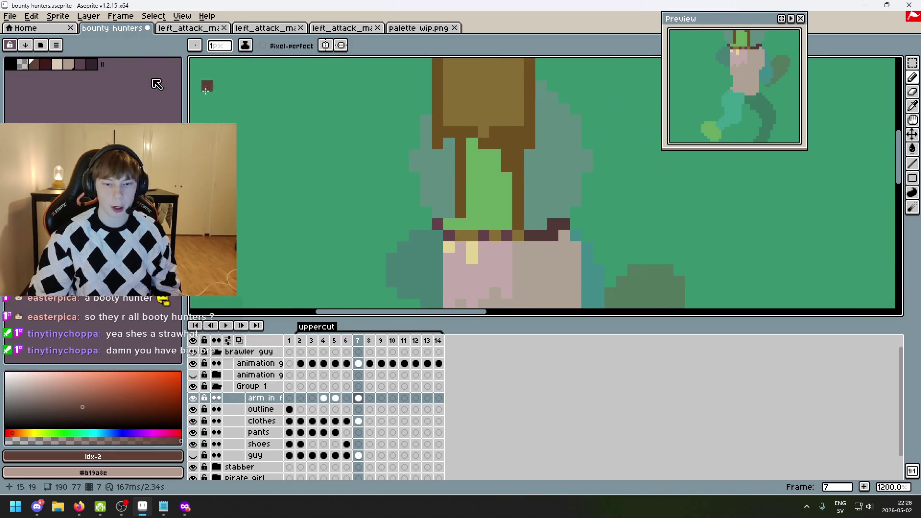
{"action": "left_click", "coordinate": [521, 224], "text": "alt"}
{"action": "left_click_drag", "start_coordinate": [520, 223], "coordinate": [533, 168]}
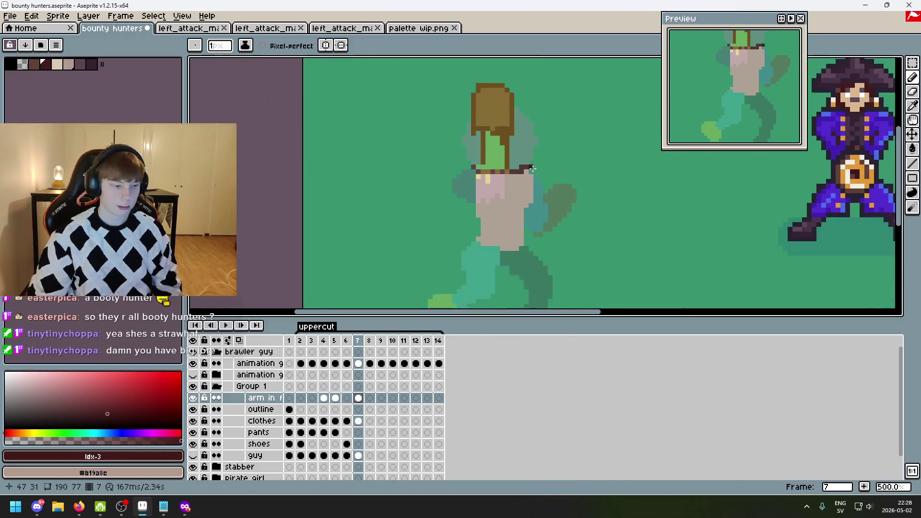
{"action": "left_click", "coordinate": [525, 172]}
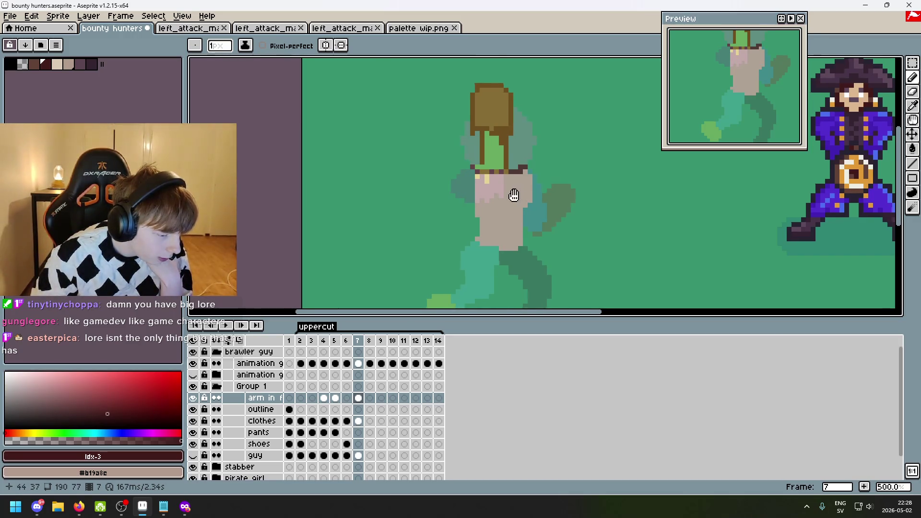
- Place maroon pixels along the neckline, then try a chest line and undo it
{"action": "left_click_drag", "start_coordinate": [512, 191], "coordinate": [475, 198]}
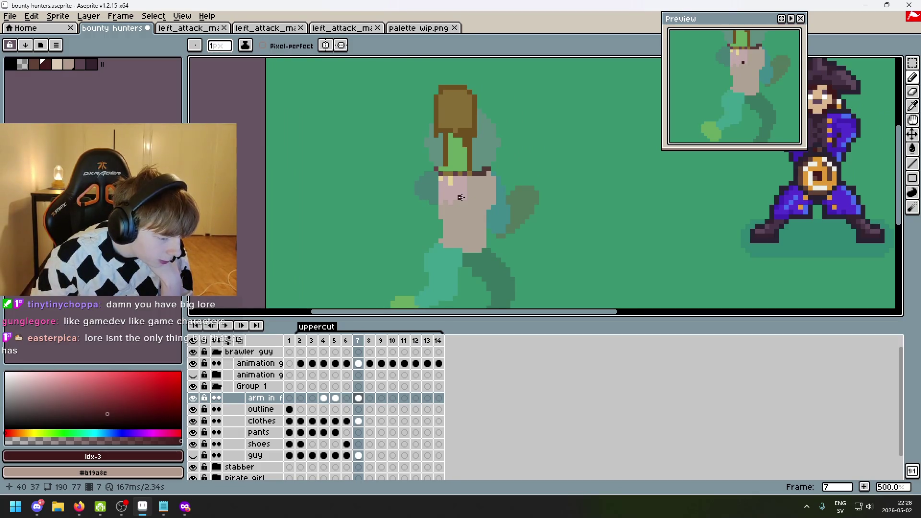
{"action": "scroll", "coordinate": [463, 194], "scroll_direction": "up", "scroll_amount": 1}
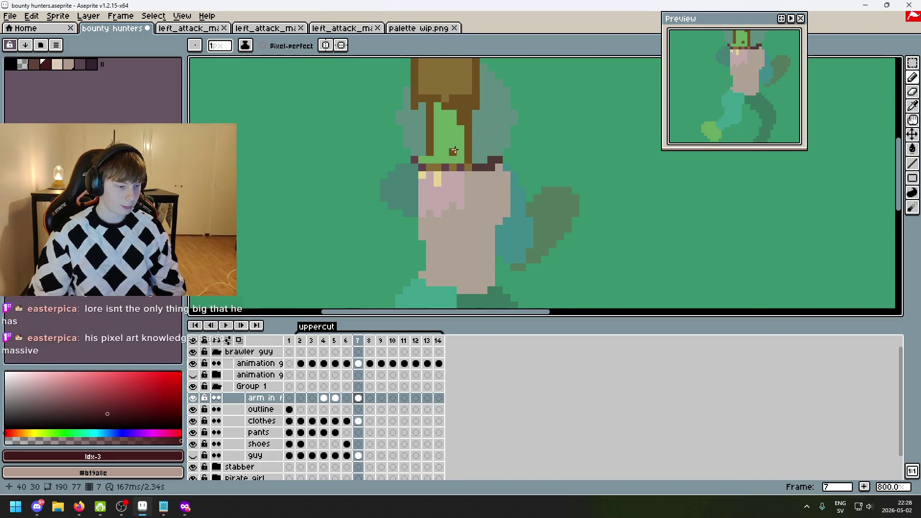
{"action": "scroll", "coordinate": [480, 163], "scroll_direction": "up", "scroll_amount": 2}
{"action": "left_click", "coordinate": [508, 181]}
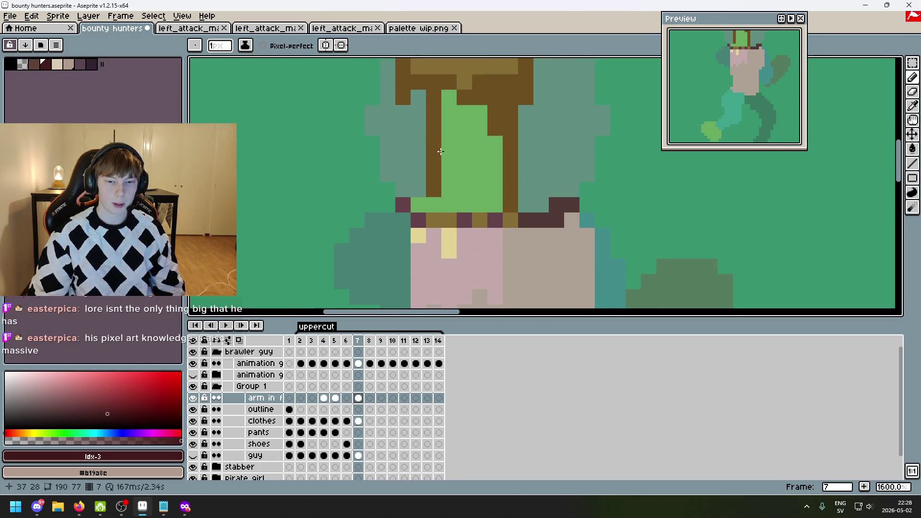
{"action": "scroll", "coordinate": [449, 159], "scroll_direction": "up", "scroll_amount": 1}
{"action": "left_click", "coordinate": [500, 196]}
{"action": "left_click_drag", "start_coordinate": [500, 196], "coordinate": [368, 114]}
{"action": "key", "text": "ctrl+z"}
{"action": "left_click", "coordinate": [430, 195]}
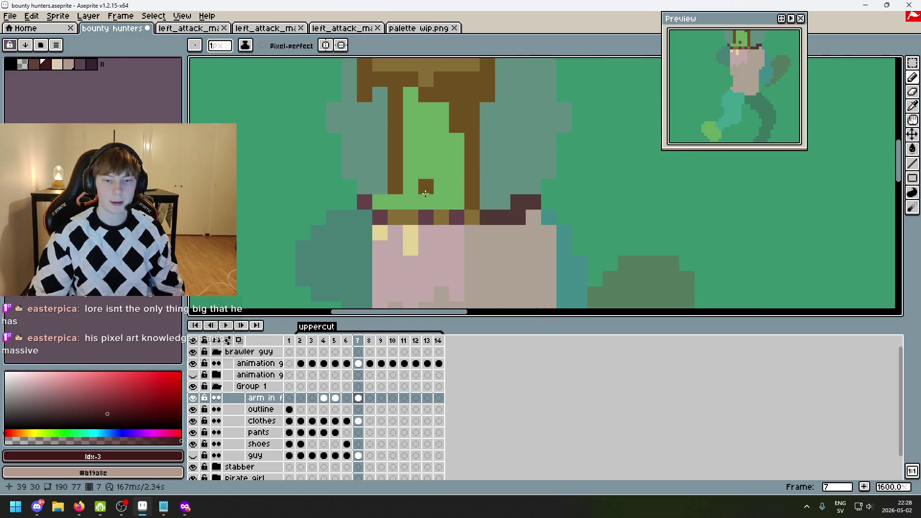
{"action": "scroll", "coordinate": [383, 201], "scroll_direction": "down", "scroll_amount": 2}
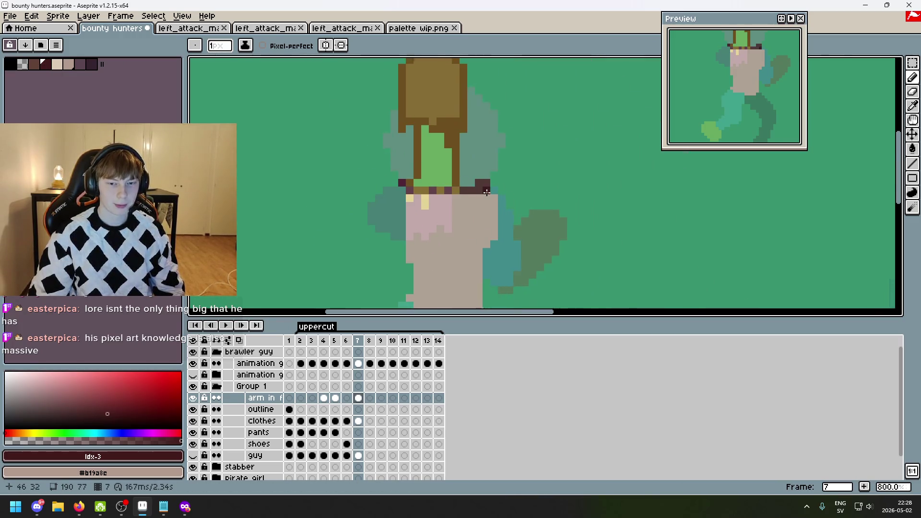
{"action": "scroll", "coordinate": [426, 211], "scroll_direction": "up", "scroll_amount": 2}
{"action": "left_click", "coordinate": [425, 211]}
{"action": "left_click_drag", "start_coordinate": [414, 208], "coordinate": [407, 255]}
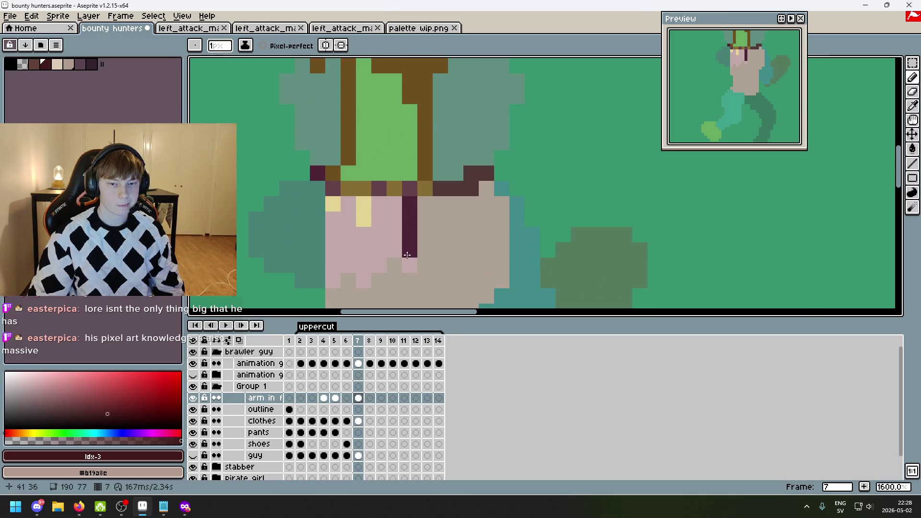
{"action": "key", "text": "ctrl+z"}
- Draw a mauve diagonal stroke down the chest, then undo it
{"action": "key", "text": "0"}
{"action": "key", "text": "0"}
{"action": "left_click", "coordinate": [410, 266]}
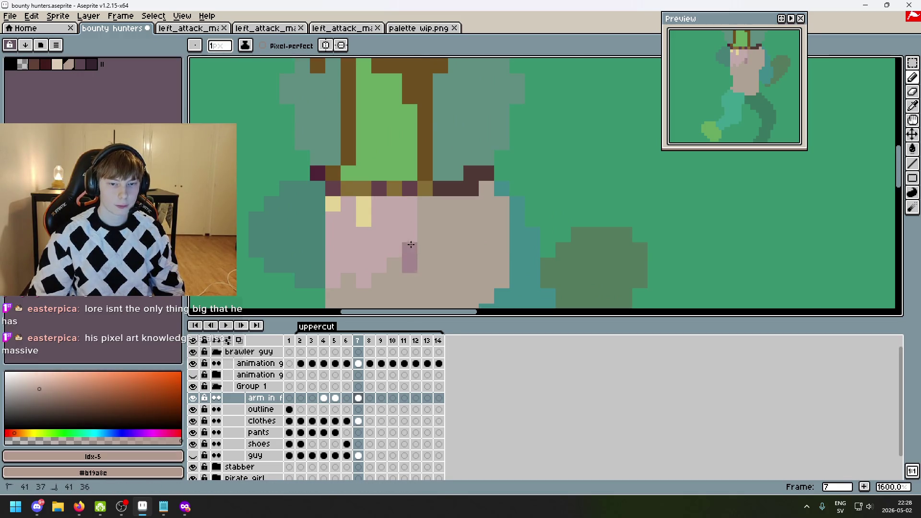
{"action": "mouse_move", "coordinate": [394, 235]}
{"action": "left_mouse_down"}
{"action": "mouse_move", "coordinate": [379, 265]}
{"action": "mouse_move", "coordinate": [366, 259]}
{"action": "mouse_move", "coordinate": [335, 272]}
{"action": "left_mouse_up"}
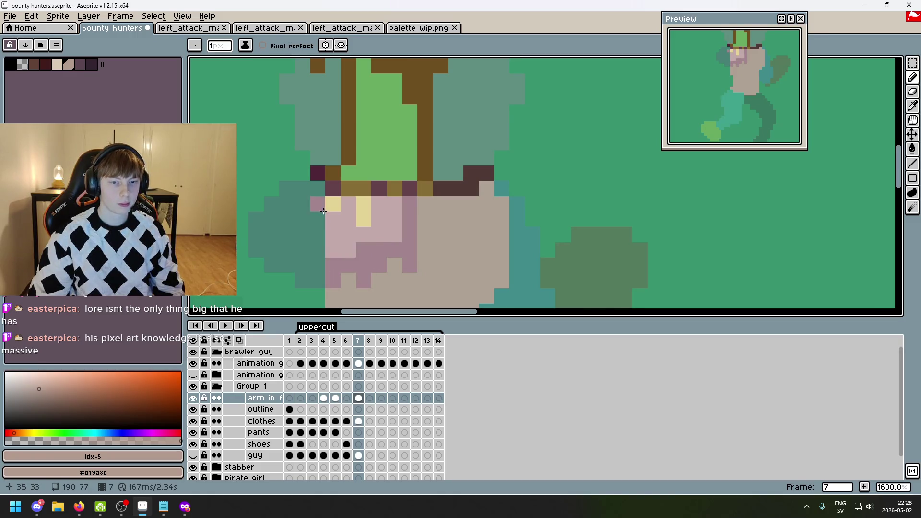
{"action": "key", "text": "ctrl+z"}
{"action": "scroll", "coordinate": [358, 214], "scroll_direction": "down", "scroll_amount": 2}
{"action": "key", "text": "ctrl+z"}
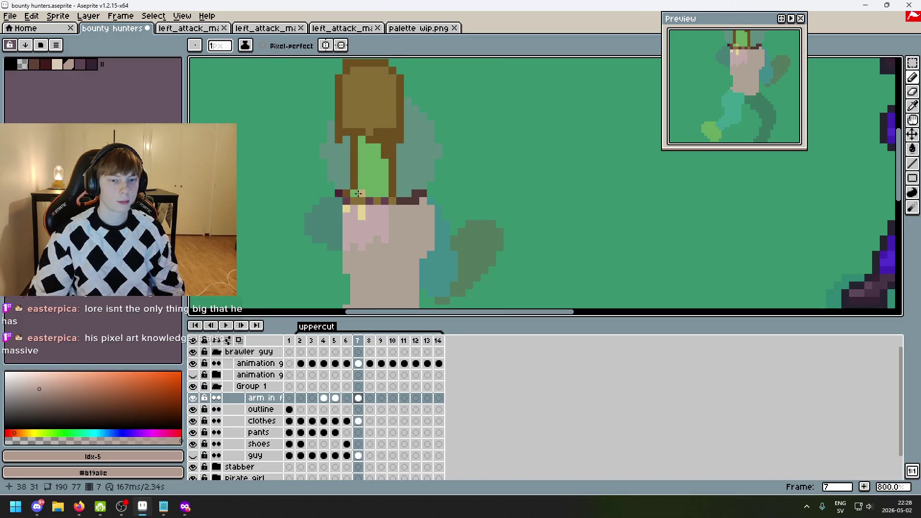
{"action": "scroll", "coordinate": [368, 180], "scroll_direction": "up", "scroll_amount": 1}
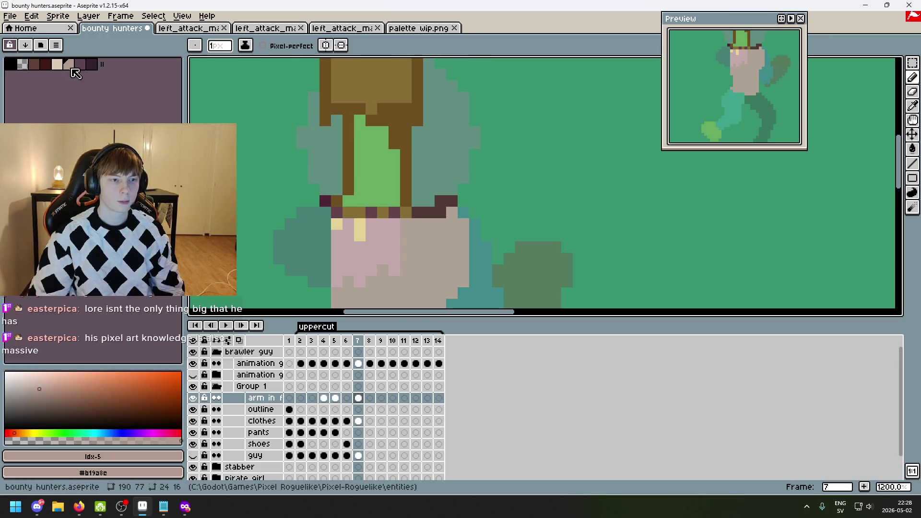
- Paint cream pixels over the upper part of the green head column
{"action": "left_click", "coordinate": [57, 64]}
{"action": "left_click_drag", "start_coordinate": [361, 123], "coordinate": [394, 132]}
{"action": "left_click", "coordinate": [368, 141]}
{"action": "left_click", "coordinate": [383, 155]}
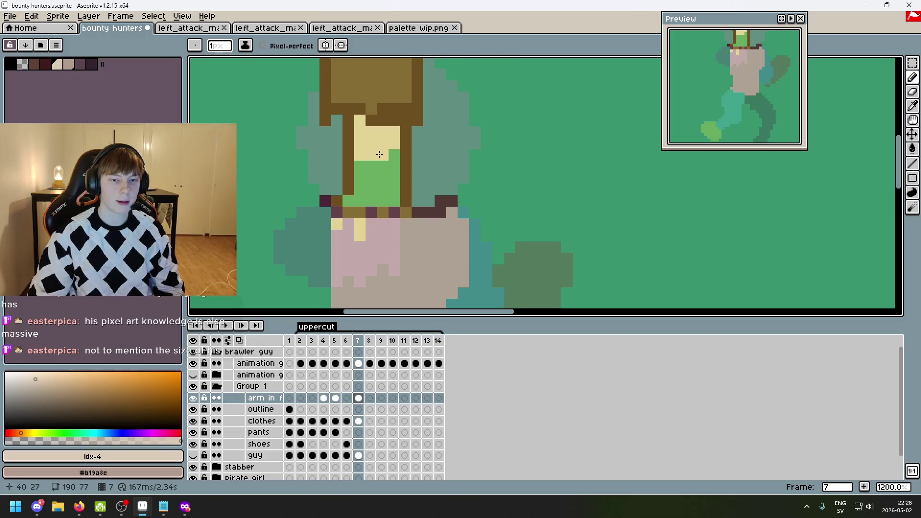
{"action": "left_click_drag", "start_coordinate": [395, 167], "coordinate": [395, 155]}
{"action": "scroll", "coordinate": [395, 159], "scroll_direction": "down", "scroll_amount": 2}
{"action": "scroll", "coordinate": [394, 160], "scroll_direction": "up", "scroll_amount": 3}
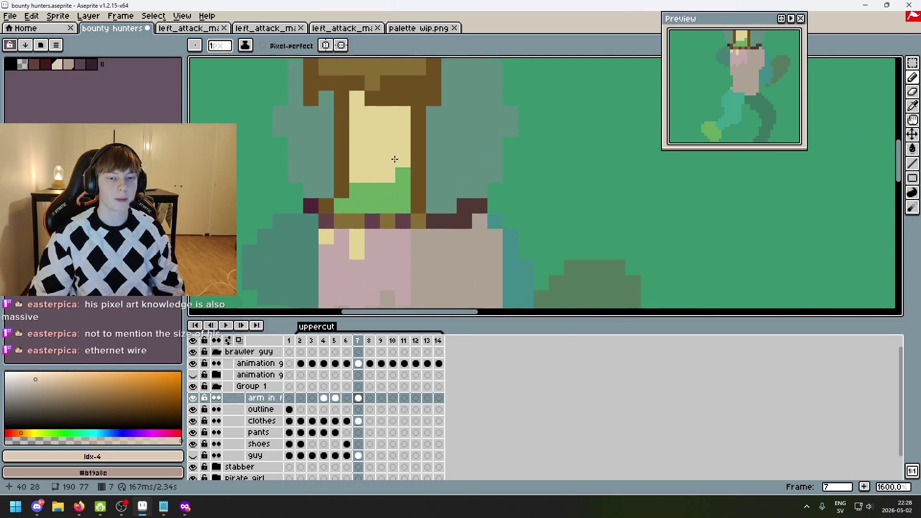
{"action": "scroll", "coordinate": [378, 153], "scroll_direction": "down", "scroll_amount": 3}
{"action": "scroll", "coordinate": [415, 120], "scroll_direction": "up", "scroll_amount": 3}
- Try tan shading and erasing stray pixels on the cream area, then undo both
{"action": "key", "text": "0"}
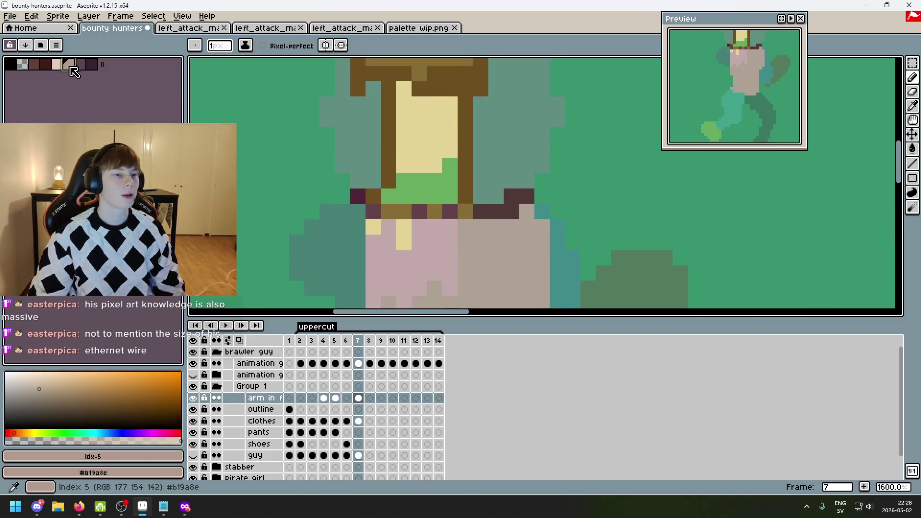
{"action": "mouse_move", "coordinate": [405, 150]}
{"action": "left_mouse_down"}
{"action": "mouse_move", "coordinate": [419, 149]}
{"action": "mouse_move", "coordinate": [429, 162]}
{"action": "left_mouse_up"}
{"action": "key", "text": "ctrl+z"}
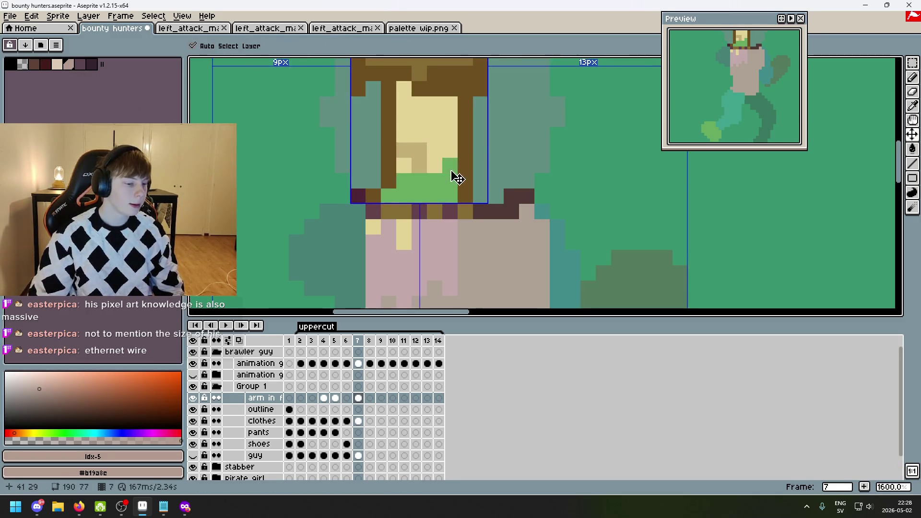
{"action": "key", "text": "ctrl+z"}
{"action": "key", "text": "e"}
{"action": "left_click", "coordinate": [448, 176]}
{"action": "left_click", "coordinate": [406, 163]}
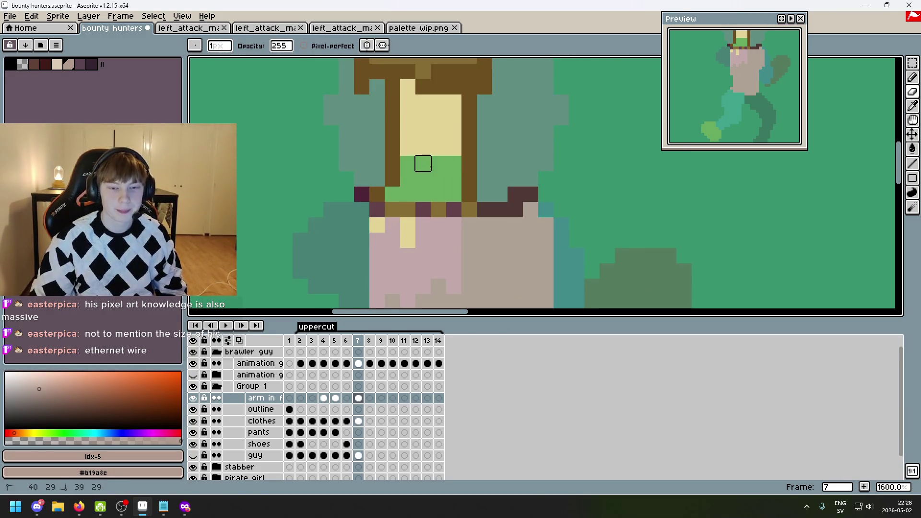
{"action": "scroll", "coordinate": [480, 201], "scroll_direction": "down", "scroll_amount": 3}
{"action": "key", "text": "ctrl+z"}
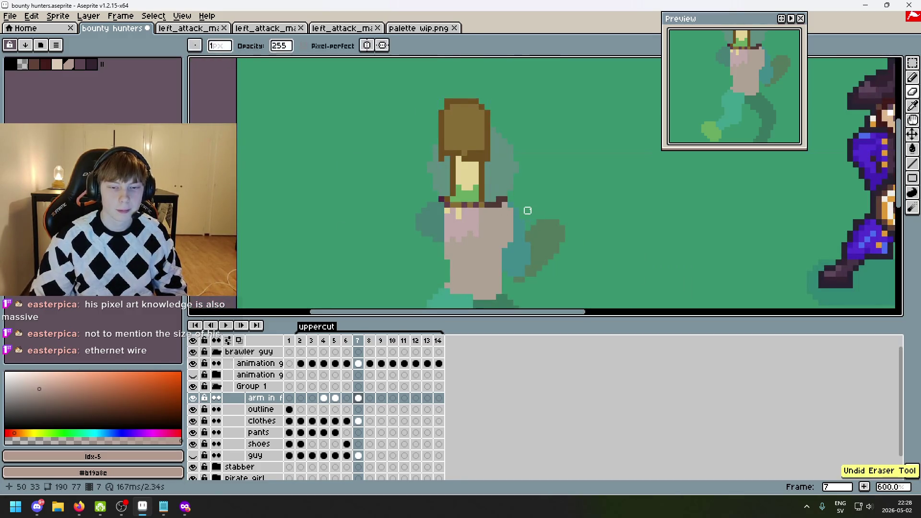
- Place a dark maroon pixel below the collar
{"action": "key", "text": "["}
{"action": "scroll", "coordinate": [480, 175], "scroll_direction": "up", "scroll_amount": 4}
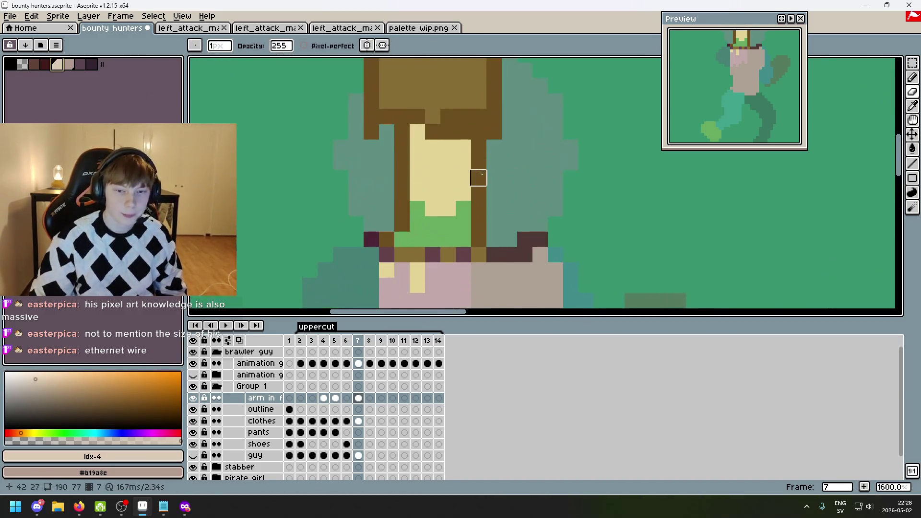
{"action": "left_click", "coordinate": [46, 64]}
{"action": "scroll", "coordinate": [432, 182], "scroll_direction": "down", "scroll_amount": 2}
{"action": "left_click", "coordinate": [439, 193]}
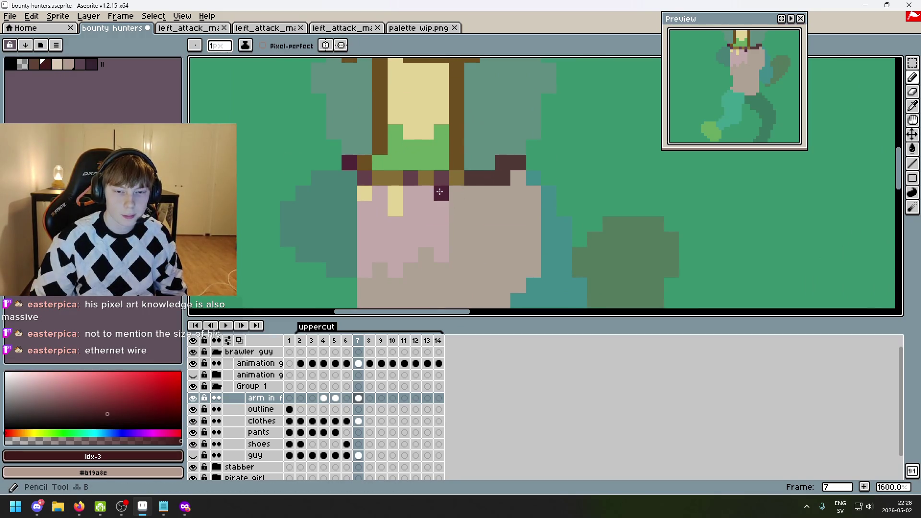
- Outline the bent arm in dark maroon, down the chest and out to the left
{"action": "scroll", "coordinate": [336, 140], "scroll_direction": "down", "scroll_amount": 2}
{"action": "left_click", "coordinate": [413, 168]}
{"action": "left_click_drag", "start_coordinate": [422, 174], "coordinate": [429, 219]}
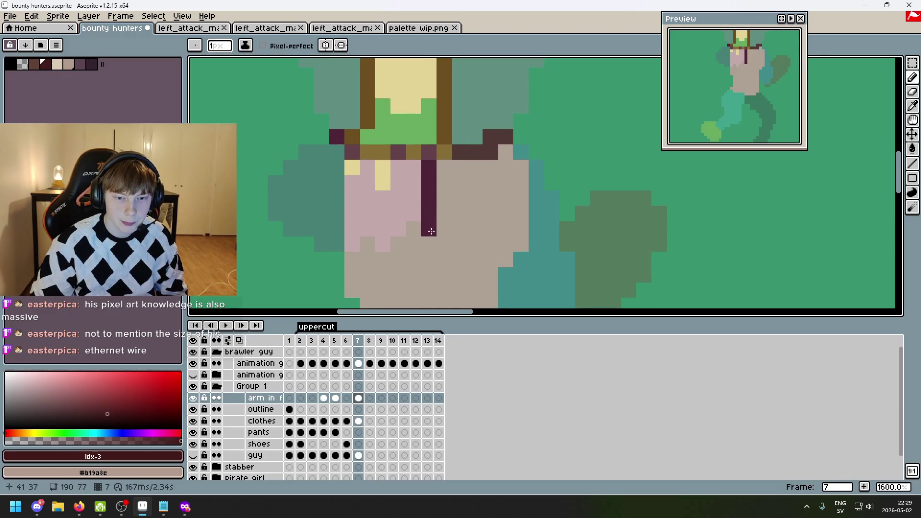
{"action": "left_click", "coordinate": [383, 244]}
{"action": "left_click", "coordinate": [368, 229]}
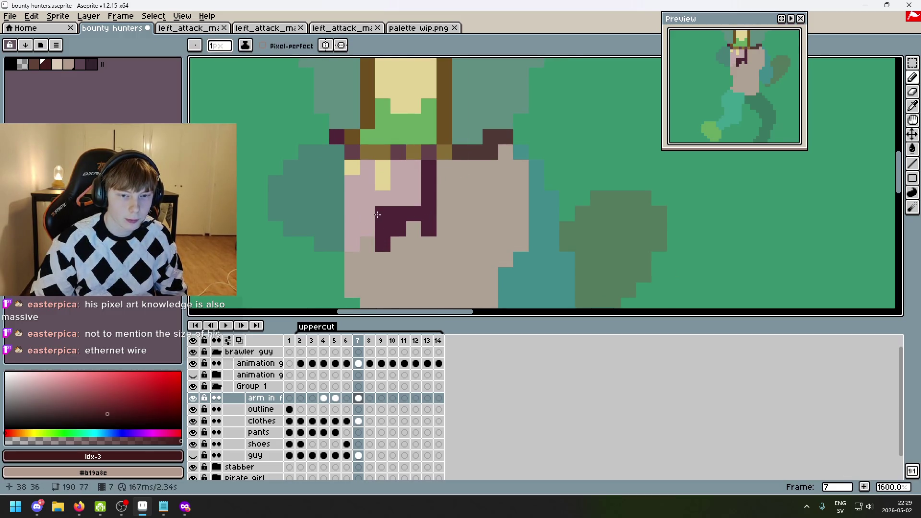
{"action": "left_click", "coordinate": [352, 235]}
{"action": "left_click", "coordinate": [352, 243]}
{"action": "key", "text": "e"}
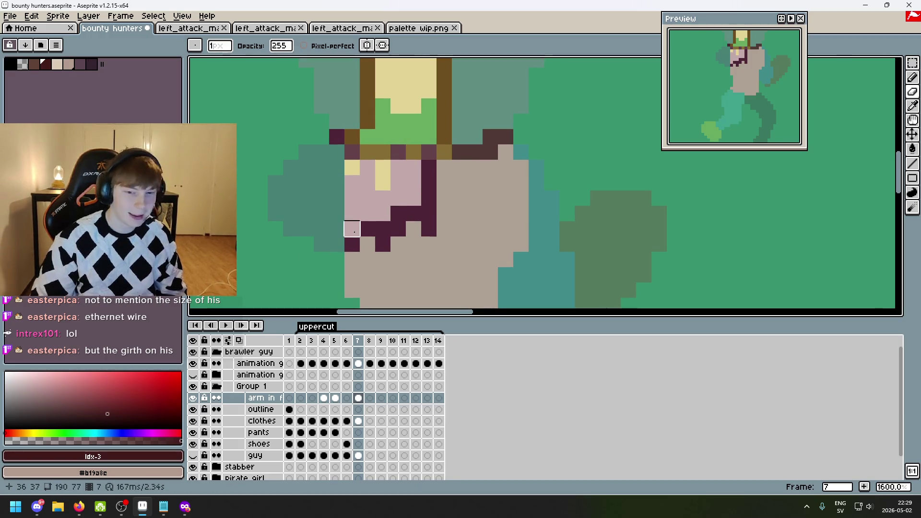
{"action": "left_click_drag", "start_coordinate": [356, 230], "coordinate": [418, 231]}
{"action": "left_click_drag", "start_coordinate": [228, 179], "coordinate": [334, 241]}
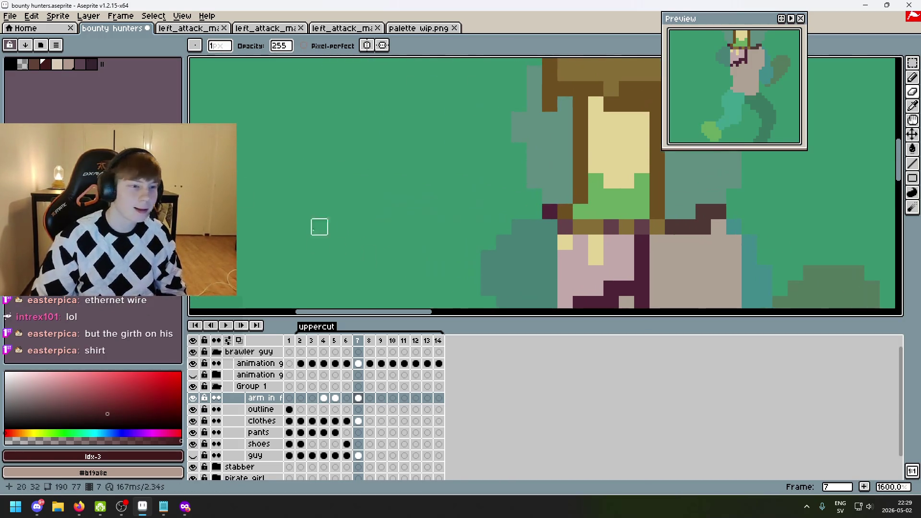
- Add dark purple outline pixels along the arm and the row left of the belt
{"action": "left_click", "coordinate": [35, 64]}
{"action": "scroll", "coordinate": [288, 168], "scroll_direction": "up", "scroll_amount": 2}
{"action": "mouse_move", "coordinate": [357, 182]}
{"action": "left_mouse_down"}
{"action": "mouse_move", "coordinate": [384, 182]}
{"action": "mouse_move", "coordinate": [346, 183]}
{"action": "mouse_move", "coordinate": [361, 197]}
{"action": "mouse_move", "coordinate": [320, 222]}
{"action": "mouse_move", "coordinate": [329, 261]}
{"action": "mouse_move", "coordinate": [335, 228]}
{"action": "mouse_move", "coordinate": [403, 261]}
{"action": "mouse_move", "coordinate": [415, 279]}
{"action": "mouse_move", "coordinate": [427, 277]}
{"action": "left_mouse_up"}
{"action": "left_click", "coordinate": [334, 228]}
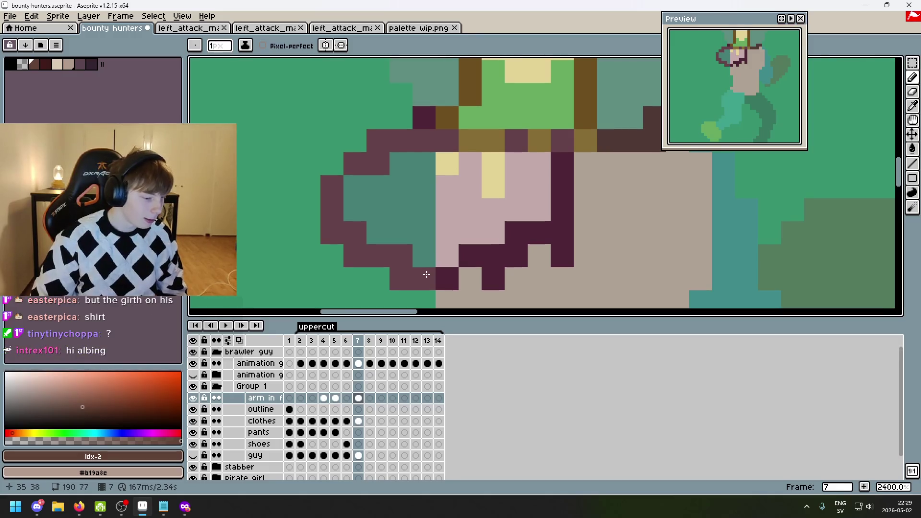
{"action": "left_click", "coordinate": [425, 260]}
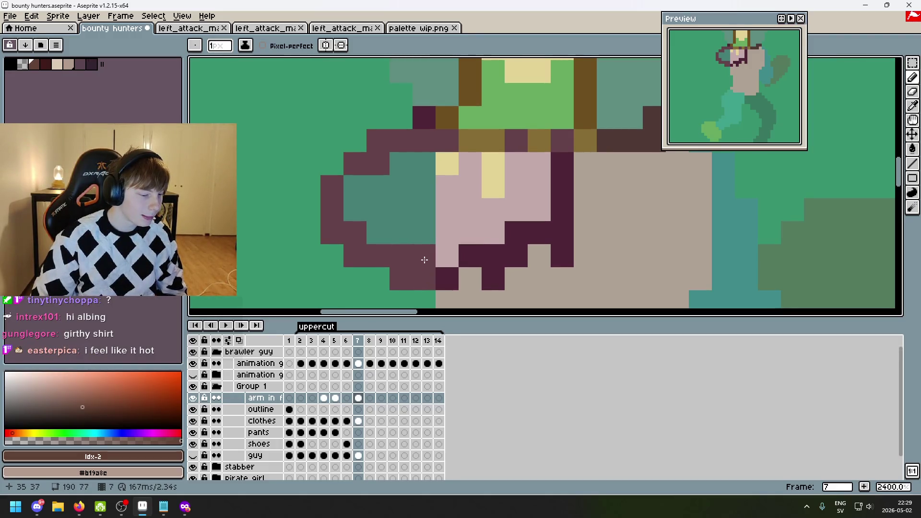
{"action": "scroll", "coordinate": [424, 260], "scroll_direction": "down", "scroll_amount": 1}
{"action": "left_click", "coordinate": [416, 238]}
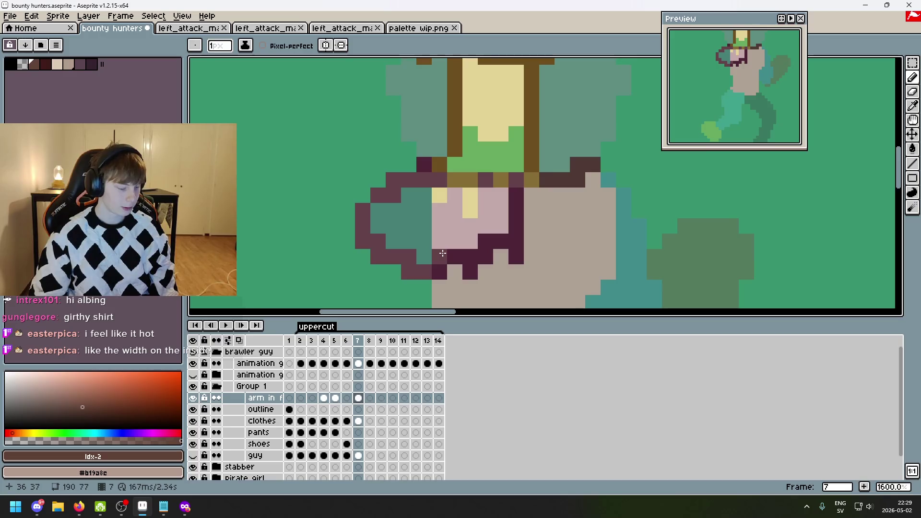
{"action": "scroll", "coordinate": [438, 252], "scroll_direction": "up", "scroll_amount": 1}
- Paint the arm's upper-left outline in dark purple over the teal guide
{"action": "mouse_move", "coordinate": [436, 253]}
{"action": "left_mouse_down"}
{"action": "mouse_move", "coordinate": [413, 192]}
{"action": "mouse_move", "coordinate": [392, 173]}
{"action": "mouse_move", "coordinate": [403, 230]}
{"action": "mouse_move", "coordinate": [437, 166]}
{"action": "mouse_move", "coordinate": [508, 165]}
{"action": "left_mouse_up"}
{"action": "key", "text": "v"}
{"action": "key", "text": "b"}
{"action": "scroll", "coordinate": [517, 194], "scroll_direction": "down", "scroll_amount": 3}
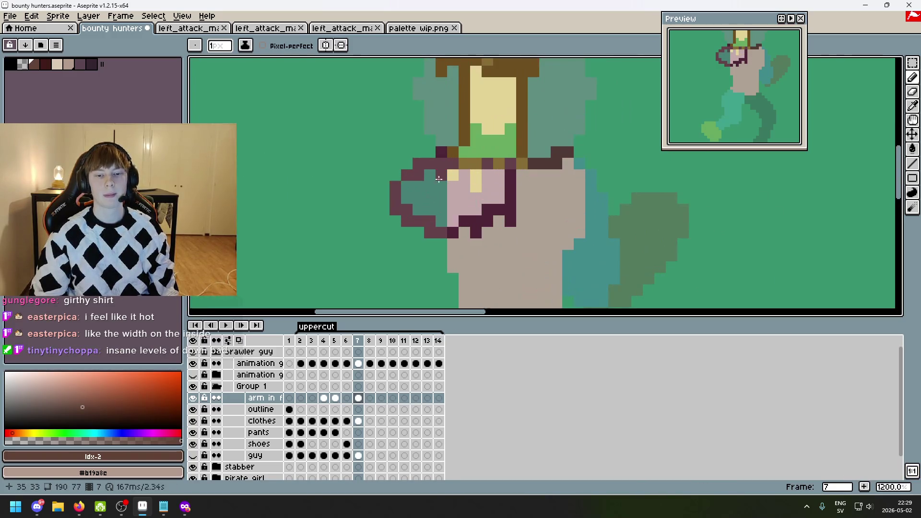
{"action": "scroll", "coordinate": [442, 179], "scroll_direction": "up", "scroll_amount": 1}
{"action": "mouse_move", "coordinate": [437, 168]}
{"action": "left_mouse_down"}
{"action": "mouse_move", "coordinate": [390, 216]}
{"action": "mouse_move", "coordinate": [426, 210]}
{"action": "mouse_move", "coordinate": [476, 179]}
{"action": "mouse_move", "coordinate": [522, 182]}
{"action": "mouse_move", "coordinate": [518, 206]}
{"action": "mouse_move", "coordinate": [457, 234]}
{"action": "left_mouse_up"}
{"action": "scroll", "coordinate": [457, 234], "scroll_direction": "down", "scroll_amount": 3}
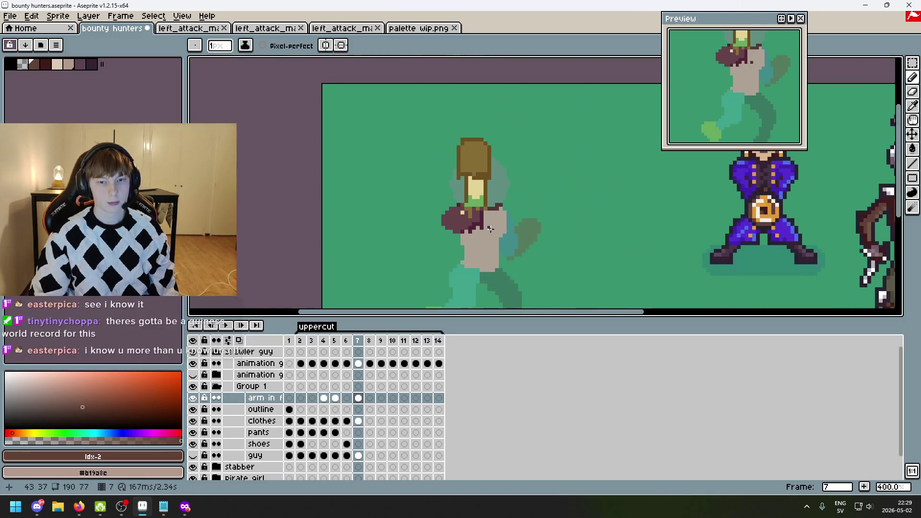
- Turn a pale-yellow arm pixel olive and toggle the guidelines to check the art
{"action": "scroll", "coordinate": [479, 213], "scroll_direction": "up", "scroll_amount": 5}
{"action": "left_click", "coordinate": [346, 168]}
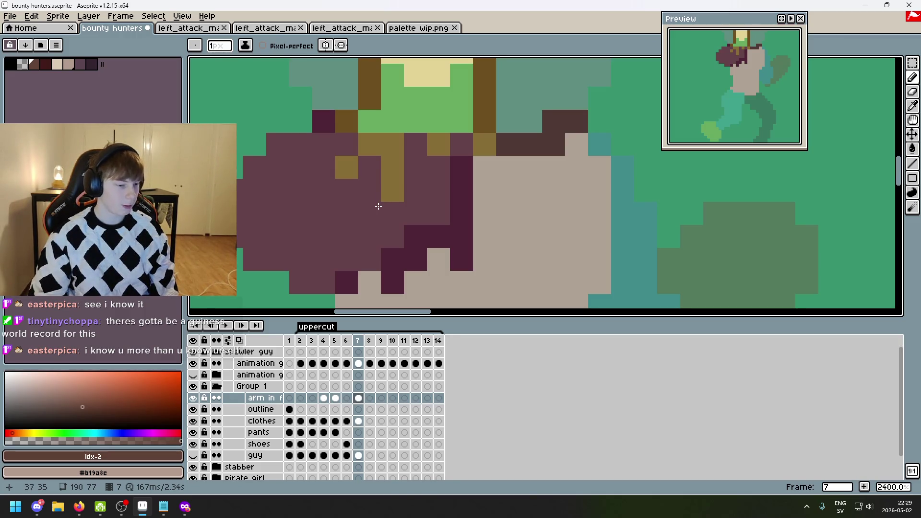
{"action": "scroll", "coordinate": [378, 205], "scroll_direction": "down", "scroll_amount": 6}
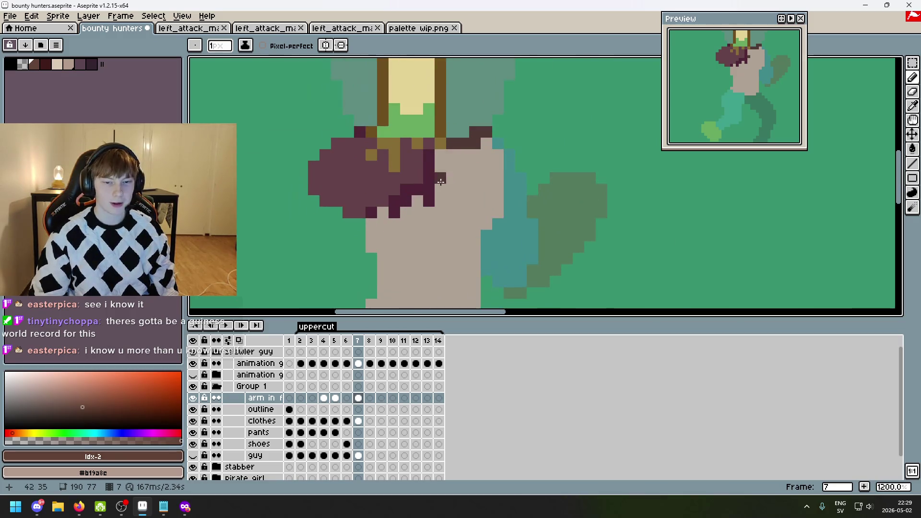
{"action": "left_click", "coordinate": [193, 364]}
{"action": "left_click", "coordinate": [194, 364]}
{"action": "left_click", "coordinate": [194, 364]}
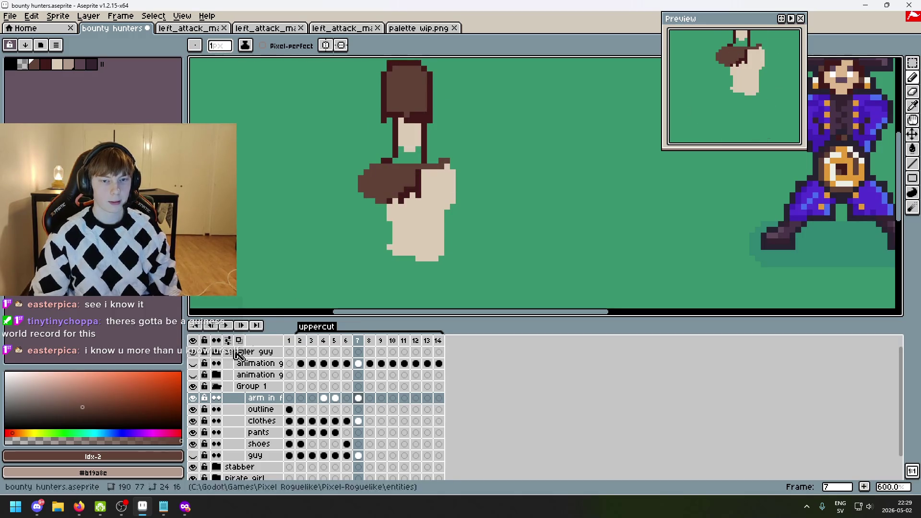
{"action": "left_click", "coordinate": [193, 364]}
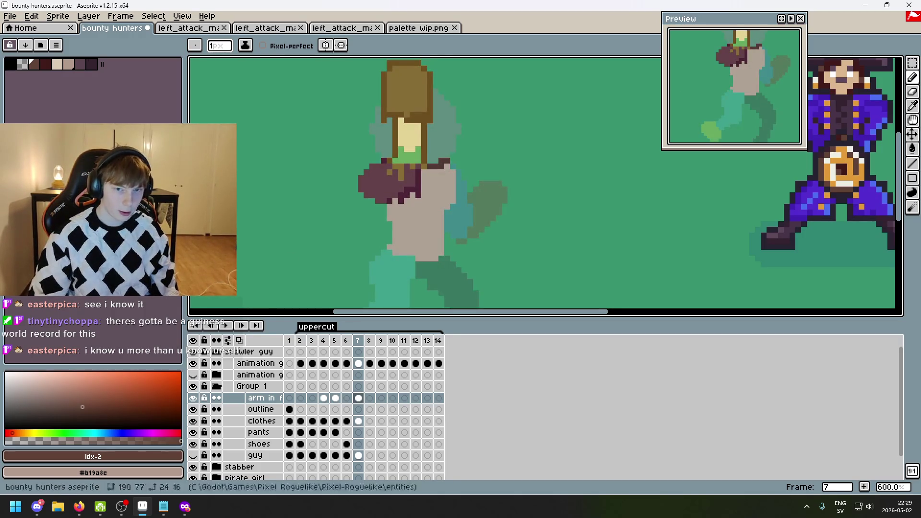
{"action": "scroll", "coordinate": [403, 144], "scroll_direction": "up", "scroll_amount": 3}
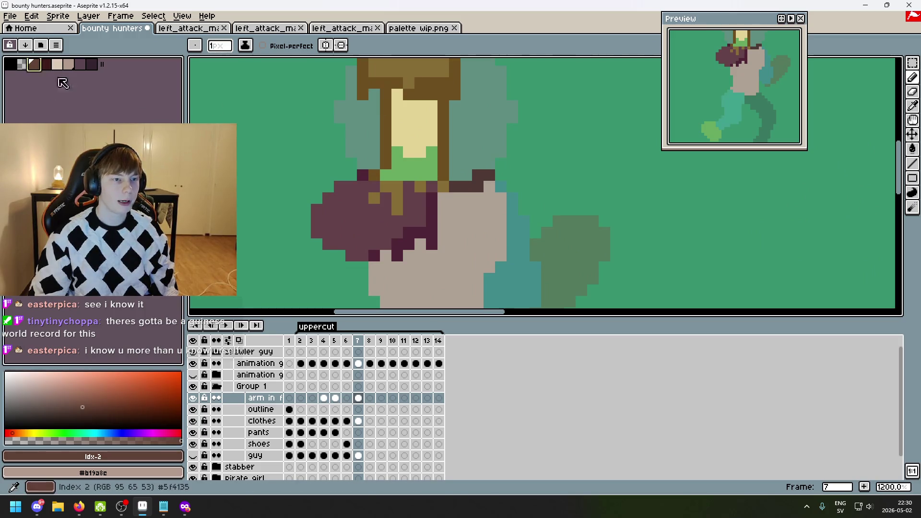
- Pencil brown over the pale yellow arm area after undoing an accidental bucket fill
{"action": "key", "text": "g"}
{"action": "left_click", "coordinate": [415, 157]}
{"action": "key", "text": "ctrl+z"}
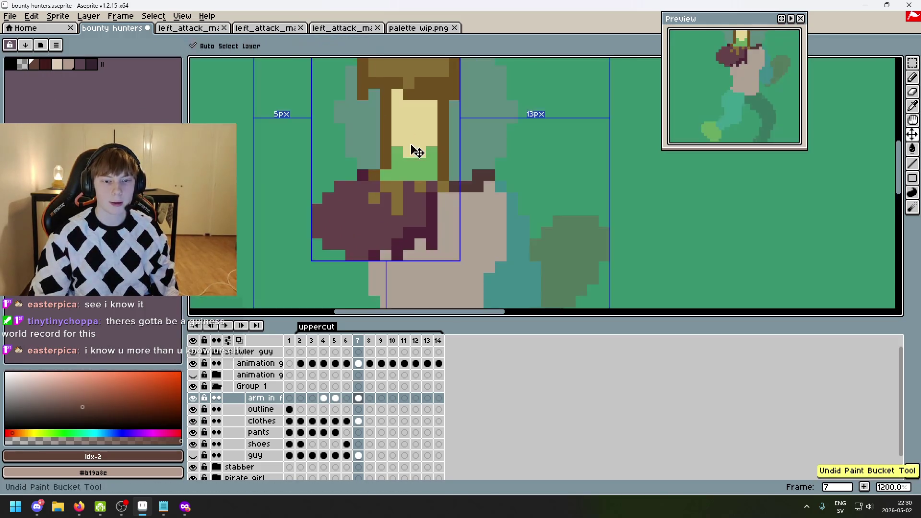
{"action": "key", "text": "b"}
{"action": "mouse_move", "coordinate": [398, 92]}
{"action": "left_mouse_down"}
{"action": "mouse_move", "coordinate": [397, 111]}
{"action": "mouse_move", "coordinate": [422, 120]}
{"action": "mouse_move", "coordinate": [428, 161]}
{"action": "mouse_move", "coordinate": [420, 126]}
{"action": "mouse_move", "coordinate": [409, 124]}
{"action": "left_mouse_up"}
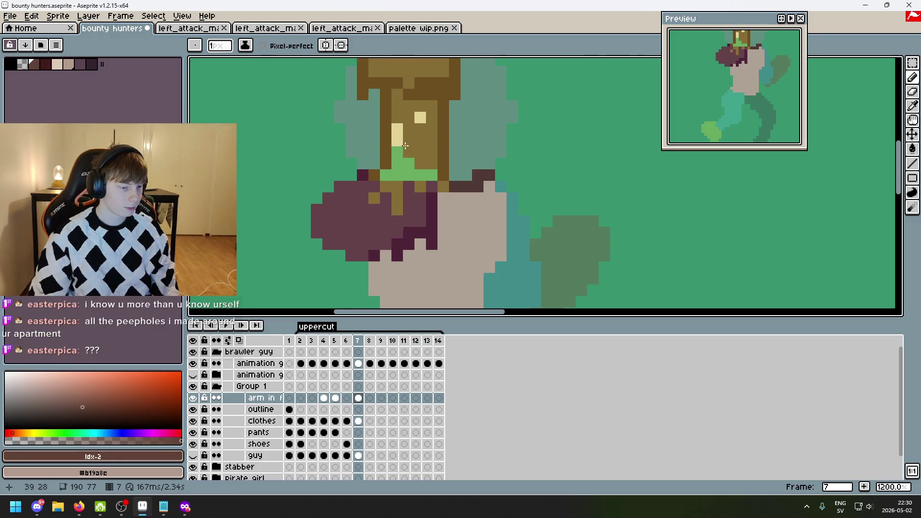
{"action": "left_click_drag", "start_coordinate": [413, 157], "coordinate": [401, 183]}
{"action": "mouse_move", "coordinate": [404, 151]}
{"action": "left_mouse_down"}
{"action": "mouse_move", "coordinate": [408, 144]}
{"action": "mouse_move", "coordinate": [396, 180]}
{"action": "left_mouse_up"}
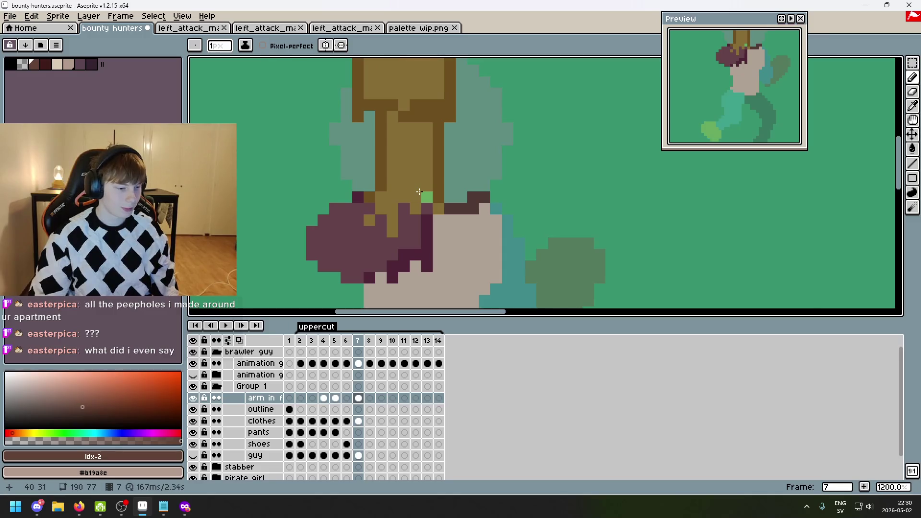
{"action": "scroll", "coordinate": [441, 213], "scroll_direction": "down", "scroll_amount": 4}
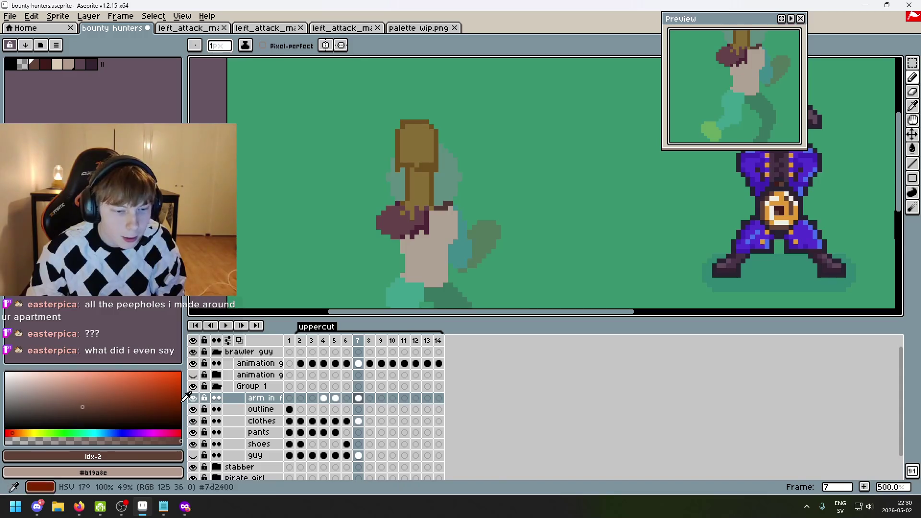
- Toggle the animation guidelines layer on and off to compare the arm
{"action": "left_click", "coordinate": [194, 365]}
{"action": "left_click", "coordinate": [194, 364]}
{"action": "double_click", "coordinate": [193, 364]}
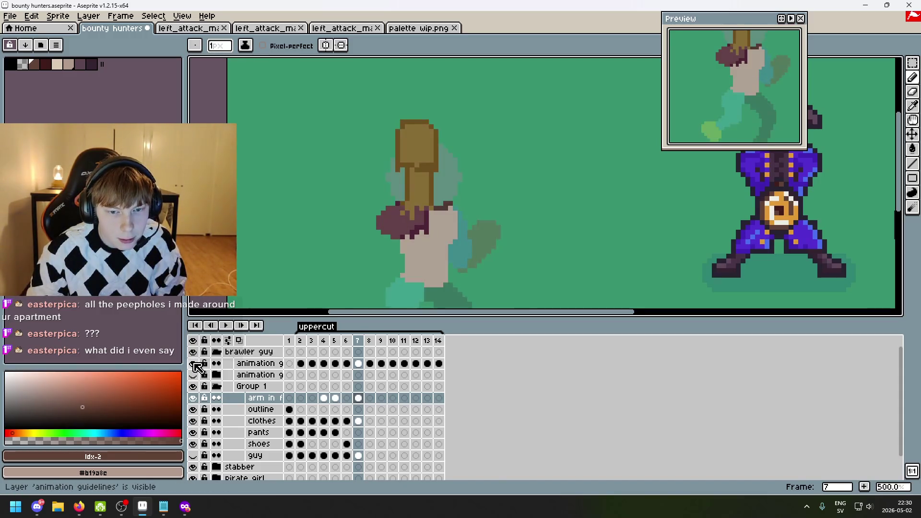
{"action": "left_click", "coordinate": [194, 364]}
{"action": "left_click", "coordinate": [195, 364]}
{"action": "left_click", "coordinate": [193, 364]}
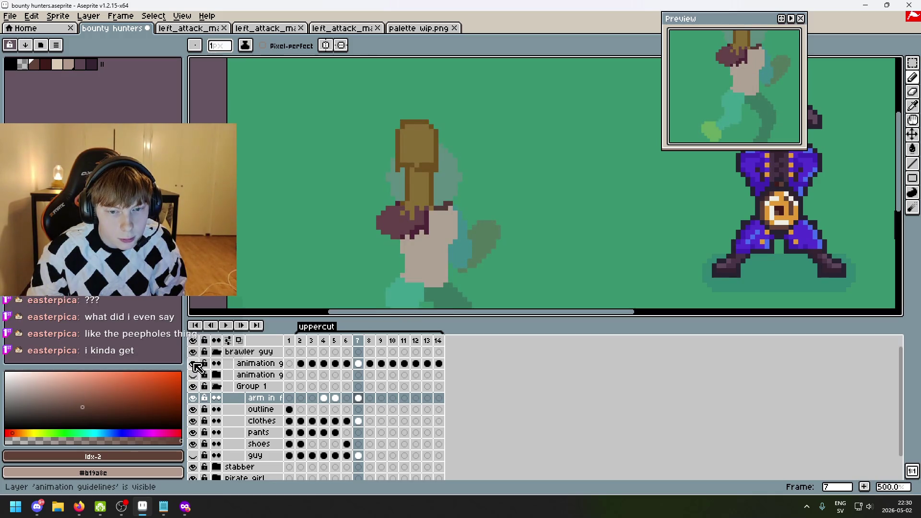
{"action": "left_click", "coordinate": [194, 365]}
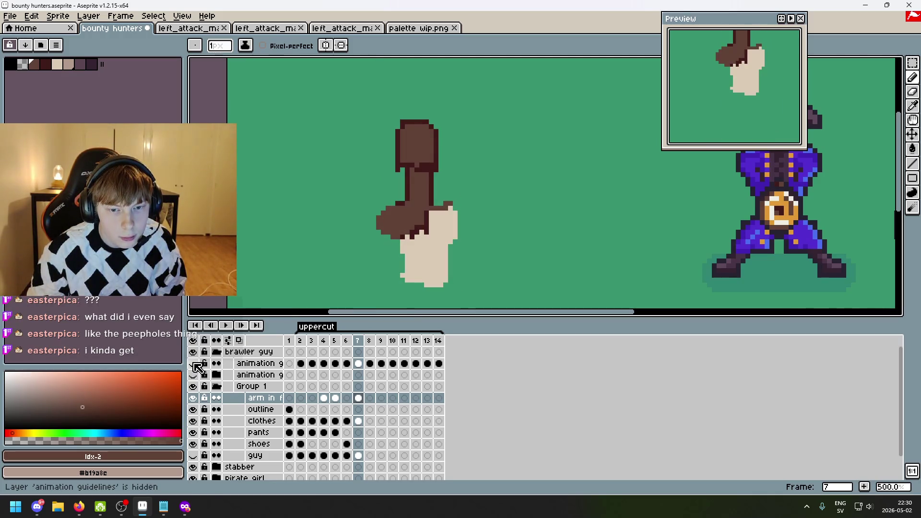
{"action": "left_click", "coordinate": [195, 364]}
- Pencil a pale yellow strip down the middle of the brown raised arm
{"action": "left_click", "coordinate": [57, 64]}
{"action": "scroll", "coordinate": [469, 160], "scroll_direction": "up", "scroll_amount": 2}
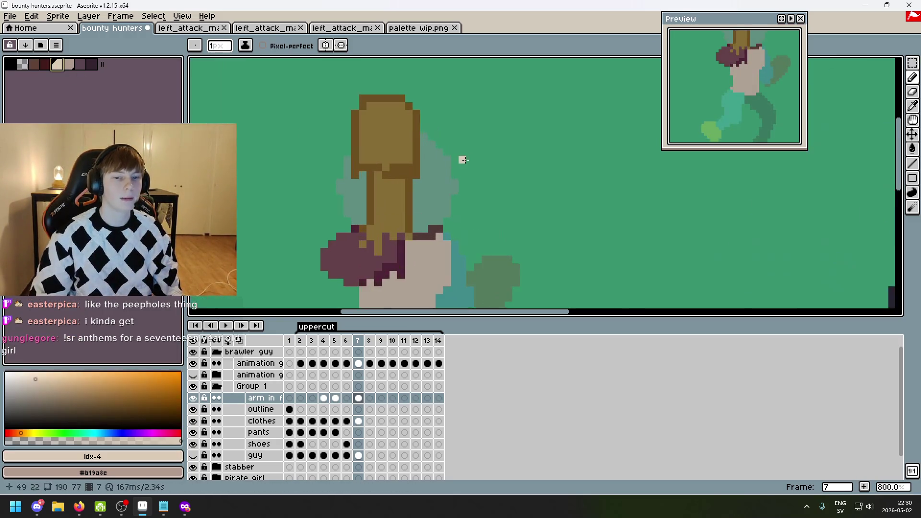
{"action": "scroll", "coordinate": [382, 191], "scroll_direction": "up", "scroll_amount": 3}
{"action": "mouse_move", "coordinate": [370, 161]}
{"action": "left_mouse_down"}
{"action": "mouse_move", "coordinate": [415, 204]}
{"action": "mouse_move", "coordinate": [383, 203]}
{"action": "mouse_move", "coordinate": [389, 219]}
{"action": "left_mouse_up"}
{"action": "scroll", "coordinate": [389, 218], "scroll_direction": "down", "scroll_amount": 5}
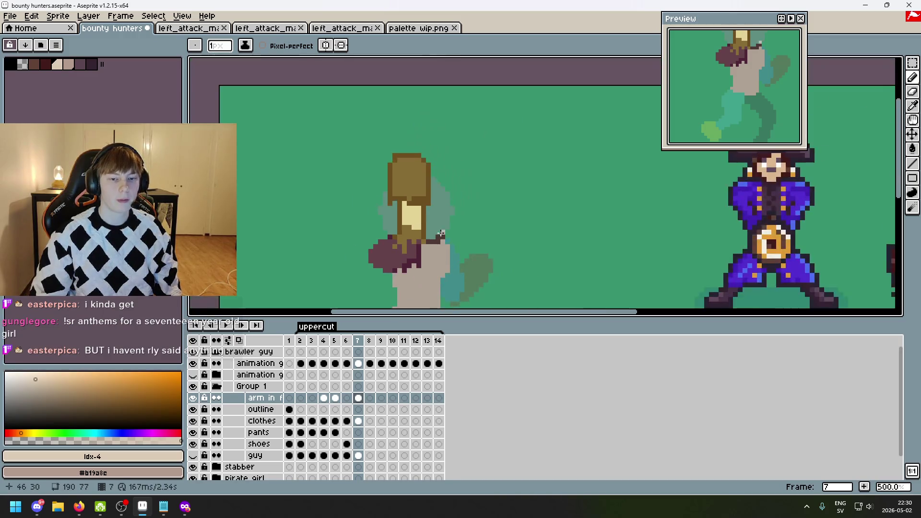
{"action": "scroll", "coordinate": [388, 219], "scroll_direction": "up", "scroll_amount": 2}
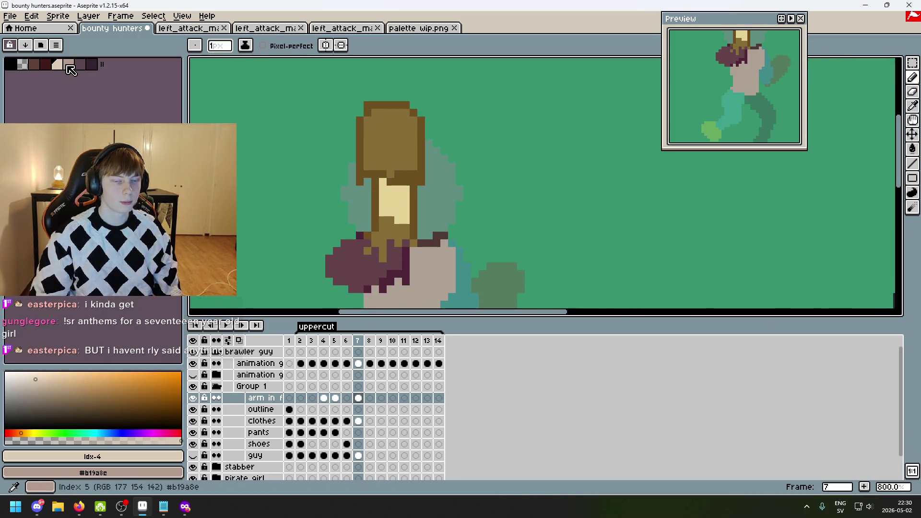
{"action": "scroll", "coordinate": [353, 126], "scroll_direction": "up", "scroll_amount": 4}
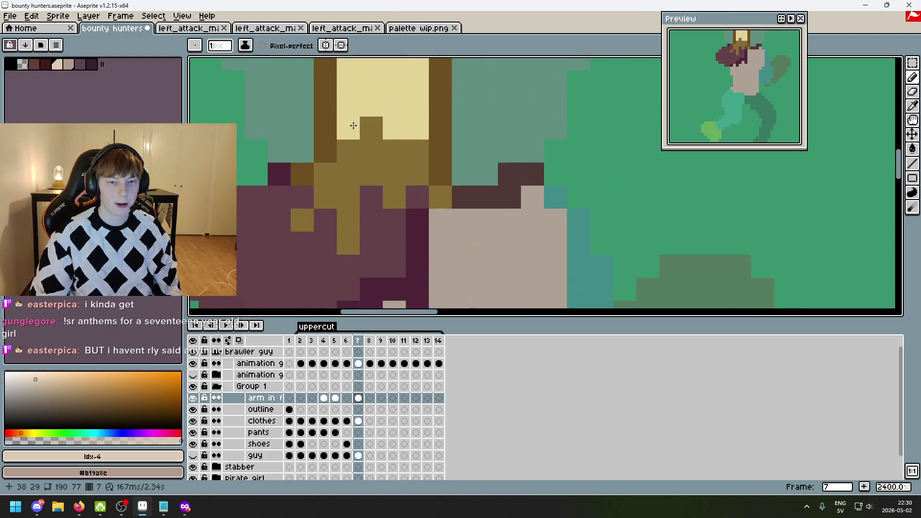
{"action": "scroll", "coordinate": [408, 156], "scroll_direction": "down", "scroll_amount": 8}
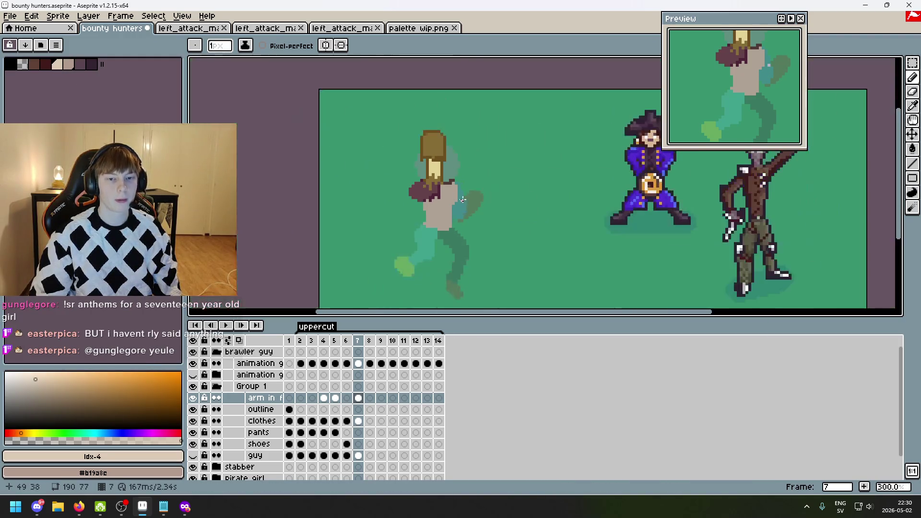
{"action": "scroll", "coordinate": [460, 179], "scroll_direction": "up", "scroll_amount": 2}
- Flip between frames 7 and 8 to compare, ending on frame 8
{"action": "key", "text": "Right"}
{"action": "key", "text": "Left"}
{"action": "key", "text": "Right"}
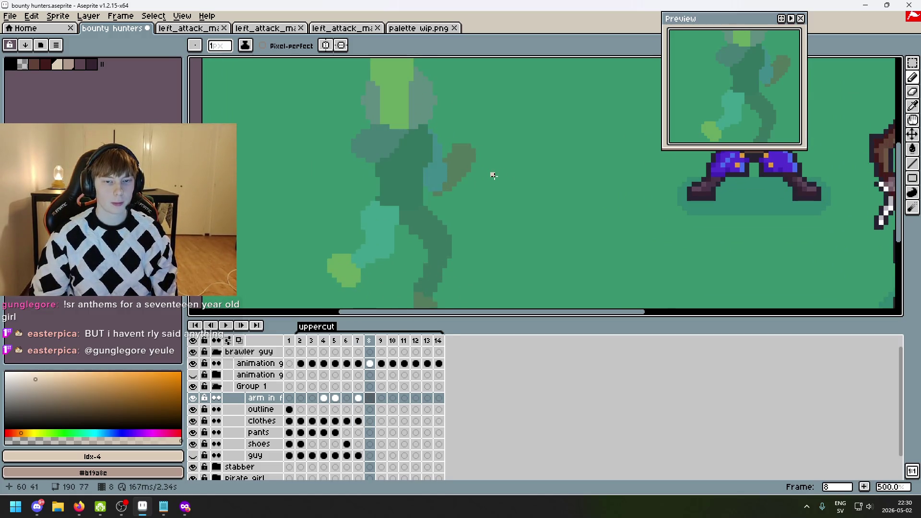
- On frame 8, outline the green head block in brown and flood-fill its interior brown
{"action": "left_click_drag", "start_coordinate": [489, 173], "coordinate": [517, 253]}
{"action": "key", "text": "Left"}
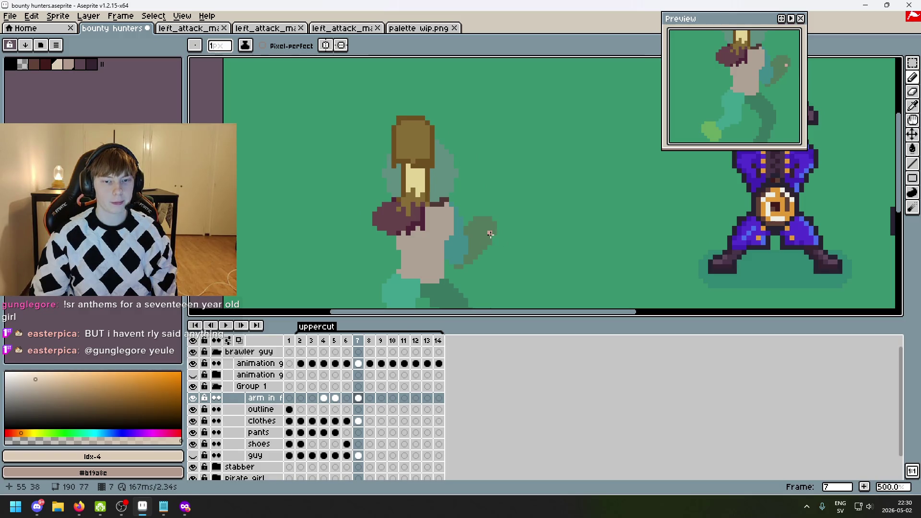
{"action": "key", "text": "Right"}
{"action": "scroll", "coordinate": [369, 189], "scroll_direction": "up", "scroll_amount": 2}
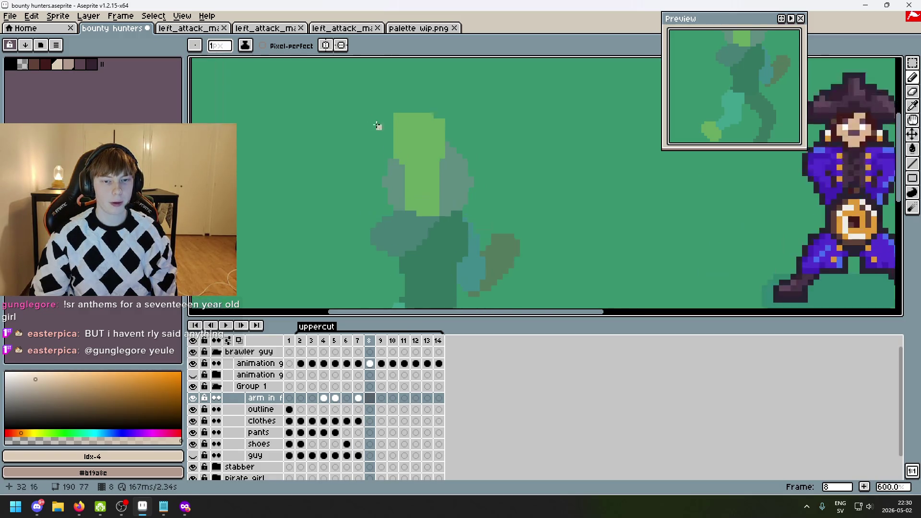
{"action": "left_click", "coordinate": [34, 64]}
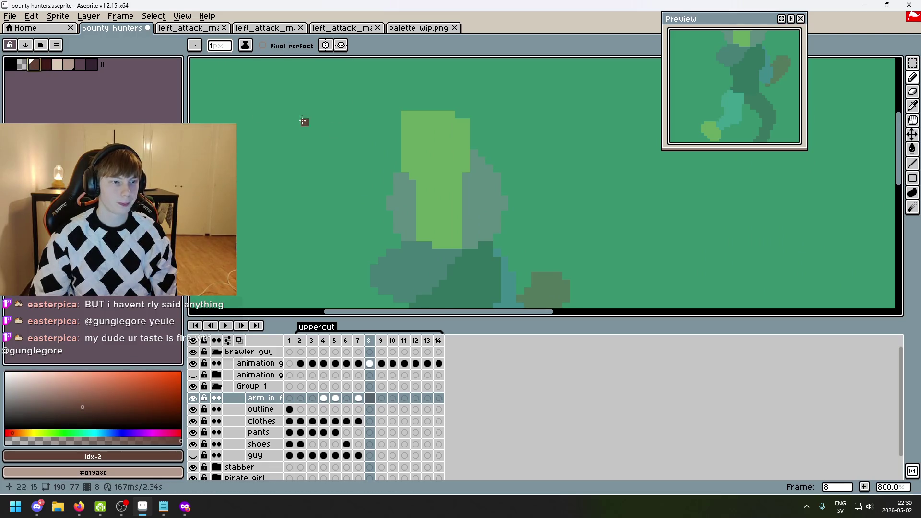
{"action": "mouse_move", "coordinate": [405, 115]}
{"action": "left_mouse_down"}
{"action": "mouse_move", "coordinate": [451, 116]}
{"action": "mouse_move", "coordinate": [456, 127]}
{"action": "left_mouse_up"}
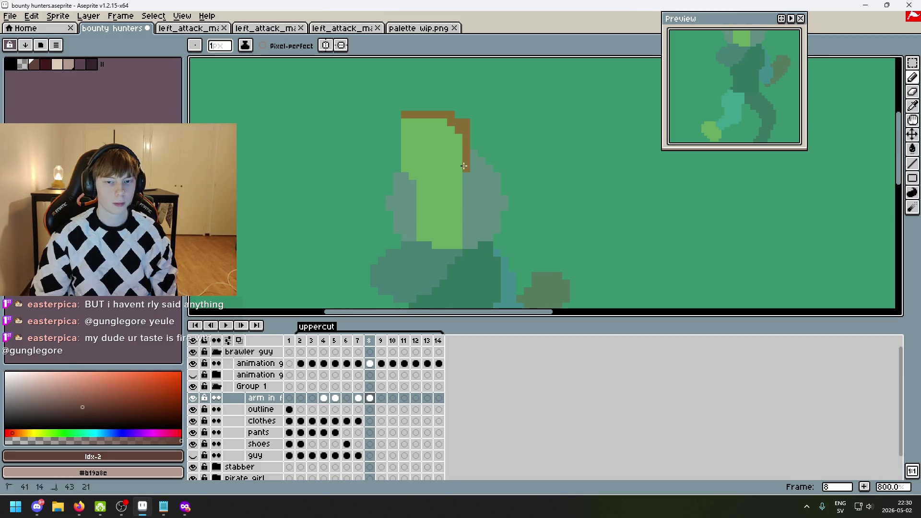
{"action": "mouse_move", "coordinate": [405, 168]}
{"action": "left_mouse_down"}
{"action": "mouse_move", "coordinate": [405, 144]}
{"action": "mouse_move", "coordinate": [443, 125]}
{"action": "left_mouse_up"}
{"action": "left_click", "coordinate": [418, 135]}
{"action": "key", "text": "g"}
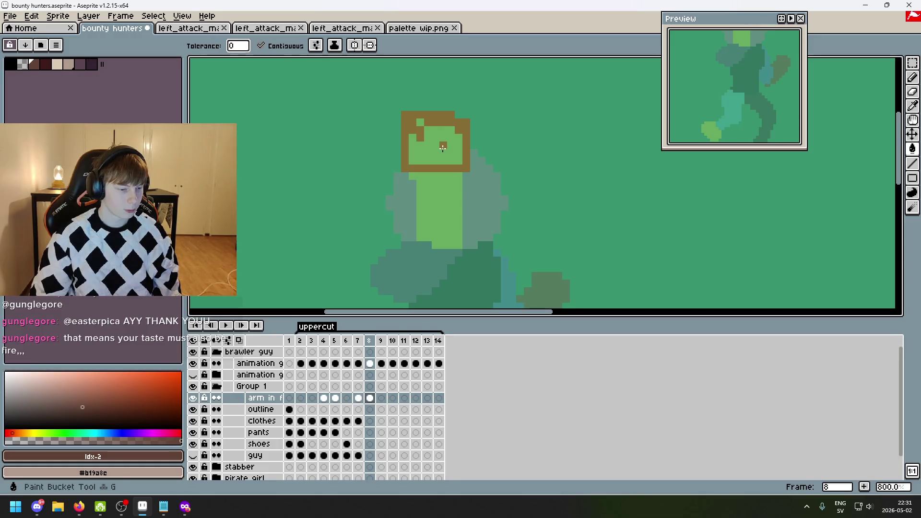
{"action": "left_click", "coordinate": [442, 148]}
{"action": "key", "text": "b"}
{"action": "left_click", "coordinate": [420, 123]}
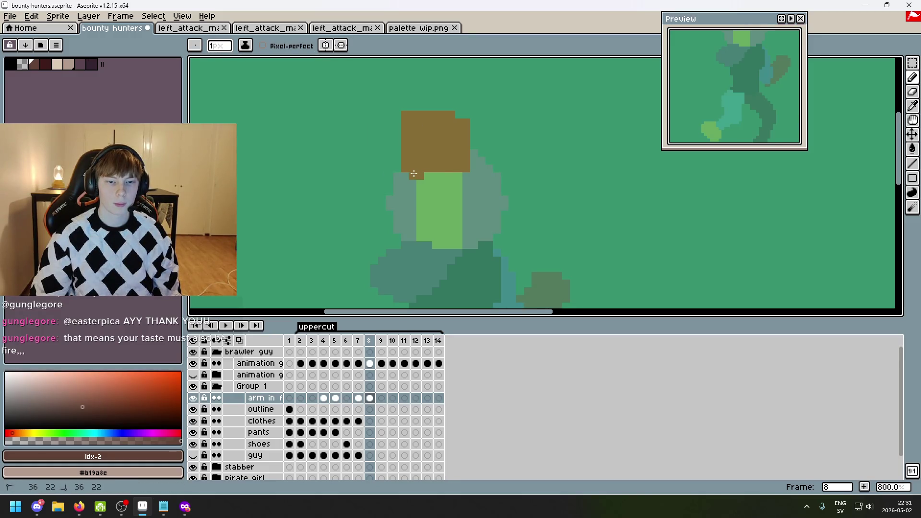
- Draw brown edges down the green area and fill it, undoing a fill that flooded the background
{"action": "mouse_move", "coordinate": [421, 181]}
{"action": "left_mouse_down"}
{"action": "mouse_move", "coordinate": [420, 235]}
{"action": "mouse_move", "coordinate": [439, 240]}
{"action": "left_mouse_up"}
{"action": "left_click", "coordinate": [459, 184], "text": "shift"}
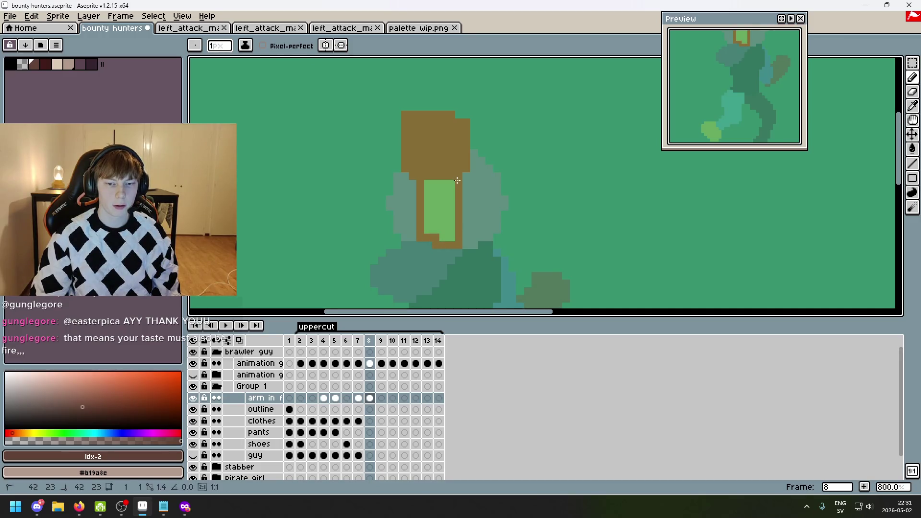
{"action": "key", "text": "g"}
{"action": "left_click", "coordinate": [451, 206]}
{"action": "scroll", "coordinate": [457, 204], "scroll_direction": "down", "scroll_amount": 4}
{"action": "scroll", "coordinate": [457, 204], "scroll_direction": "up", "scroll_amount": 4}
{"action": "left_click", "coordinate": [427, 169]}
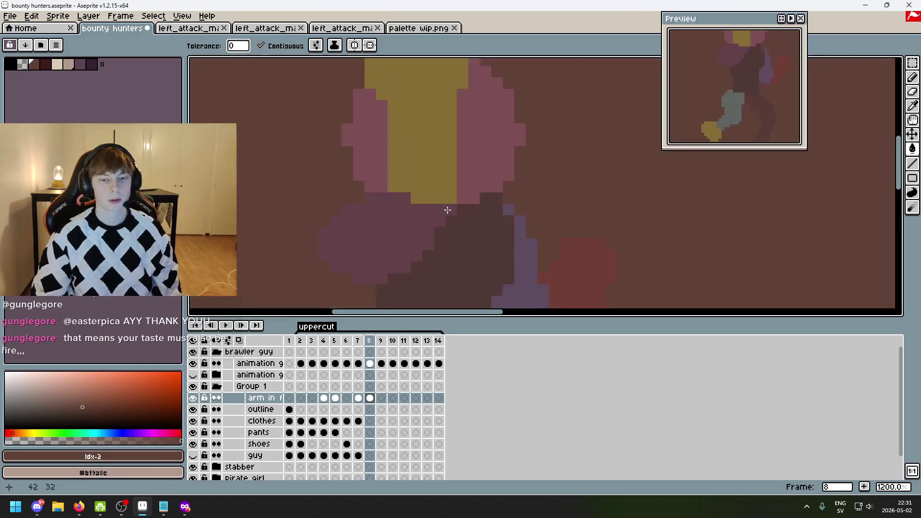
{"action": "key", "text": "ctrl+z"}
{"action": "scroll", "coordinate": [427, 169], "scroll_direction": "down", "scroll_amount": 2}
- Choose pale yellow and return to frame 8 on the 'arm in front' layer, reverting a trial fill
{"action": "key", "text": "Left"}
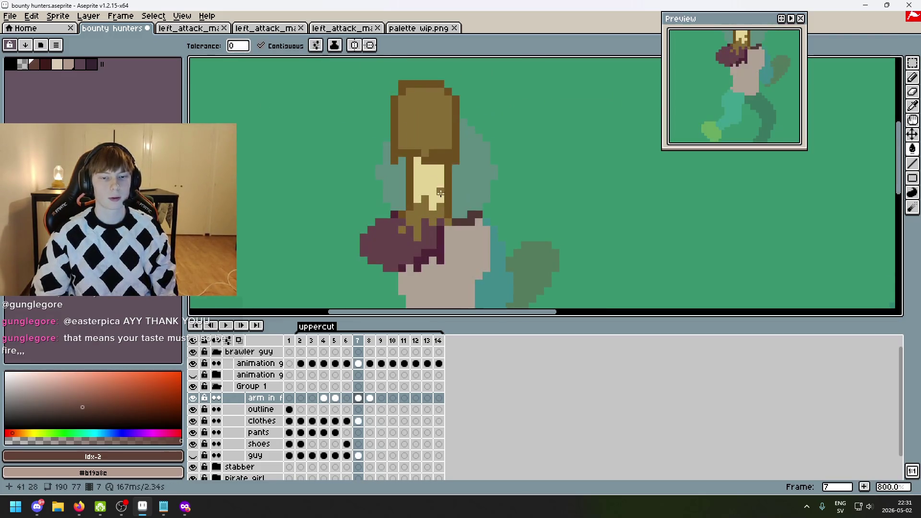
{"action": "left_click", "coordinate": [58, 64]}
{"action": "key", "text": "Down"}
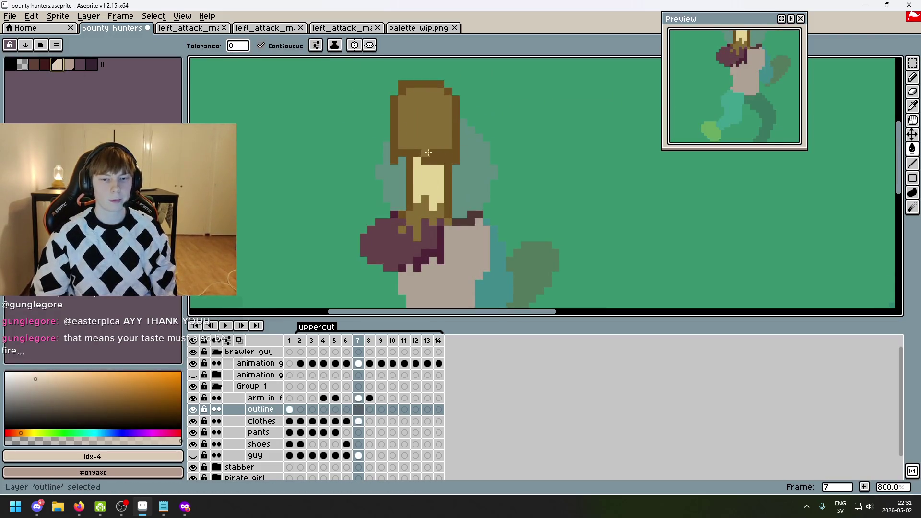
{"action": "key", "text": "Down"}
{"action": "key", "text": "Up"}
{"action": "key", "text": "Up"}
{"action": "key", "text": "Right"}
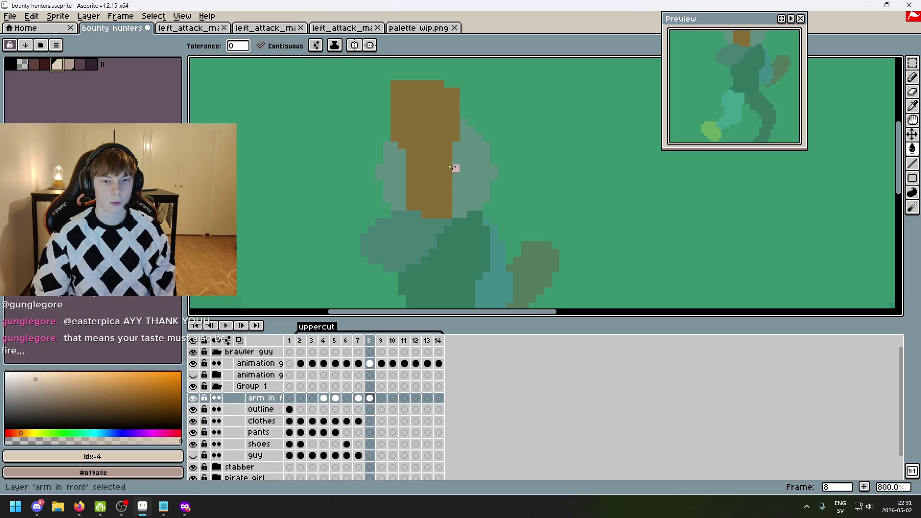
{"action": "scroll", "coordinate": [415, 153], "scroll_direction": "up", "scroll_amount": 3}
{"action": "left_click", "coordinate": [455, 157]}
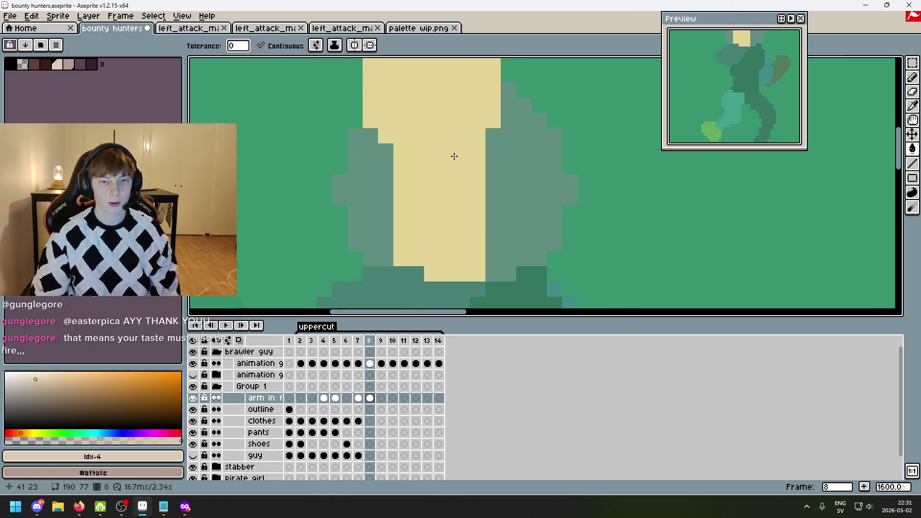
{"action": "key", "text": "ctrl+z"}
- Draw a pale yellow box outline across the front arm
{"action": "key", "text": "b"}
{"action": "left_click_drag", "start_coordinate": [408, 151], "coordinate": [480, 151]}
{"action": "scroll", "coordinate": [467, 194], "scroll_direction": "down", "scroll_amount": 1}
{"action": "left_click", "coordinate": [462, 194]}
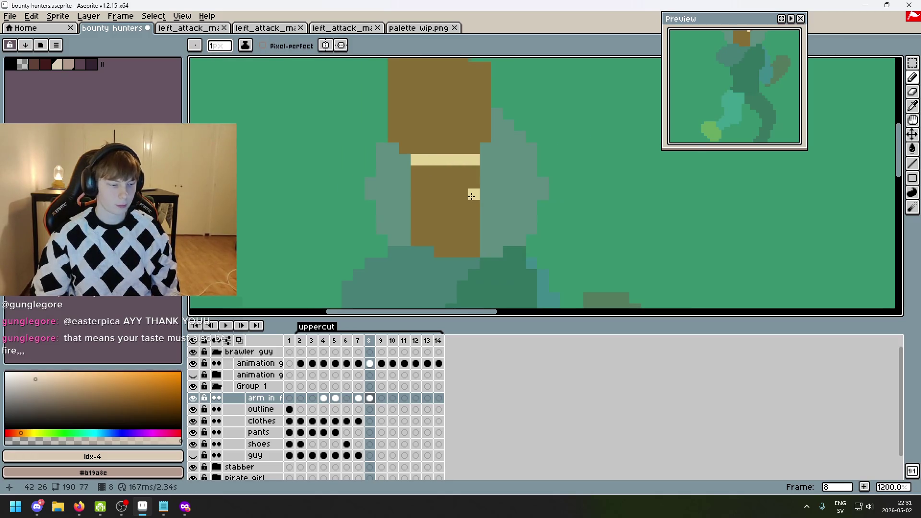
{"action": "left_click_drag", "start_coordinate": [467, 194], "coordinate": [395, 191]}
{"action": "key", "text": "ctrl+z"}
{"action": "left_click", "coordinate": [362, 205]}
{"action": "left_click", "coordinate": [420, 206], "text": "shift"}
{"action": "left_click_drag", "start_coordinate": [419, 159], "coordinate": [414, 194]}
{"action": "left_click_drag", "start_coordinate": [373, 158], "coordinate": [362, 197]}
- Fill the yellow box's interior and recolour stray brown pixels below it yellow
{"action": "left_click", "coordinate": [396, 170]}
{"action": "key", "text": "g"}
{"action": "left_click", "coordinate": [408, 189]}
{"action": "scroll", "coordinate": [414, 189], "scroll_direction": "down", "scroll_amount": 4}
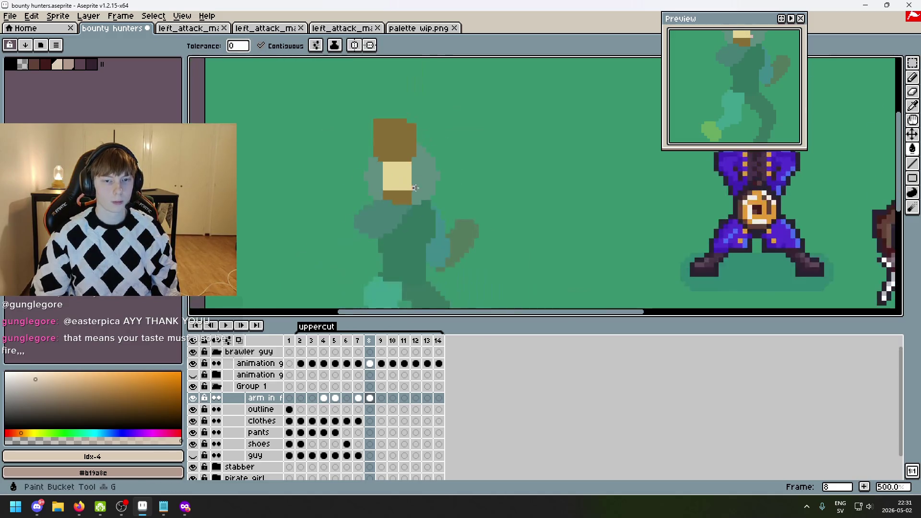
{"action": "scroll", "coordinate": [401, 190], "scroll_direction": "up", "scroll_amount": 4}
{"action": "left_click", "coordinate": [401, 188]}
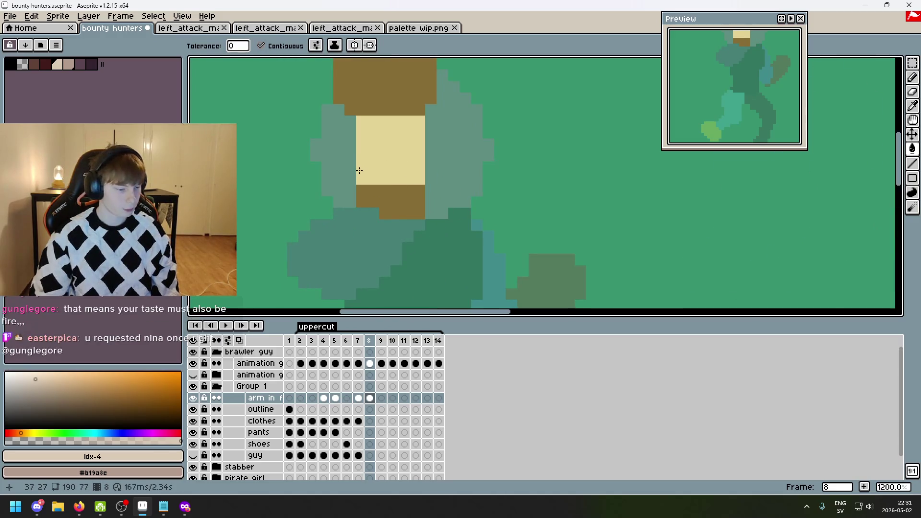
{"action": "left_click_drag", "start_coordinate": [367, 192], "coordinate": [376, 208]}
{"action": "left_click", "coordinate": [374, 202]}
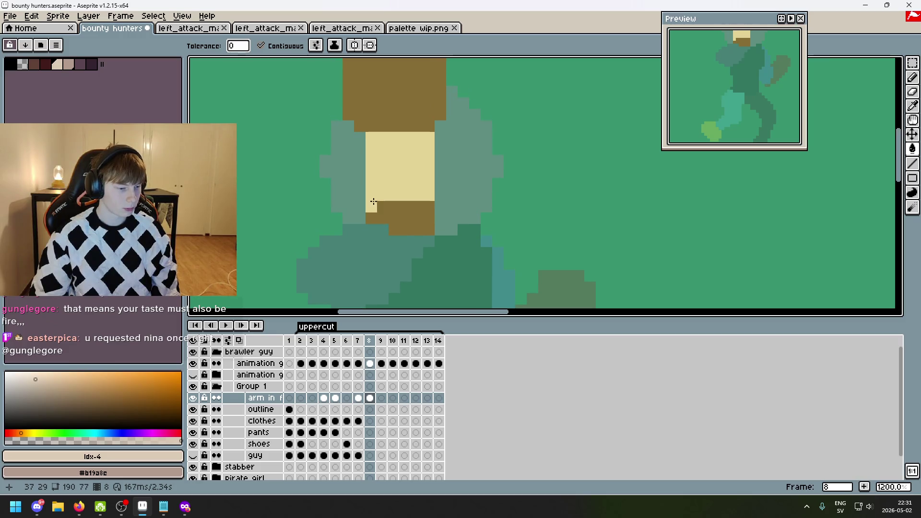
- Trace a maroon outline around the front arm's guide block, redrawing strokes that went wrong
{"action": "left_click", "coordinate": [39, 71]}
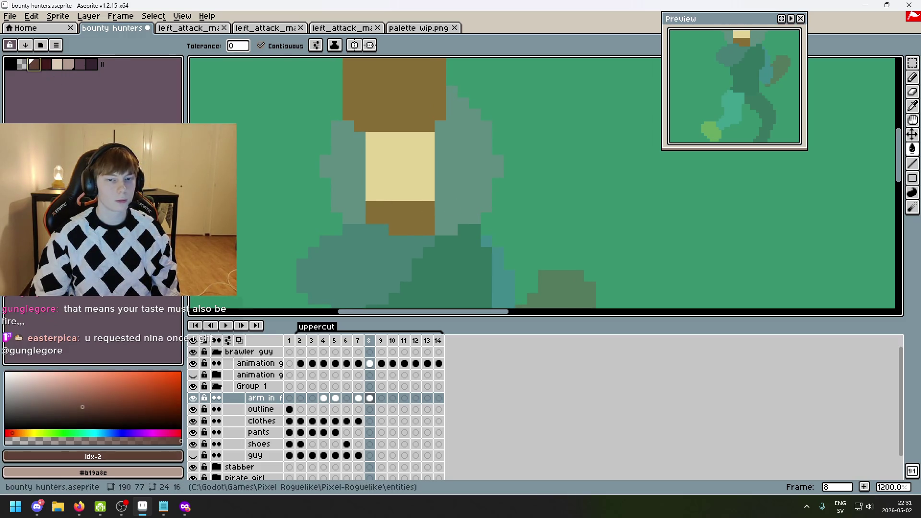
{"action": "left_click", "coordinate": [405, 182]}
{"action": "left_click", "coordinate": [404, 186]}
{"action": "key", "text": "ctrl+z"}
{"action": "key", "text": "b"}
{"action": "left_click", "coordinate": [425, 181], "text": "shift"}
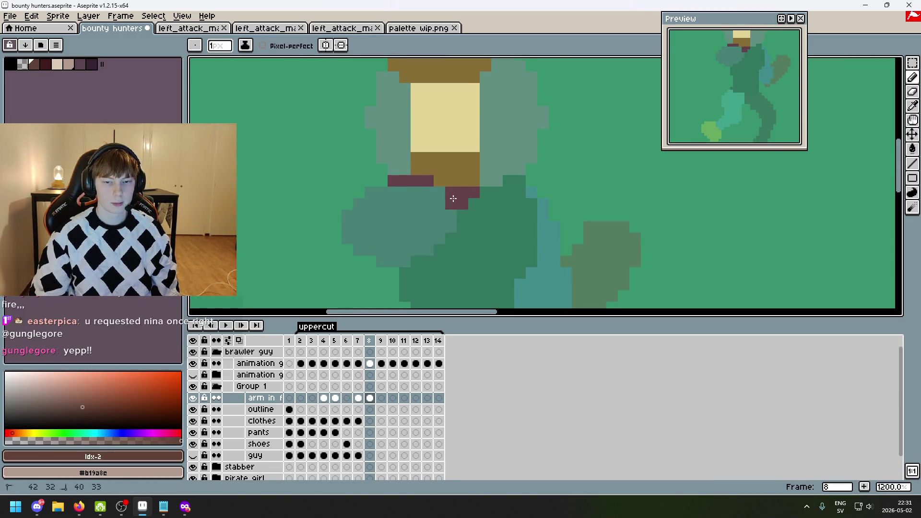
{"action": "left_click_drag", "start_coordinate": [351, 229], "coordinate": [362, 248]}
{"action": "left_click_drag", "start_coordinate": [427, 245], "coordinate": [444, 222]}
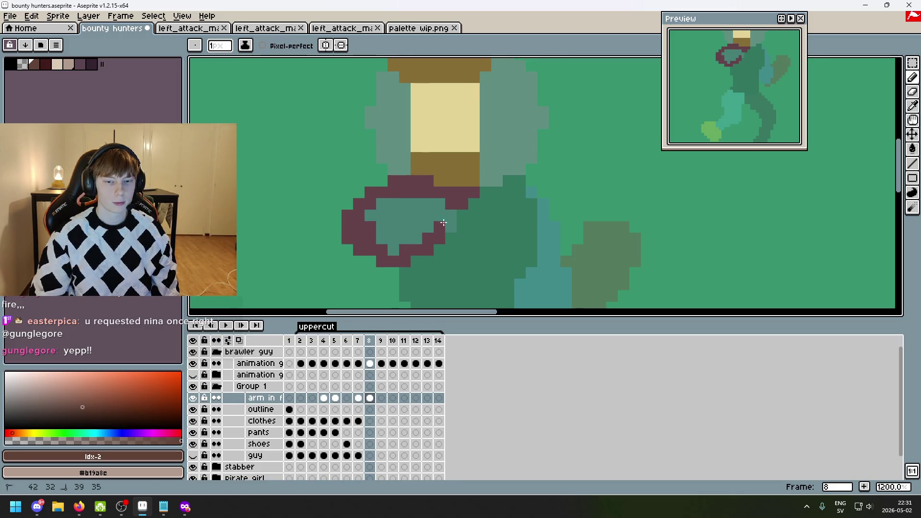
{"action": "key", "text": "ctrl+z"}
{"action": "key", "text": "ctrl+z"}
{"action": "key", "text": "ctrl+z"}
{"action": "left_click_drag", "start_coordinate": [375, 193], "coordinate": [350, 218]}
{"action": "key", "text": "ctrl+z"}
{"action": "mouse_move", "coordinate": [368, 250]}
{"action": "left_mouse_down"}
{"action": "mouse_move", "coordinate": [392, 261]}
{"action": "mouse_move", "coordinate": [438, 234]}
{"action": "mouse_move", "coordinate": [468, 192]}
{"action": "mouse_move", "coordinate": [424, 193]}
{"action": "left_mouse_up"}
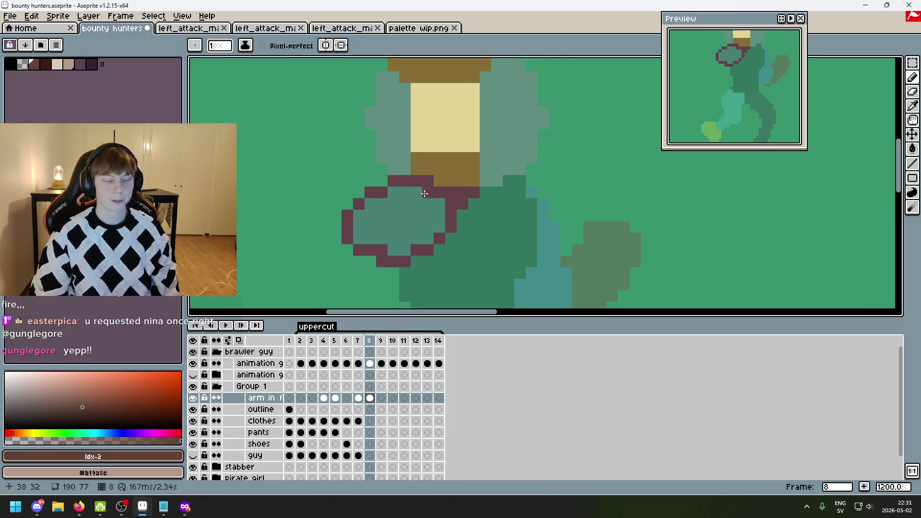
- Paint-bucket the outlined front arm solid maroon on frame 8
{"action": "key", "text": "g"}
{"action": "left_click", "coordinate": [423, 203]}
{"action": "scroll", "coordinate": [425, 208], "scroll_direction": "down", "scroll_amount": 5}
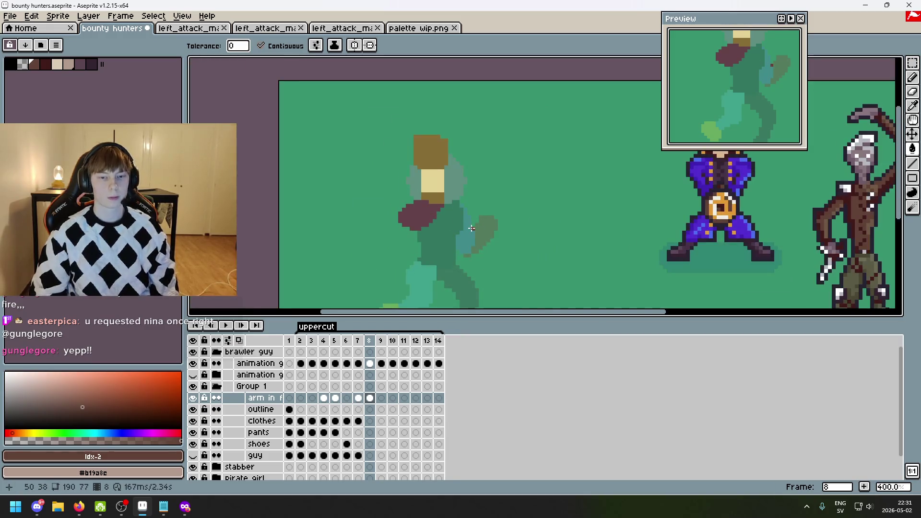
{"action": "left_click_drag", "start_coordinate": [448, 221], "coordinate": [397, 197]}
{"action": "scroll", "coordinate": [393, 195], "scroll_direction": "up", "scroll_amount": 1}
- Step between frames 7, 8 and 9 to compare the pose, finishing on frame 7
{"action": "key", "text": "period"}
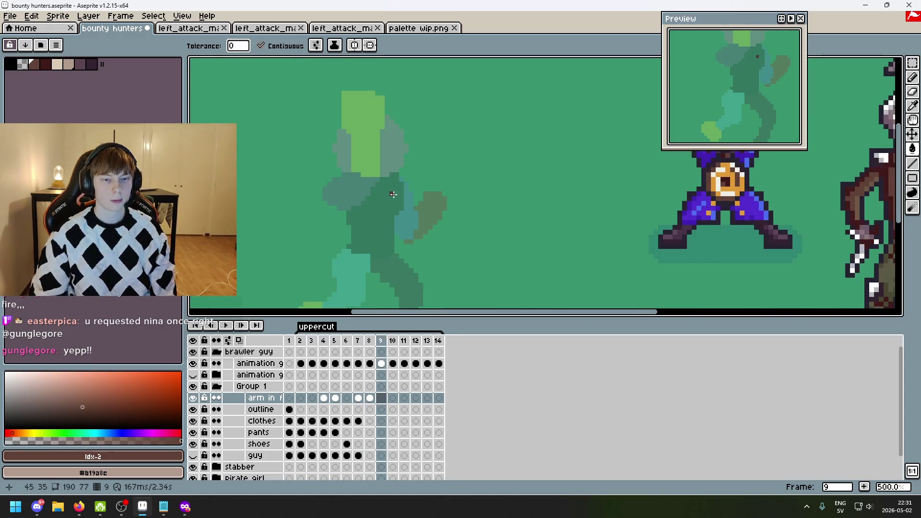
{"action": "key", "text": "comma"}
{"action": "key", "text": "comma"}
{"action": "key", "text": "comma"}
{"action": "key", "text": "period"}
{"action": "key", "text": "period"}
{"action": "key", "text": "period"}
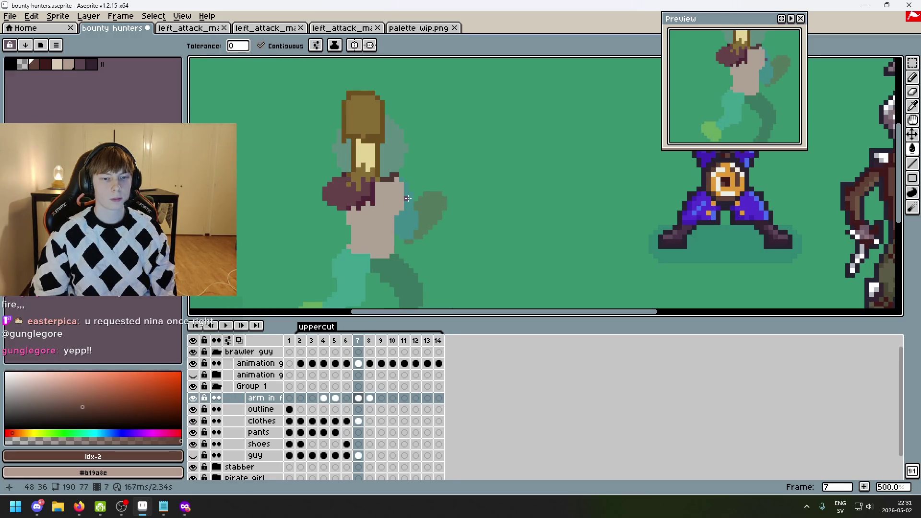
{"action": "key", "text": "comma"}
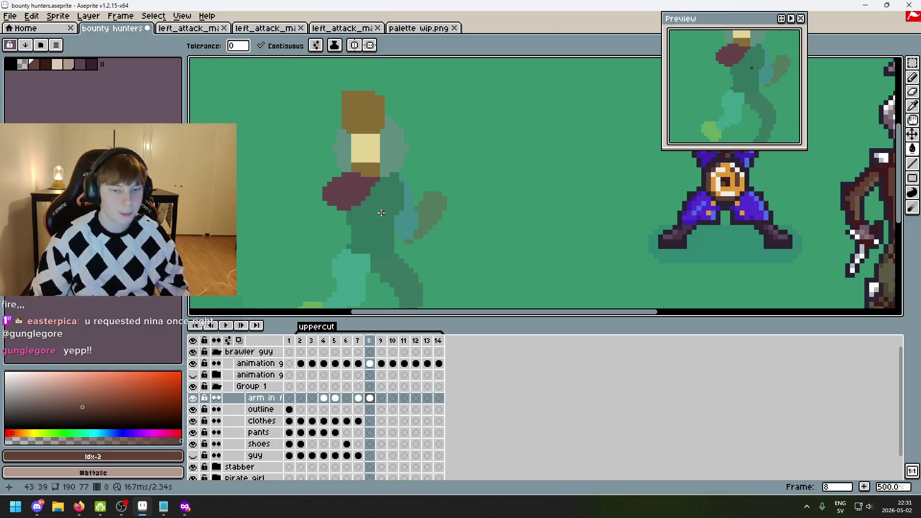
{"action": "left_click_drag", "start_coordinate": [382, 212], "coordinate": [391, 143]}
{"action": "key", "text": "comma"}
{"action": "key", "text": "comma"}
{"action": "key", "text": "period"}
{"action": "scroll", "coordinate": [317, 187], "scroll_direction": "up", "scroll_amount": 1}
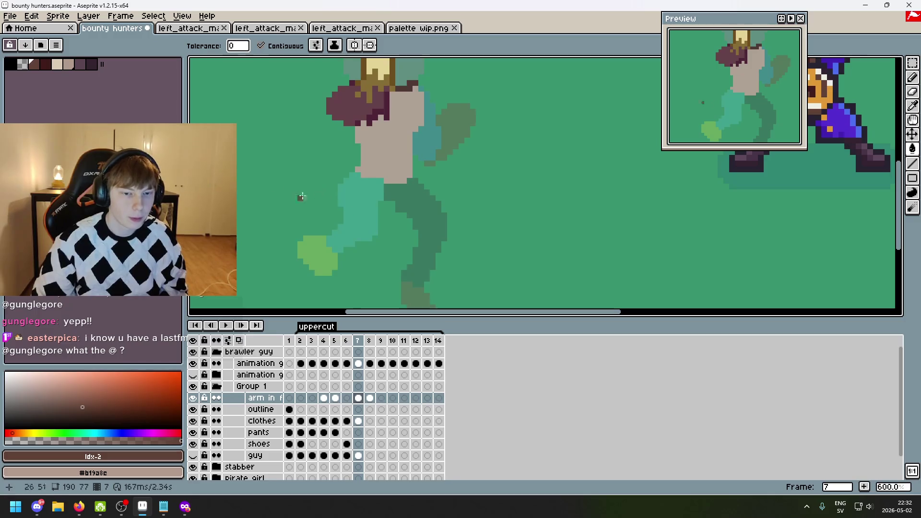
- Outline the front leg in slate grey on frame 7 and fill it solid
{"action": "key", "text": "0"}
{"action": "key", "text": "0"}
{"action": "key", "text": "0"}
{"action": "scroll", "coordinate": [346, 225], "scroll_direction": "up", "scroll_amount": 1}
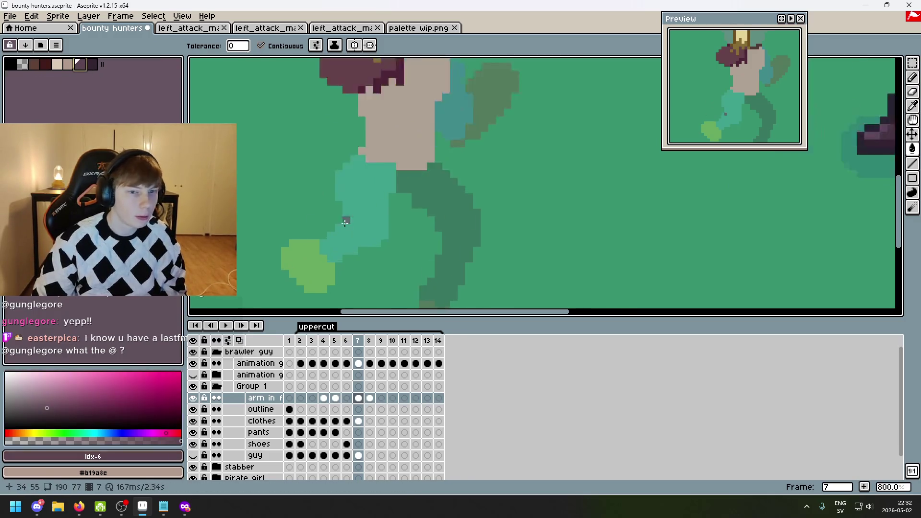
{"action": "scroll", "coordinate": [367, 154], "scroll_direction": "up", "scroll_amount": 2}
{"action": "key", "text": "b"}
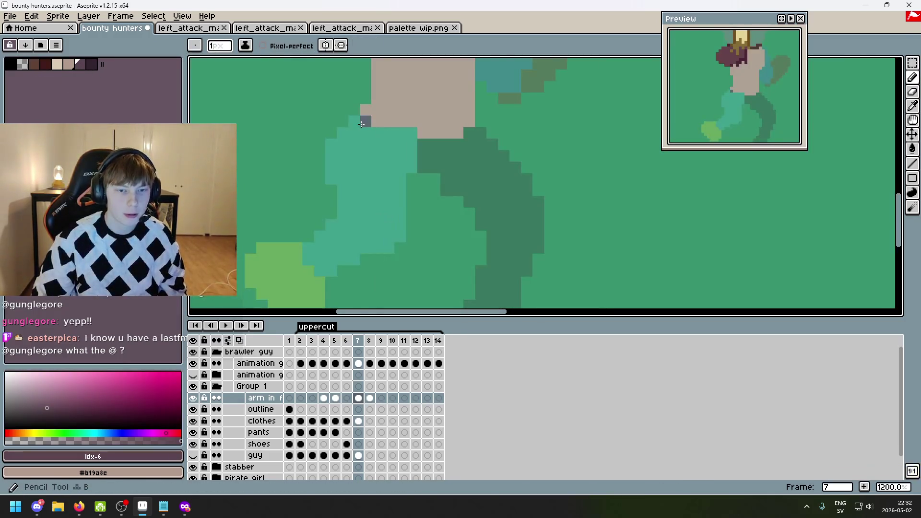
{"action": "key", "text": "ctrl+z"}
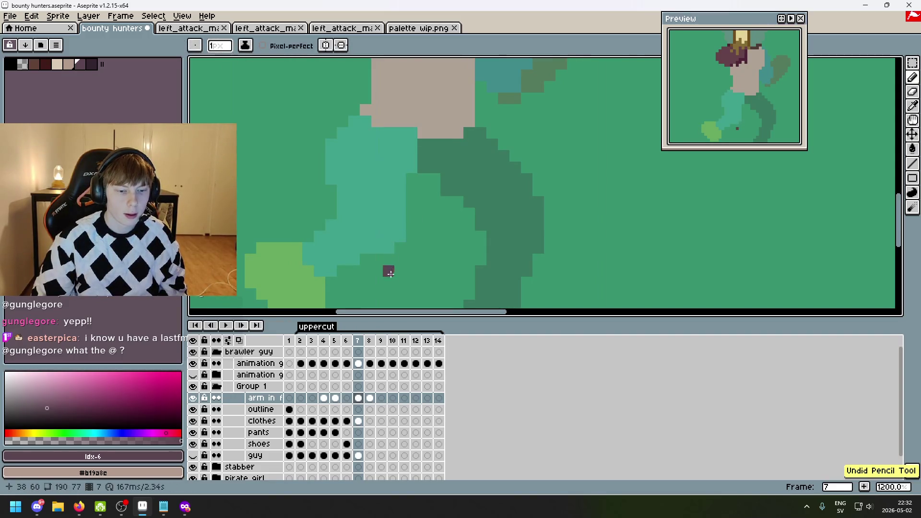
{"action": "left_click_drag", "start_coordinate": [361, 124], "coordinate": [331, 176]}
{"action": "left_click_drag", "start_coordinate": [340, 216], "coordinate": [333, 233]}
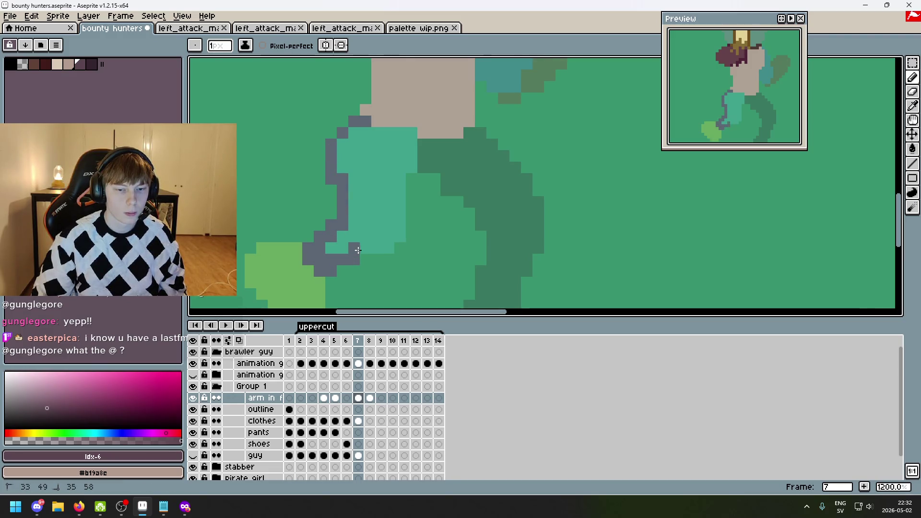
{"action": "mouse_move", "coordinate": [387, 245]}
{"action": "left_mouse_down"}
{"action": "mouse_move", "coordinate": [401, 221]}
{"action": "mouse_move", "coordinate": [404, 159]}
{"action": "left_mouse_up"}
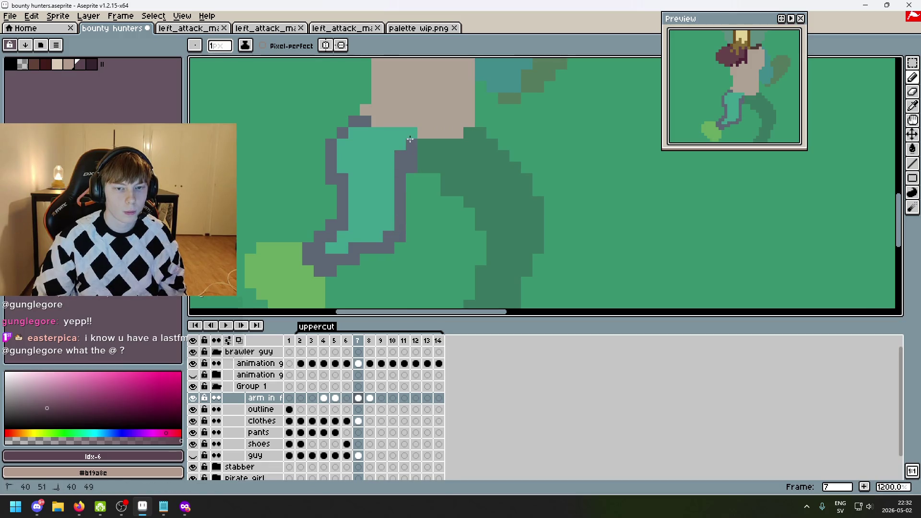
{"action": "key", "text": "g"}
{"action": "left_click", "coordinate": [375, 163]}
{"action": "scroll", "coordinate": [384, 168], "scroll_direction": "down", "scroll_amount": 4}
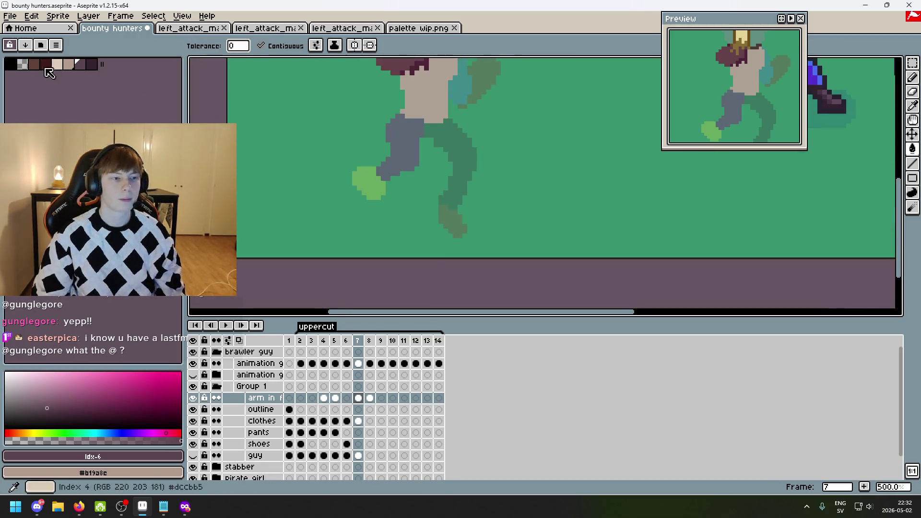
- Magic-wand select the grey leg, cut it, and activate the shoes layer's frame 7 cel
{"action": "left_click", "coordinate": [91, 63]}
{"action": "scroll", "coordinate": [389, 192], "scroll_direction": "up", "scroll_amount": 4}
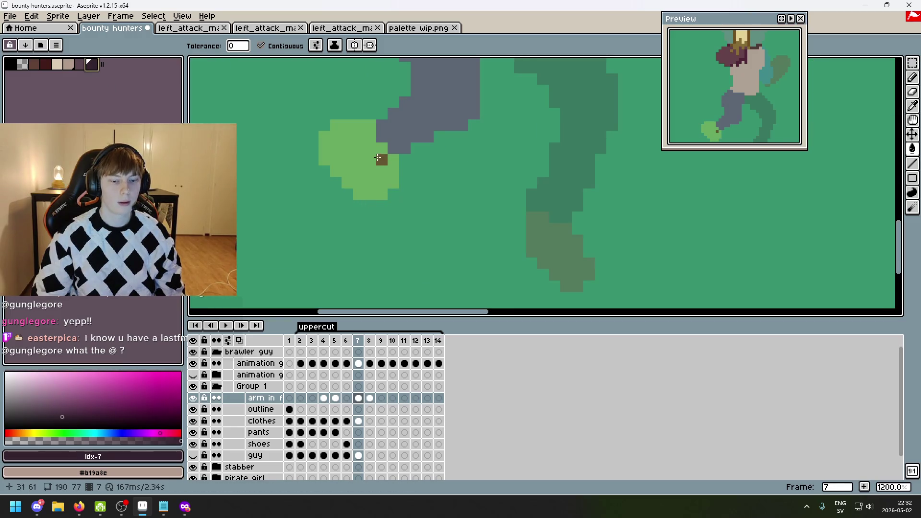
{"action": "scroll", "coordinate": [428, 228], "scroll_direction": "down", "scroll_amount": 4}
{"action": "scroll", "coordinate": [473, 175], "scroll_direction": "up", "scroll_amount": 4}
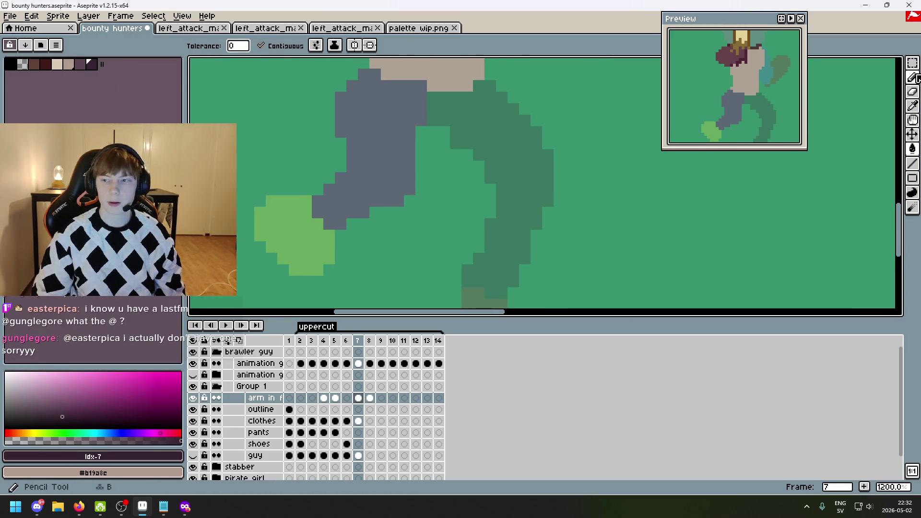
{"action": "key", "text": "w"}
{"action": "left_click", "coordinate": [387, 172]}
{"action": "key", "text": "ctrl+z"}
{"action": "key", "text": "ctrl+z"}
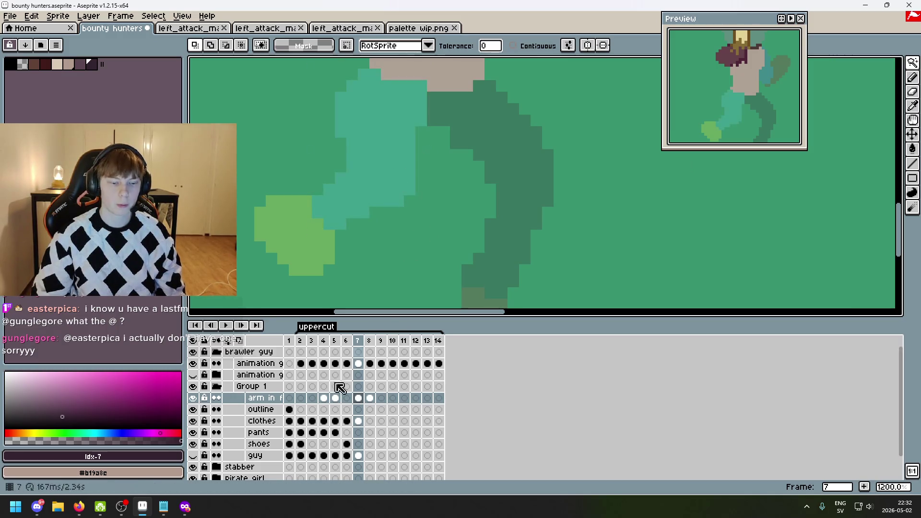
{"action": "left_click", "coordinate": [271, 444]}
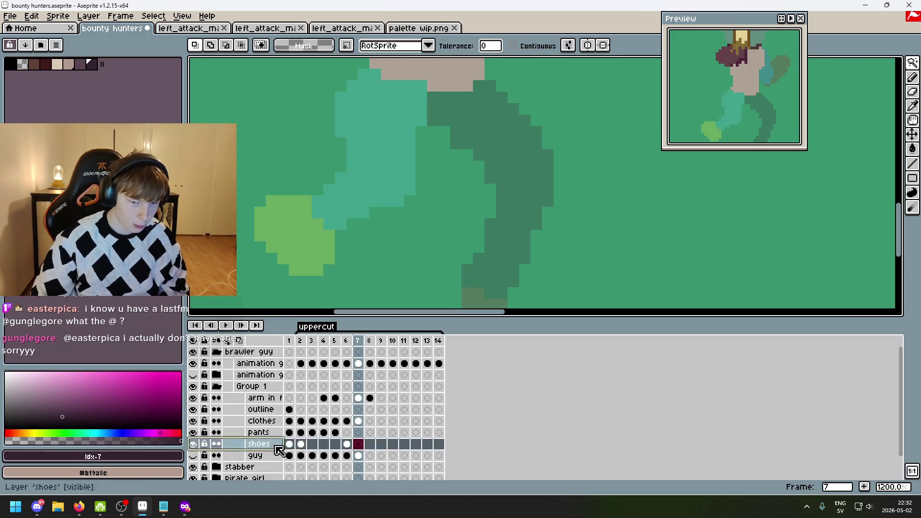
- Paste the grey leg onto the shoes layer and commit it, then activate the guideline group's frame 7 cel
{"action": "key", "text": "ctrl+v"}
{"action": "key", "text": "Return"}
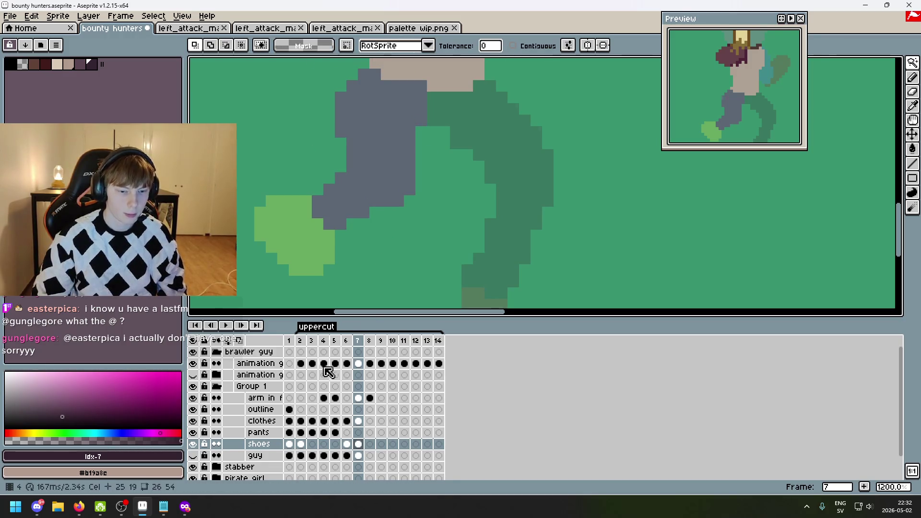
{"action": "left_click", "coordinate": [217, 377]}
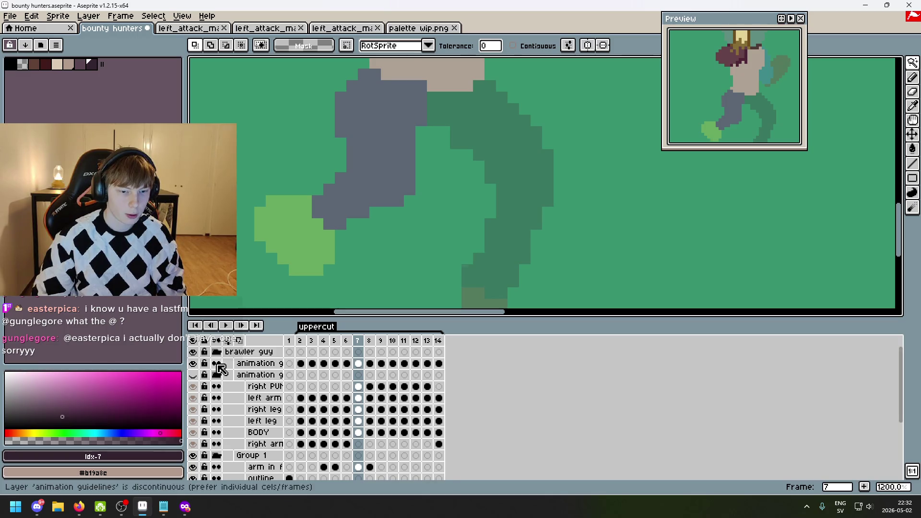
{"action": "left_click", "coordinate": [224, 378]}
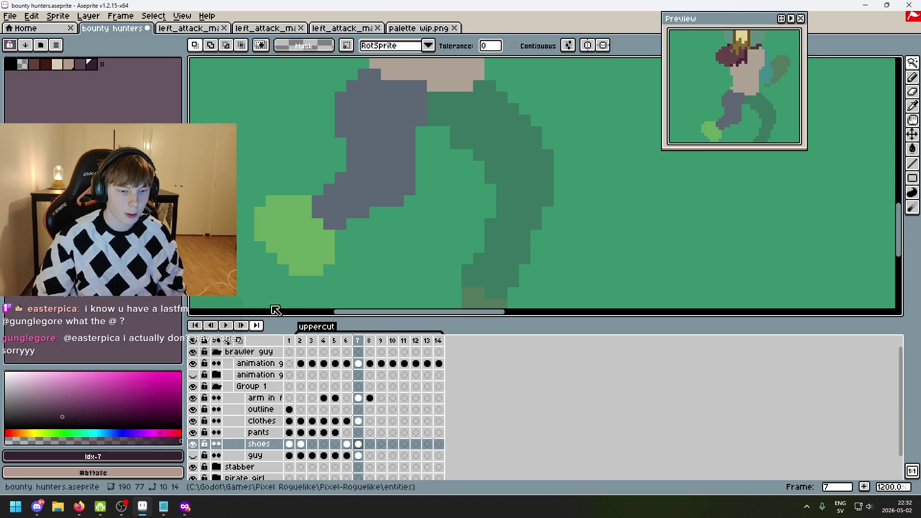
{"action": "scroll", "coordinate": [396, 239], "scroll_direction": "down", "scroll_amount": 2}
{"action": "left_click", "coordinate": [360, 364]}
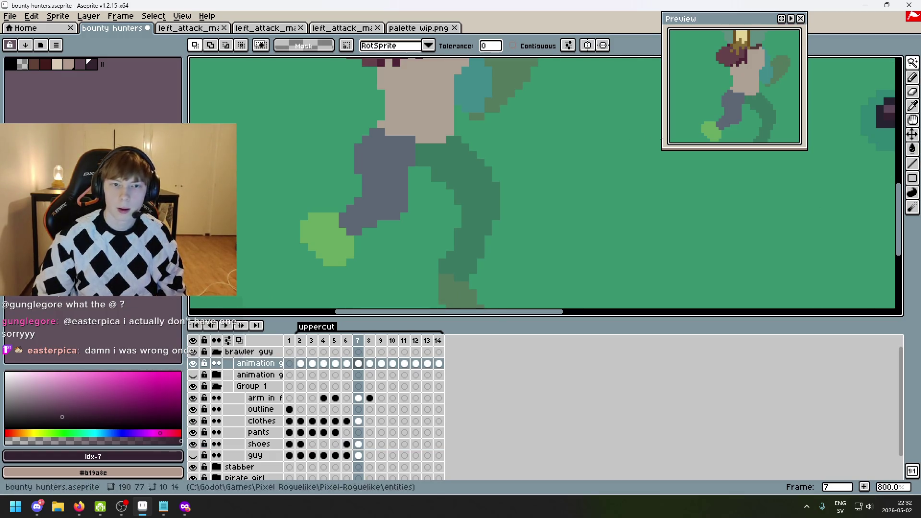
- Select the green shoe guide with contiguous magic wand and fill it brown on the shoes layer
{"action": "left_click", "coordinate": [513, 46]}
{"action": "left_click", "coordinate": [326, 235]}
{"action": "scroll", "coordinate": [432, 144], "scroll_direction": "down", "scroll_amount": 3}
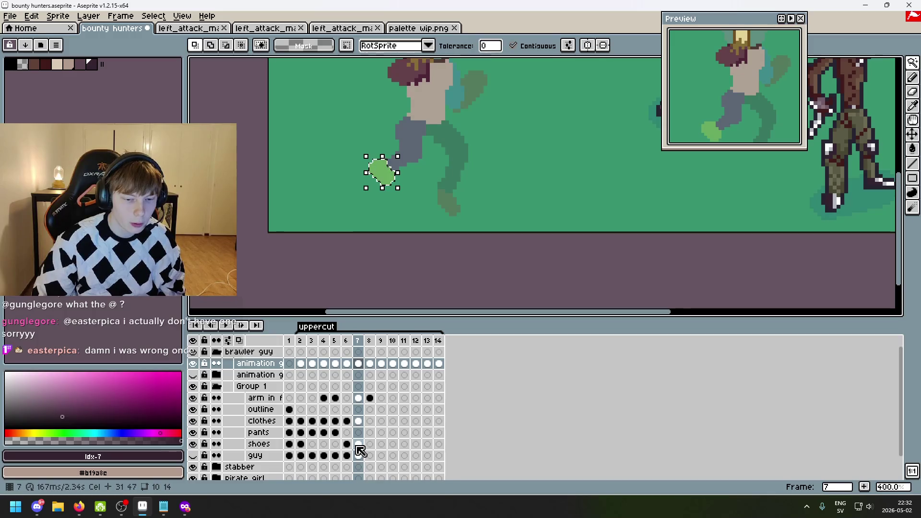
{"action": "left_click", "coordinate": [359, 444]}
{"action": "scroll", "coordinate": [366, 153], "scroll_direction": "up", "scroll_amount": 2}
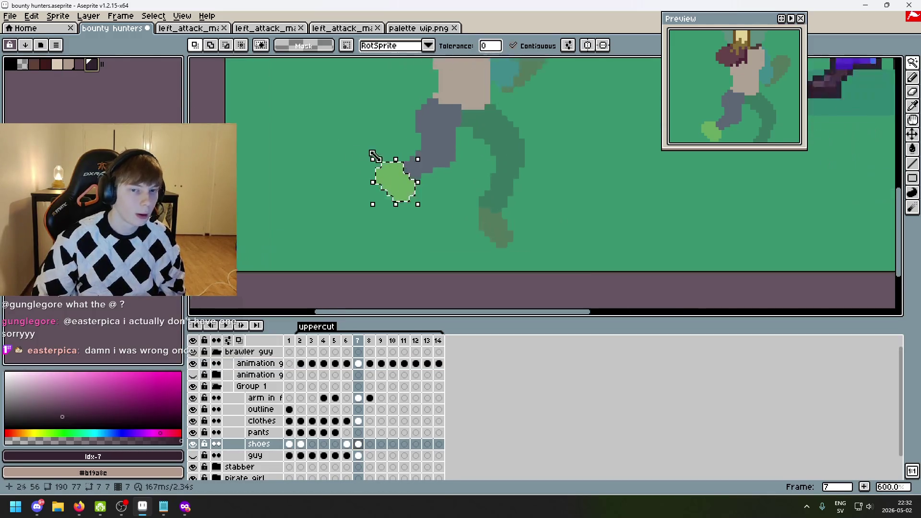
{"action": "key", "text": "g"}
{"action": "left_click", "coordinate": [398, 184]}
{"action": "scroll", "coordinate": [190, 194], "scroll_direction": "up", "scroll_amount": 1}
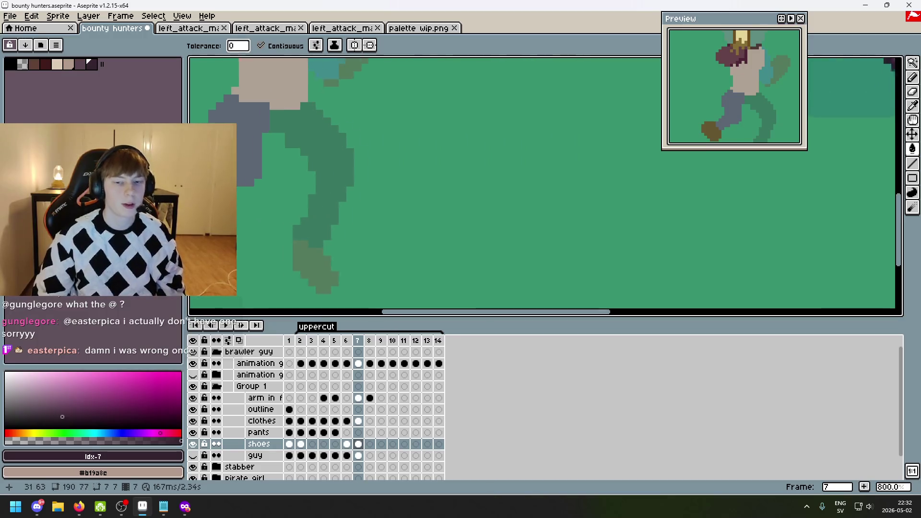
{"action": "scroll", "coordinate": [238, 213], "scroll_direction": "down", "scroll_amount": 2}
{"action": "left_click", "coordinate": [359, 364]}
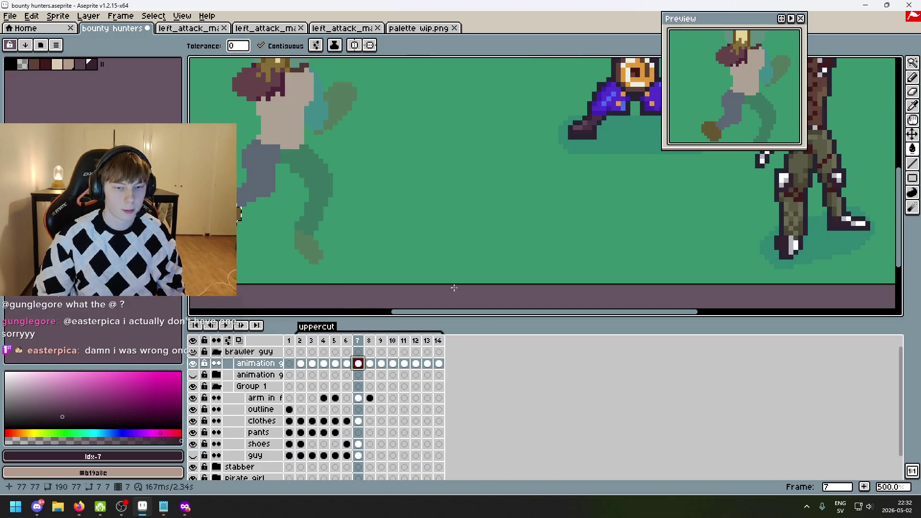
- Select the green back-leg guide and fill it dark purple on the pants layer, then deselect
{"action": "key", "text": "w"}
{"action": "left_click", "coordinate": [316, 182]}
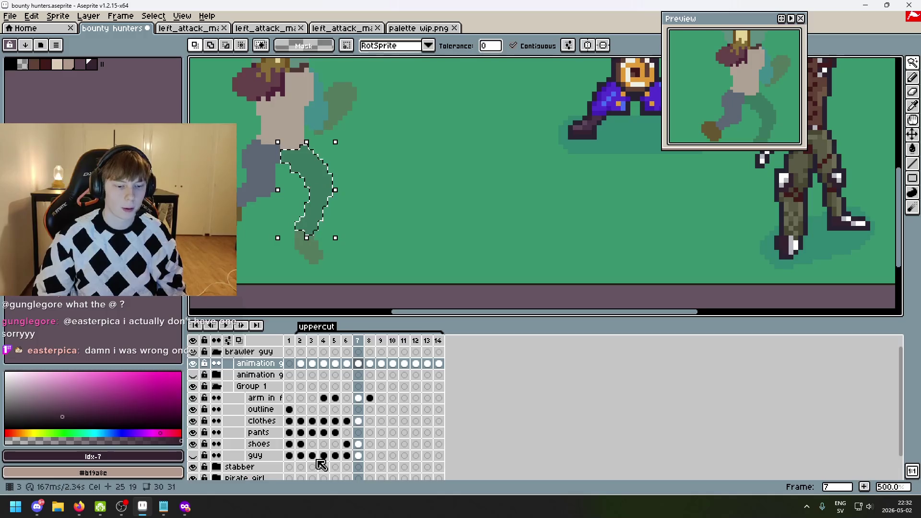
{"action": "left_click", "coordinate": [358, 433]}
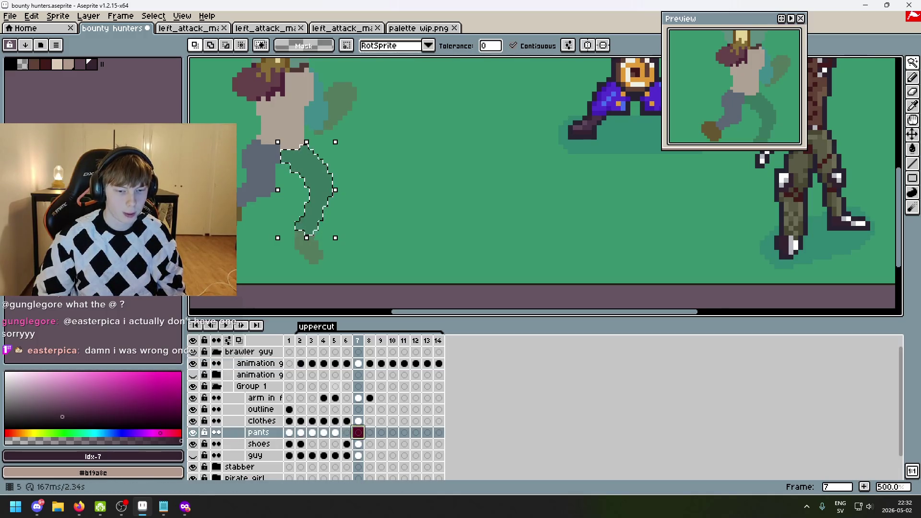
{"action": "key", "text": "["}
{"action": "key", "text": "g"}
{"action": "left_click", "coordinate": [331, 202]}
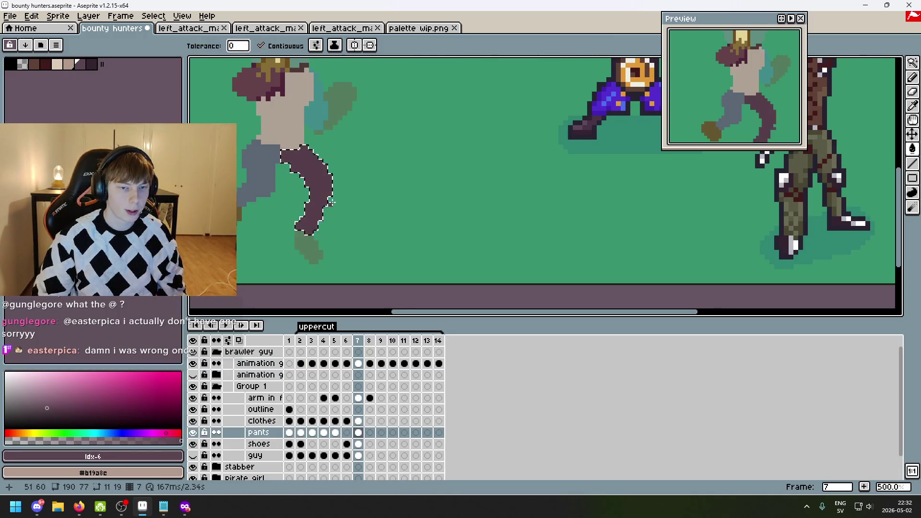
{"action": "left_click_drag", "start_coordinate": [331, 203], "coordinate": [412, 224]}
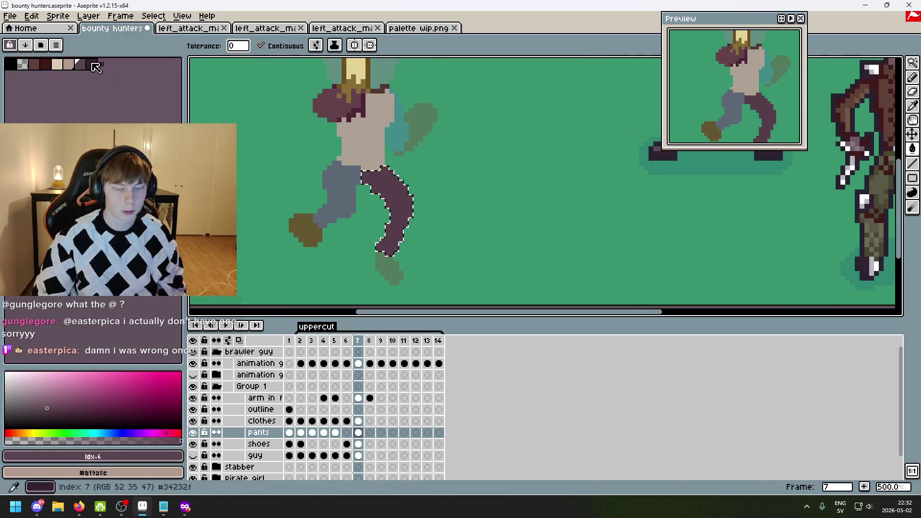
{"action": "key", "text": "ctrl+d"}
- Select the green shoe guide and fill it dark maroon on the shoes layer
{"action": "left_click", "coordinate": [358, 364]}
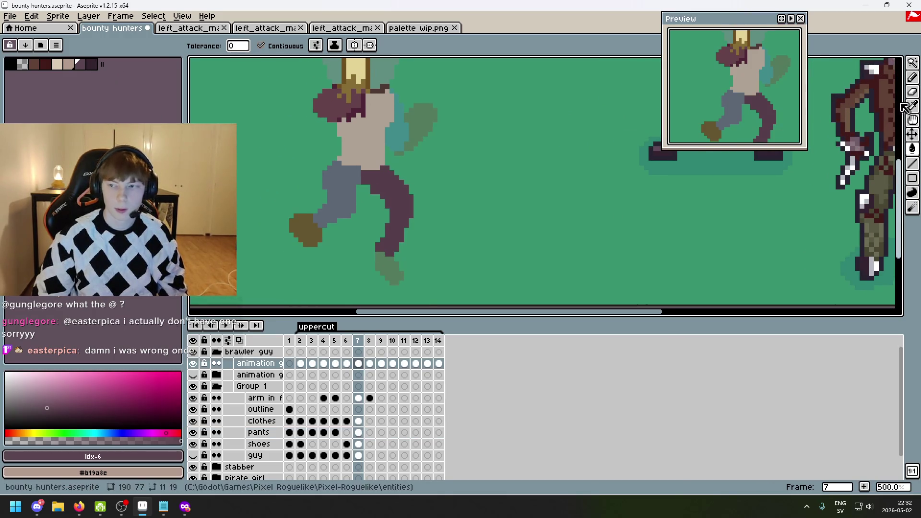
{"action": "left_click", "coordinate": [913, 63]}
{"action": "left_click", "coordinate": [388, 270]}
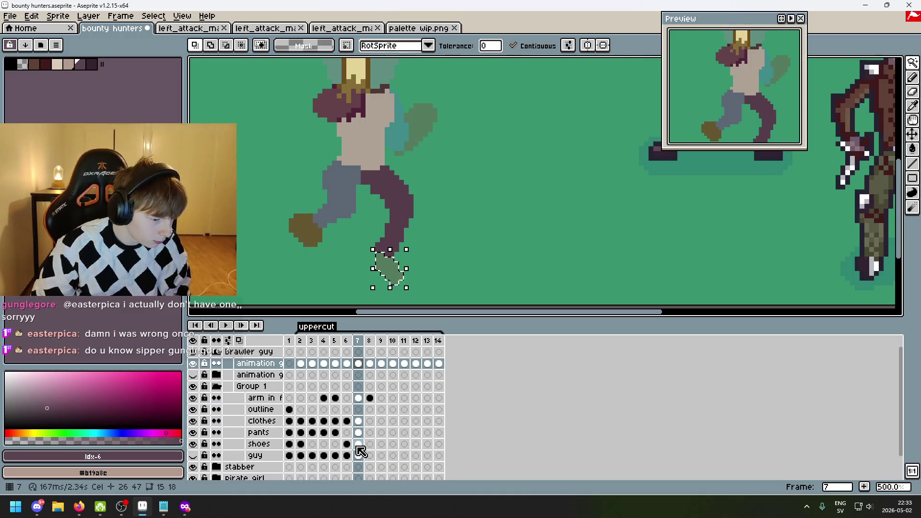
{"action": "left_click", "coordinate": [358, 445]}
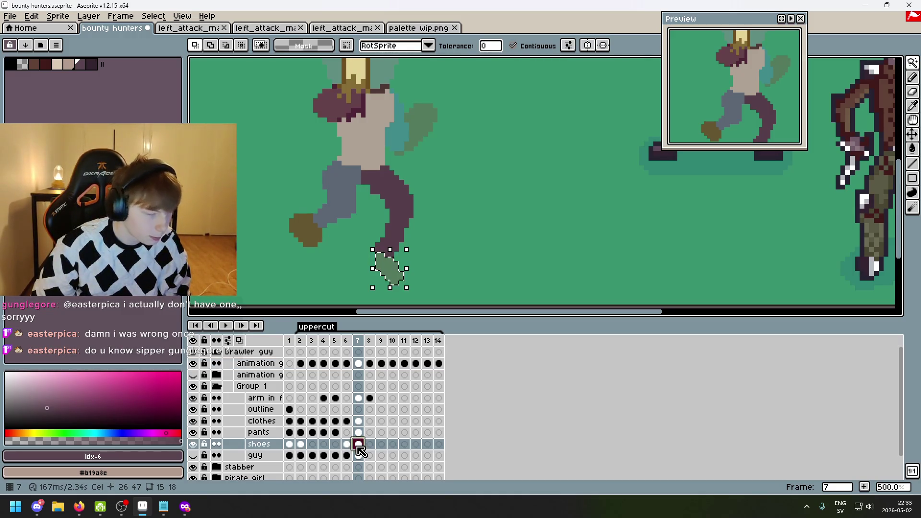
{"action": "key", "text": "0"}
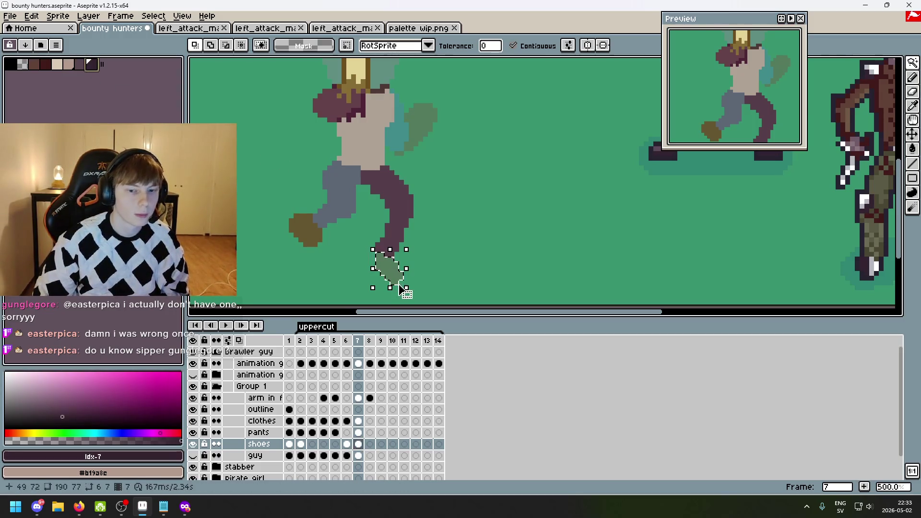
{"action": "scroll", "coordinate": [401, 288], "scroll_direction": "up", "scroll_amount": 2}
{"action": "key", "text": "g"}
{"action": "left_click", "coordinate": [382, 257]}
{"action": "scroll", "coordinate": [384, 263], "scroll_direction": "down", "scroll_amount": 2}
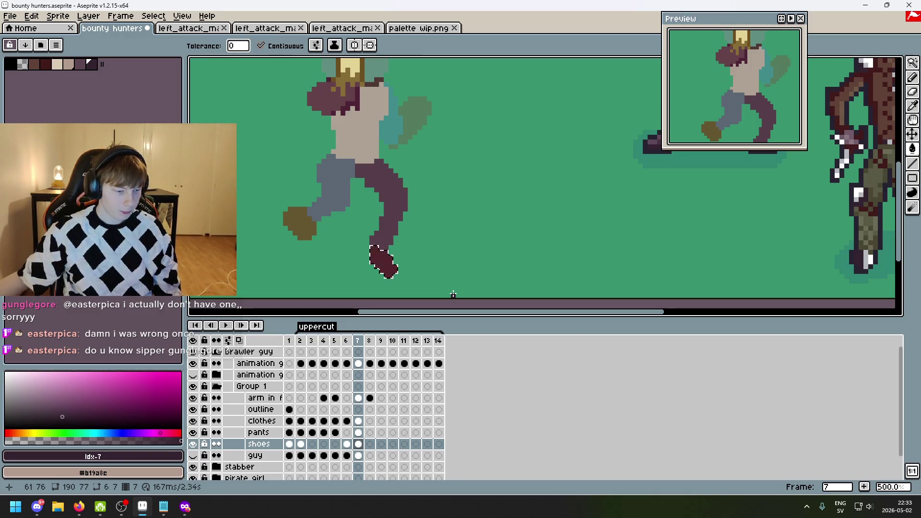
- Flip between frames 6 and 7 to check the leg motion, then move up to the guides layer
{"action": "scroll", "coordinate": [483, 231], "scroll_direction": "up", "scroll_amount": 2}
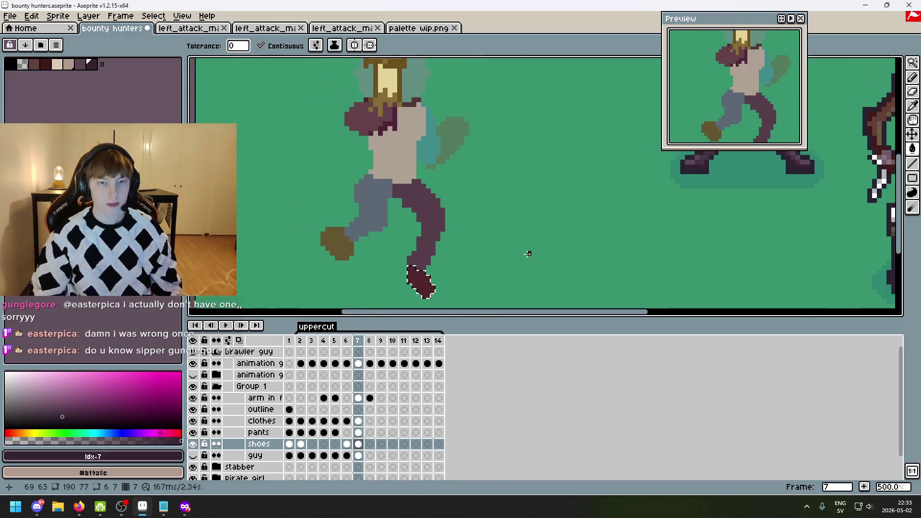
{"action": "scroll", "coordinate": [483, 238], "scroll_direction": "up", "scroll_amount": 3}
{"action": "scroll", "coordinate": [484, 241], "scroll_direction": "up", "scroll_amount": 2}
{"action": "key", "text": "Left"}
{"action": "key", "text": "Right"}
{"action": "key", "text": "Right"}
{"action": "key", "text": "Left"}
{"action": "key", "text": "Left"}
{"action": "key", "text": "Right"}
{"action": "key", "text": "Right"}
{"action": "key", "text": "Left"}
{"action": "key", "text": "Left"}
{"action": "key", "text": "Right"}
{"action": "key", "text": "Left"}
{"action": "key", "text": "Right"}
{"action": "key", "text": "Left"}
{"action": "key", "text": "Right"}
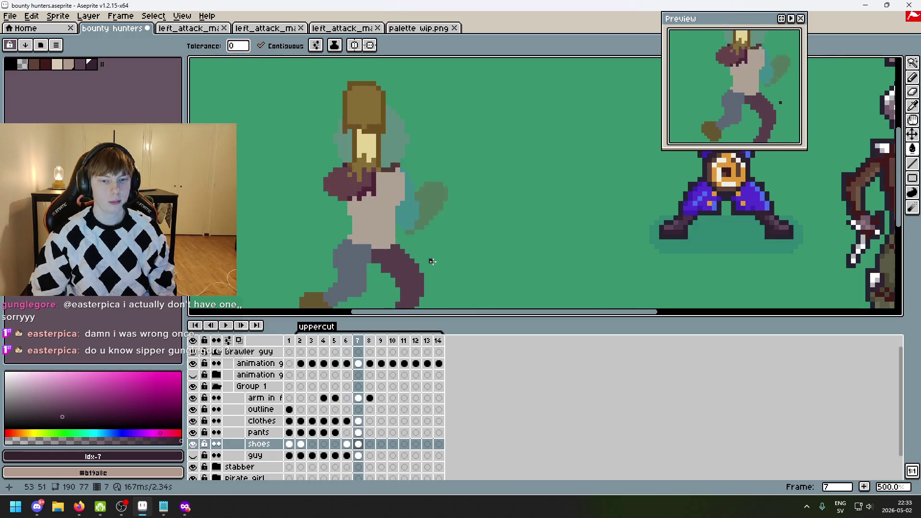
{"action": "scroll", "coordinate": [429, 259], "scroll_direction": "up", "scroll_amount": 2}
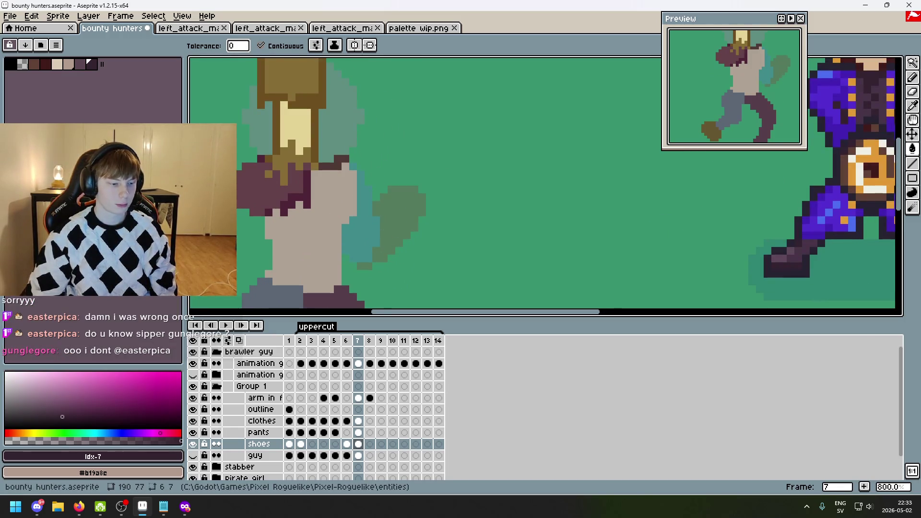
{"action": "key", "text": "Up"}
{"action": "key", "text": "Up"}
{"action": "key", "text": "Up"}
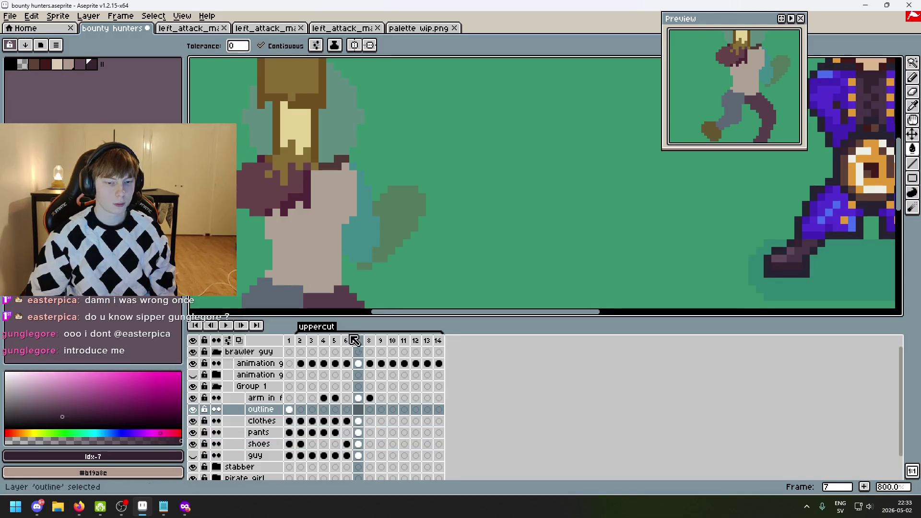
- On frame 7, magic-wand select the green and teal arm guide regions, including the fist blob
{"action": "key", "text": "Left"}
{"action": "key", "text": "Right"}
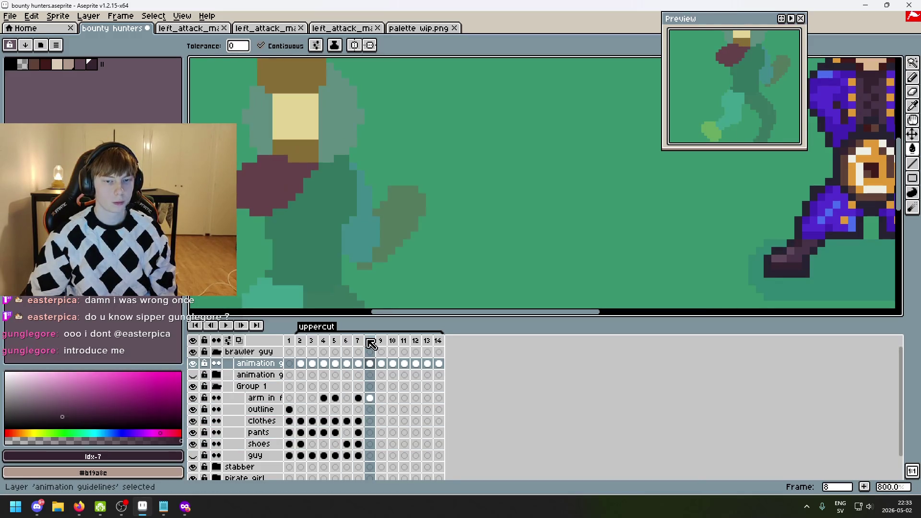
{"action": "key", "text": "Left"}
{"action": "key", "text": "Right"}
{"action": "key", "text": "shift+q"}
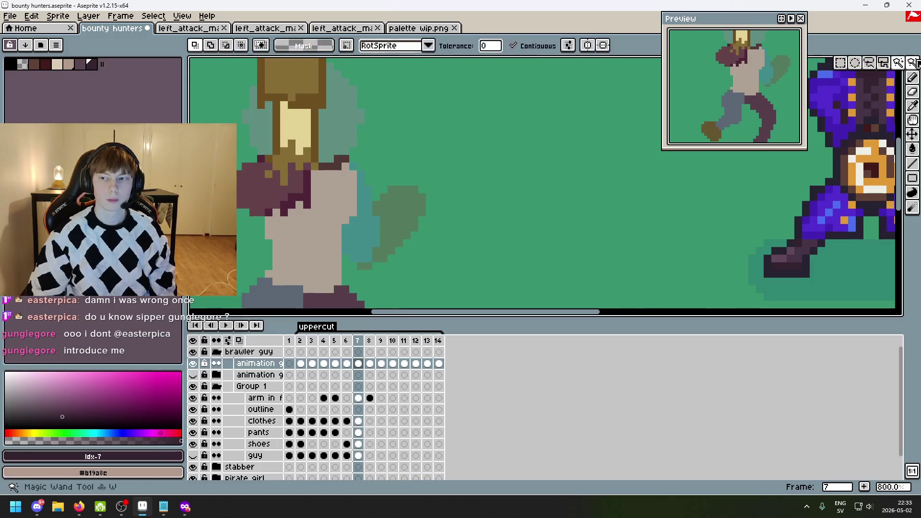
{"action": "left_click", "coordinate": [391, 221]}
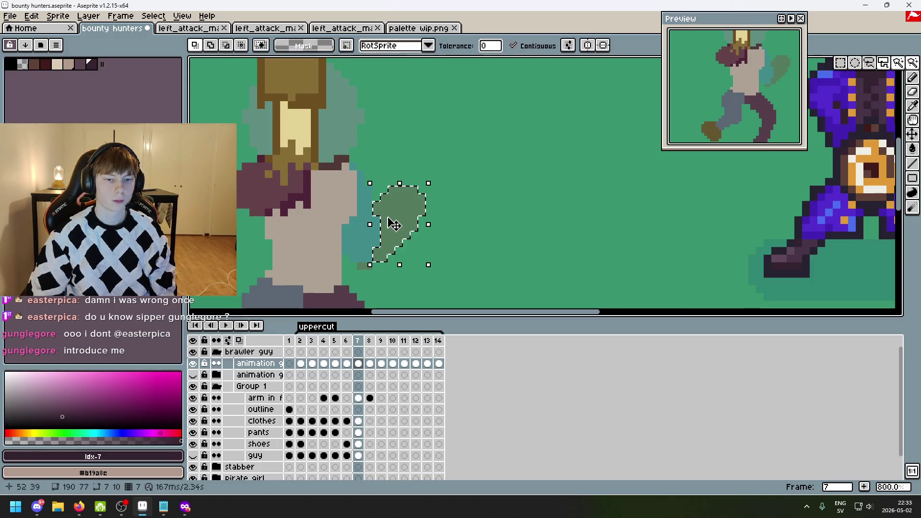
{"action": "left_click", "coordinate": [360, 234]}
{"action": "left_click", "coordinate": [399, 211], "text": "shift"}
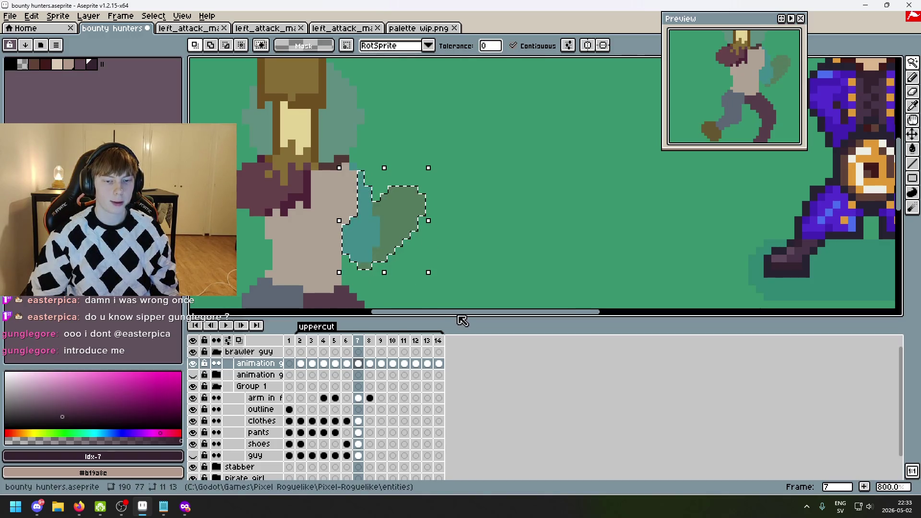
{"action": "left_click_drag", "start_coordinate": [485, 236], "coordinate": [504, 210]}
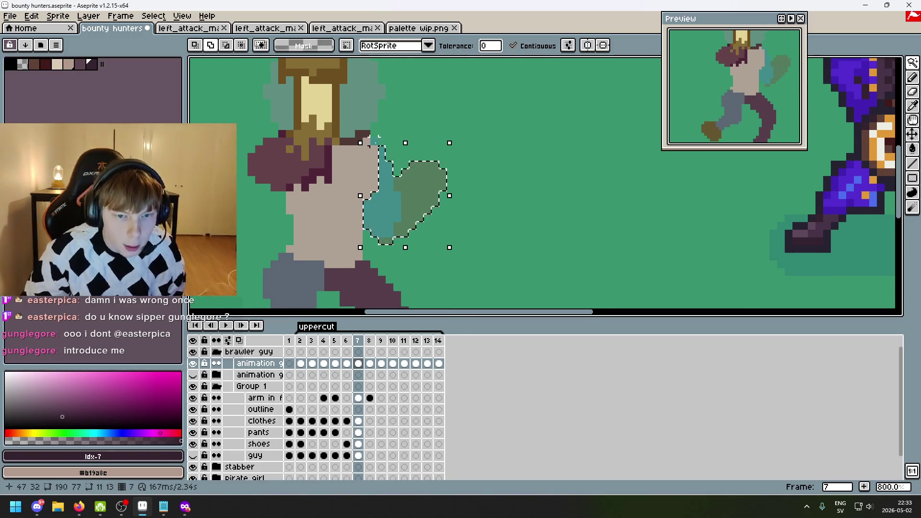
{"action": "left_click_drag", "start_coordinate": [421, 261], "coordinate": [407, 224]}
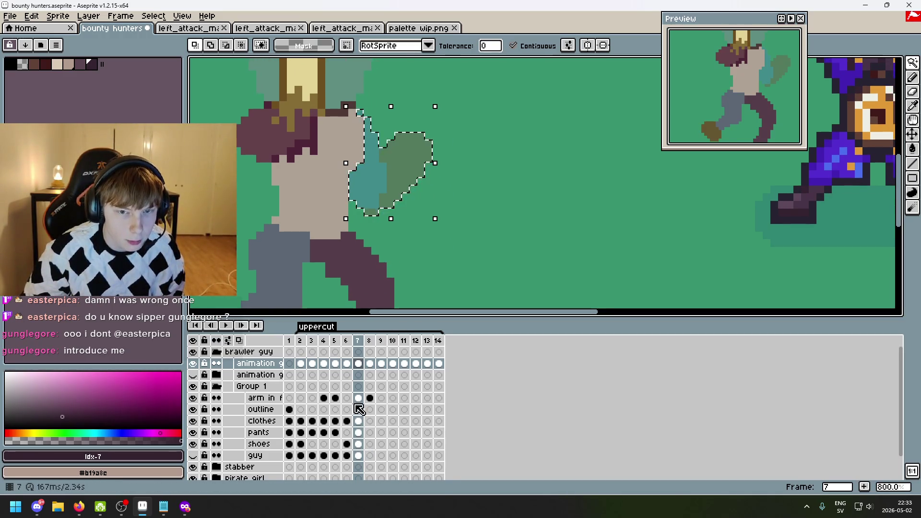
- Fill the selected arm area on the guy layer with reddish brown
{"action": "left_click", "coordinate": [361, 456]}
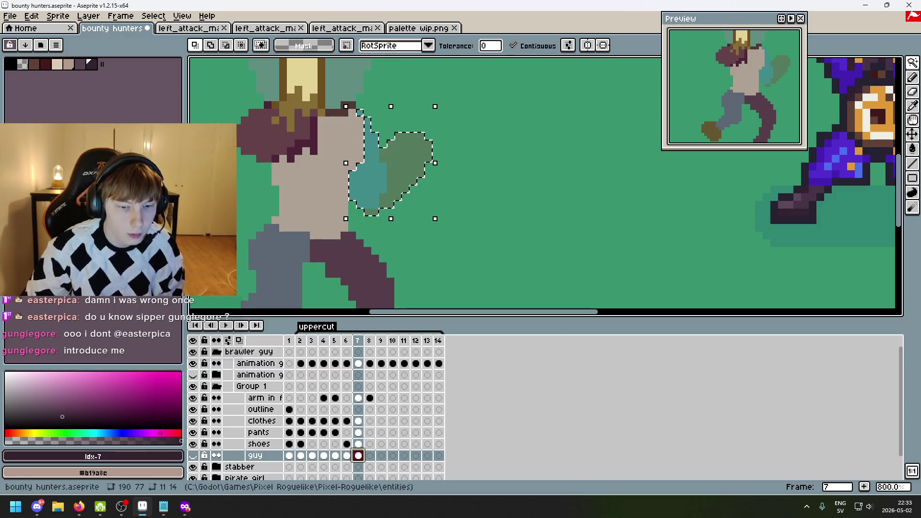
{"action": "left_click", "coordinate": [33, 64]}
{"action": "scroll", "coordinate": [396, 160], "scroll_direction": "up", "scroll_amount": 3}
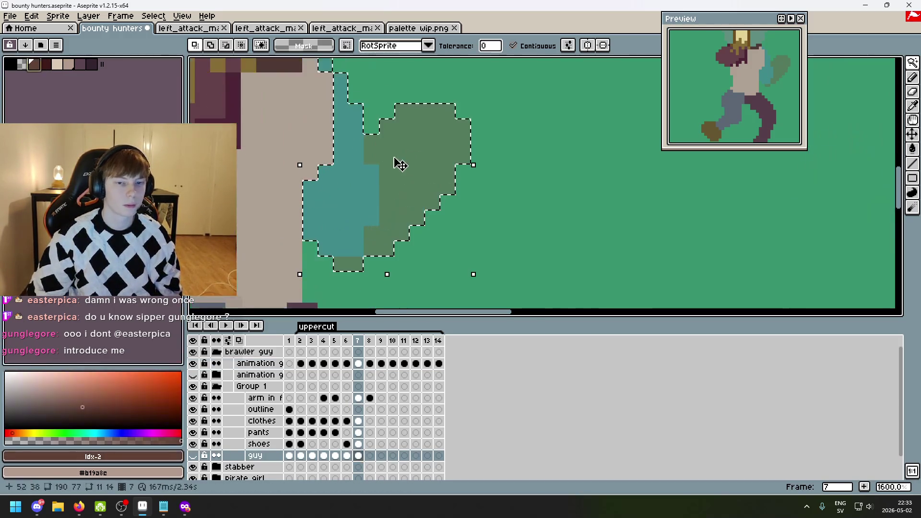
{"action": "key", "text": "g"}
{"action": "left_click", "coordinate": [403, 169]}
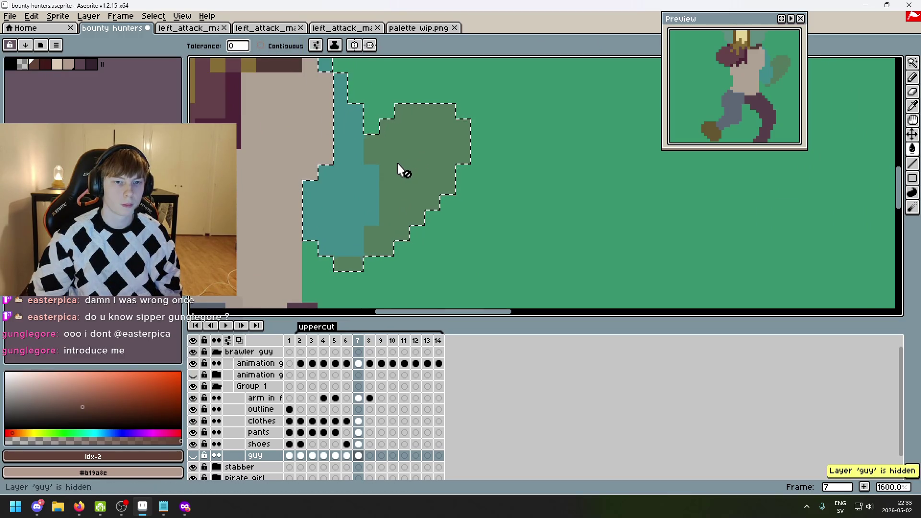
{"action": "scroll", "coordinate": [405, 183], "scroll_direction": "down", "scroll_amount": 3}
- Make the guy layer visible and active again, then restore the arm selection
{"action": "key", "text": "ctrl+z"}
{"action": "key", "text": "v"}
{"action": "key", "text": "g"}
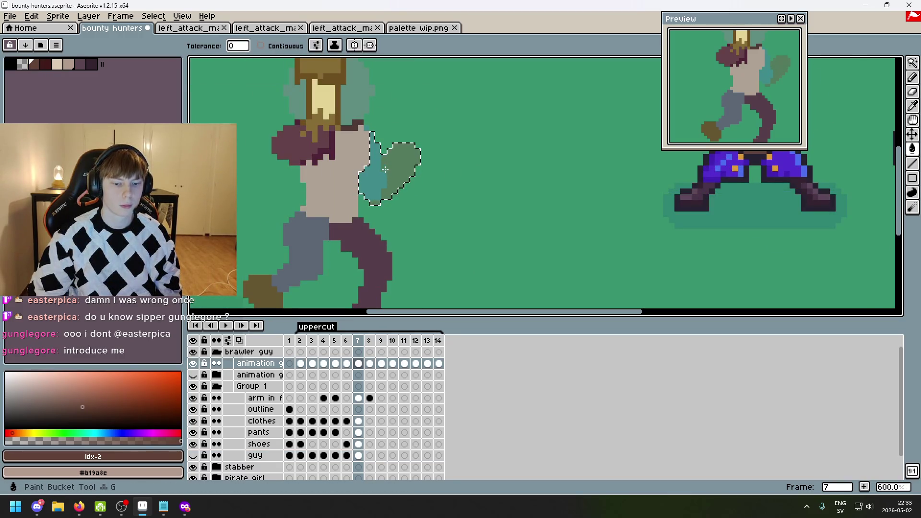
{"action": "left_click", "coordinate": [192, 457]}
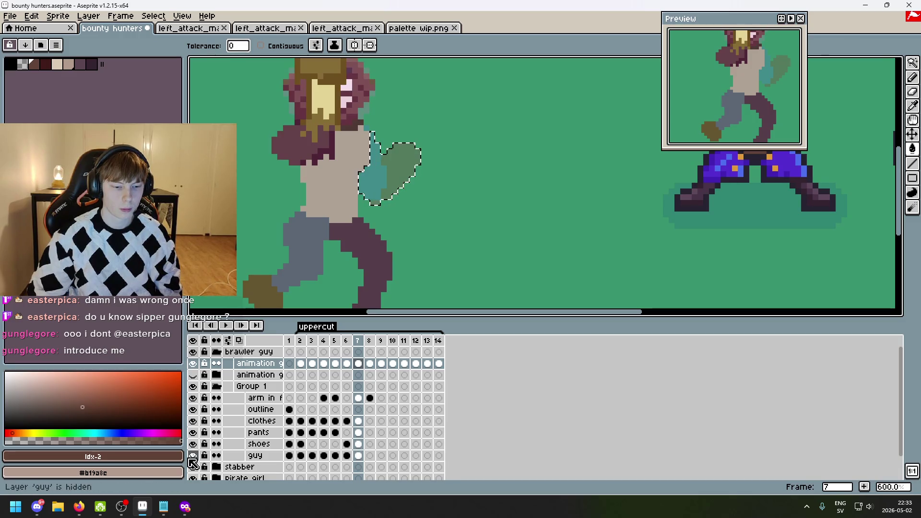
{"action": "left_click", "coordinate": [358, 456]}
{"action": "key", "text": "ctrl+d"}
{"action": "key", "text": "ctrl+z"}
{"action": "key", "text": "ctrl+z"}
{"action": "scroll", "coordinate": [372, 136], "scroll_direction": "up", "scroll_amount": 1}
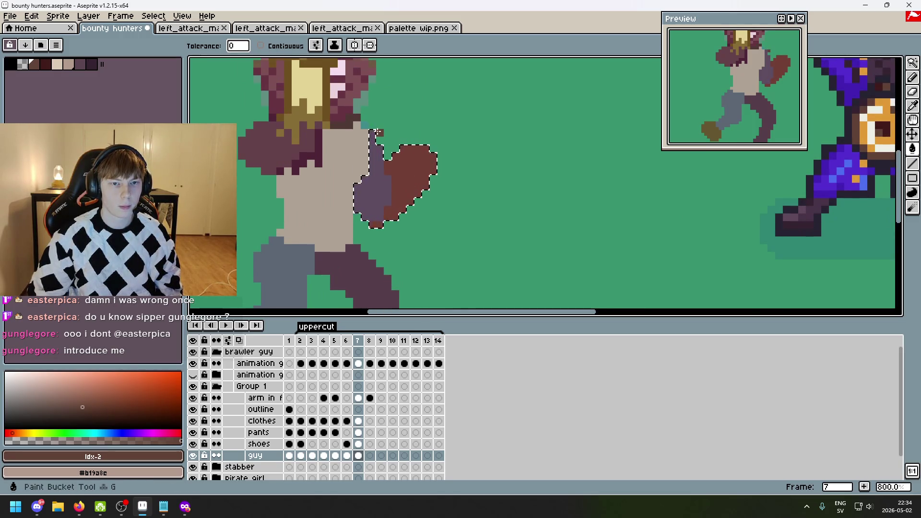
- Clear the arm selection and try a pink skin stroke on the fist with the Pencil, undoing it
{"action": "key", "text": "ctrl+d"}
{"action": "scroll", "coordinate": [384, 139], "scroll_direction": "up", "scroll_amount": 2}
{"action": "key", "text": "b"}
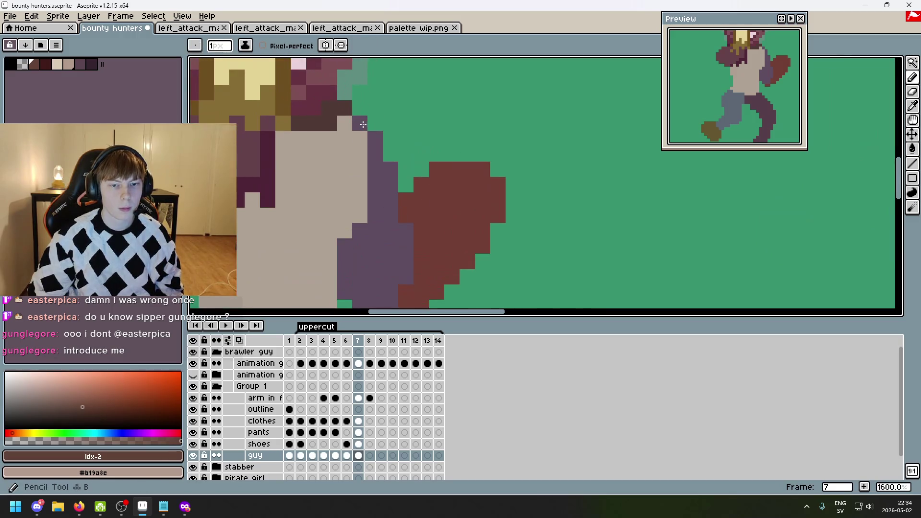
{"action": "scroll", "coordinate": [434, 185], "scroll_direction": "down", "scroll_amount": 4}
{"action": "scroll", "coordinate": [436, 183], "scroll_direction": "up", "scroll_amount": 2}
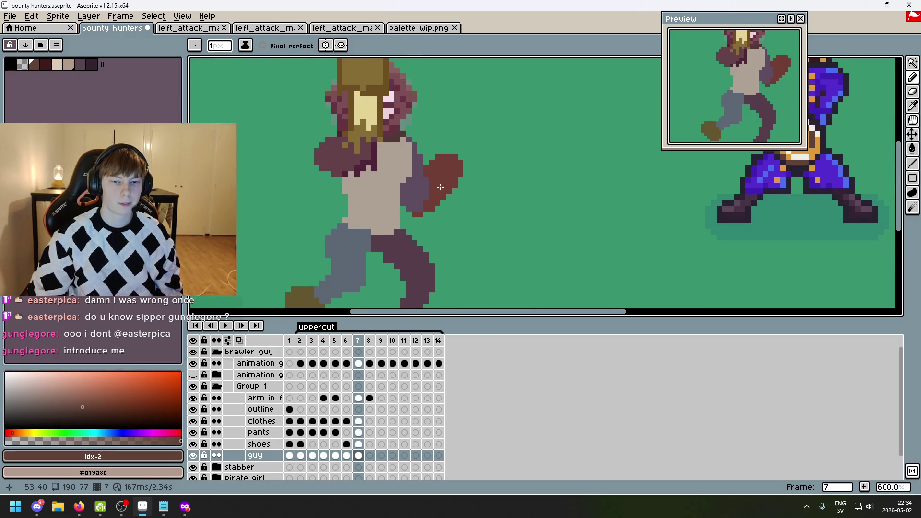
{"action": "scroll", "coordinate": [441, 186], "scroll_direction": "up", "scroll_amount": 3}
{"action": "key", "text": "bracketright"}
{"action": "key", "text": "bracketright"}
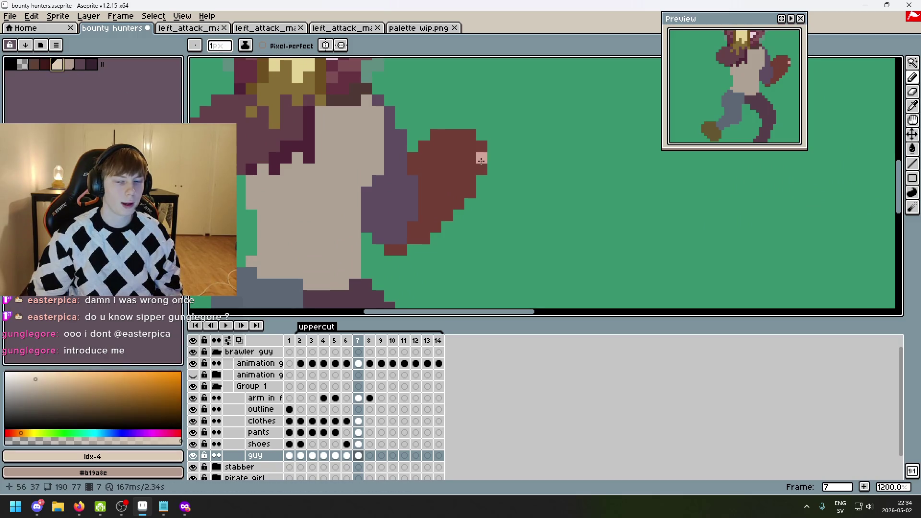
{"action": "mouse_move", "coordinate": [427, 157]}
{"action": "left_mouse_down"}
{"action": "mouse_move", "coordinate": [451, 178]}
{"action": "mouse_move", "coordinate": [439, 166]}
{"action": "left_mouse_up"}
{"action": "key", "text": "ctrl+z"}
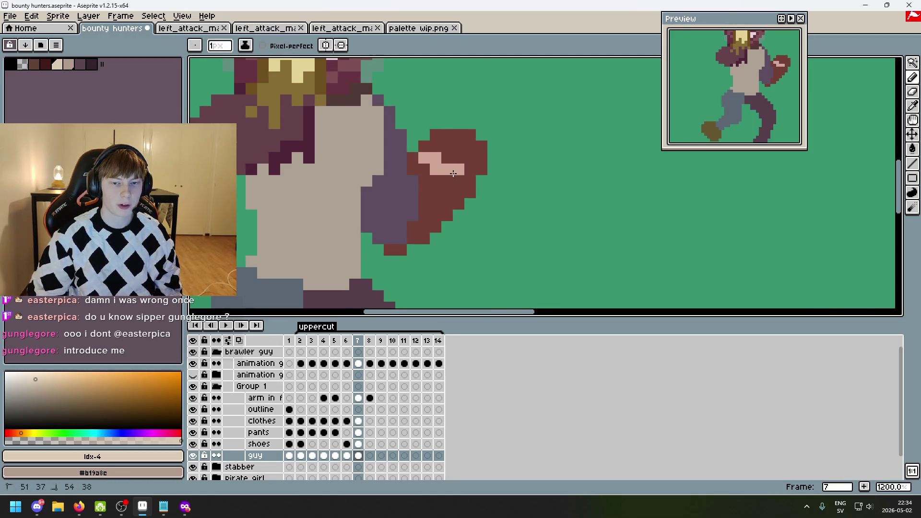
- Paint pale pink pixels across the fist area
{"action": "left_click", "coordinate": [412, 170]}
{"action": "left_click", "coordinate": [412, 158]}
{"action": "left_click_drag", "start_coordinate": [424, 170], "coordinate": [434, 195]}
{"action": "left_click", "coordinate": [435, 215]}
{"action": "left_click", "coordinate": [424, 204]}
{"action": "scroll", "coordinate": [483, 204], "scroll_direction": "down", "scroll_amount": 7}
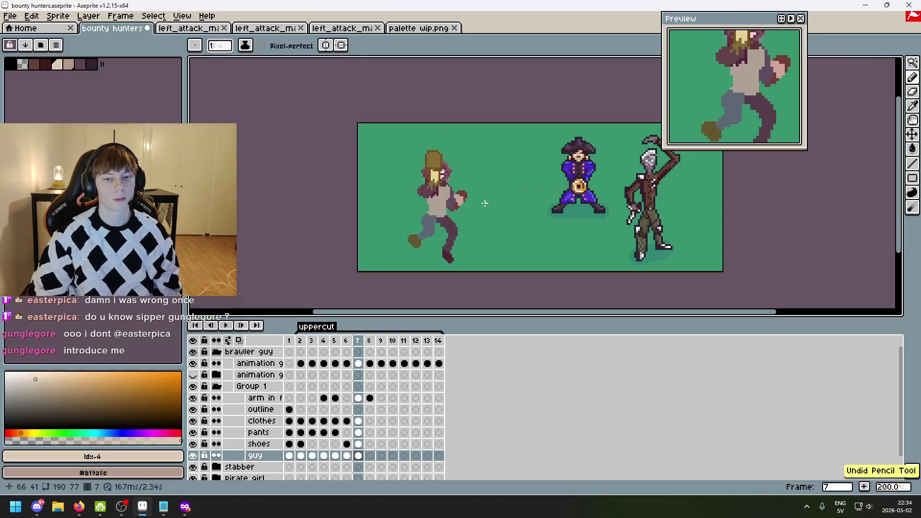
{"action": "scroll", "coordinate": [478, 206], "scroll_direction": "up", "scroll_amount": 7}
- Pick the dark red from the fist and add dark edge pixels, undoing a stray stroke
{"action": "key", "text": "alt"}
{"action": "left_click", "coordinate": [411, 215]}
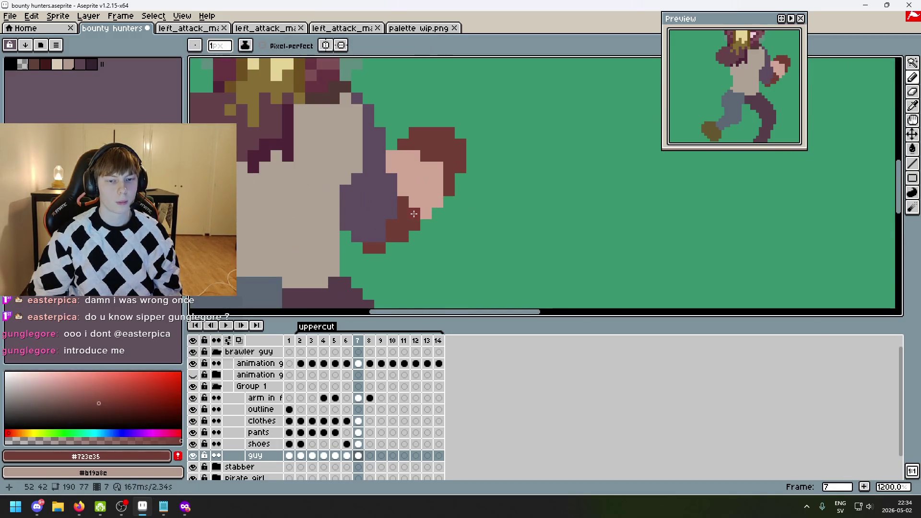
{"action": "left_click_drag", "start_coordinate": [403, 166], "coordinate": [421, 212]}
{"action": "key", "text": "e"}
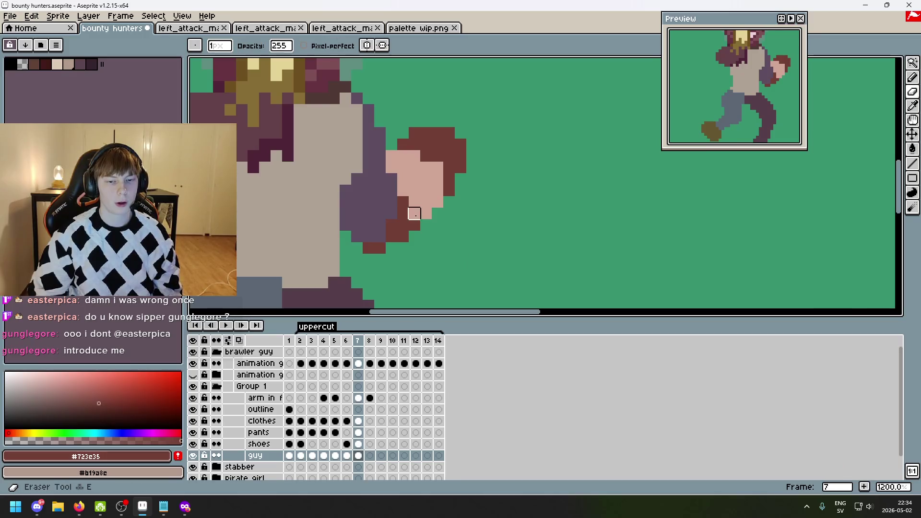
{"action": "key", "text": "ctrl+z"}
{"action": "left_click", "coordinate": [34, 64]}
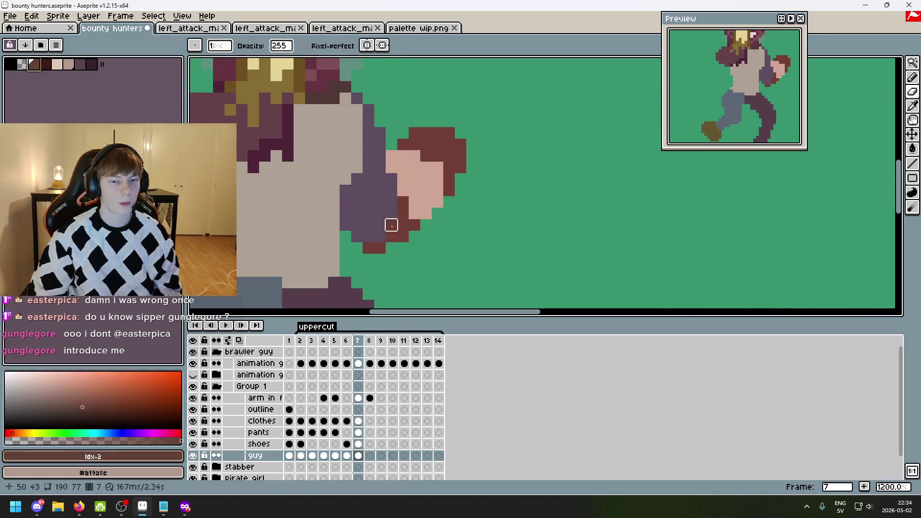
{"action": "key", "text": "b"}
{"action": "left_click", "coordinate": [414, 216]}
{"action": "scroll", "coordinate": [422, 220], "scroll_direction": "down", "scroll_amount": 6}
{"action": "scroll", "coordinate": [444, 234], "scroll_direction": "up", "scroll_amount": 6}
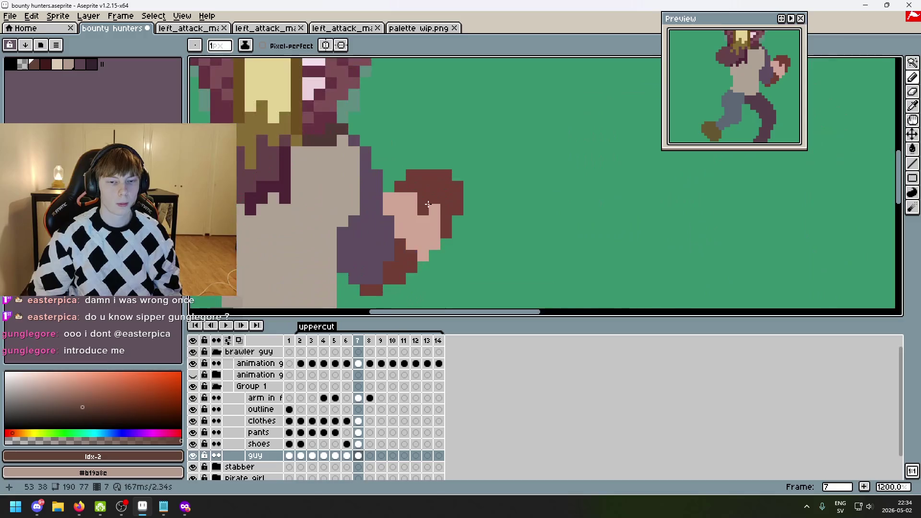
{"action": "scroll", "coordinate": [416, 197], "scroll_direction": "down", "scroll_amount": 6}
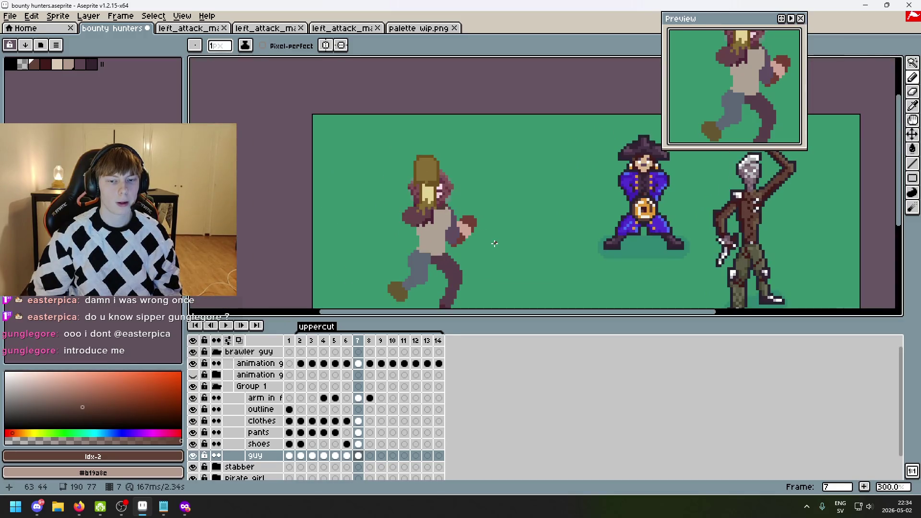
{"action": "scroll", "coordinate": [495, 243], "scroll_direction": "up", "scroll_amount": 2}
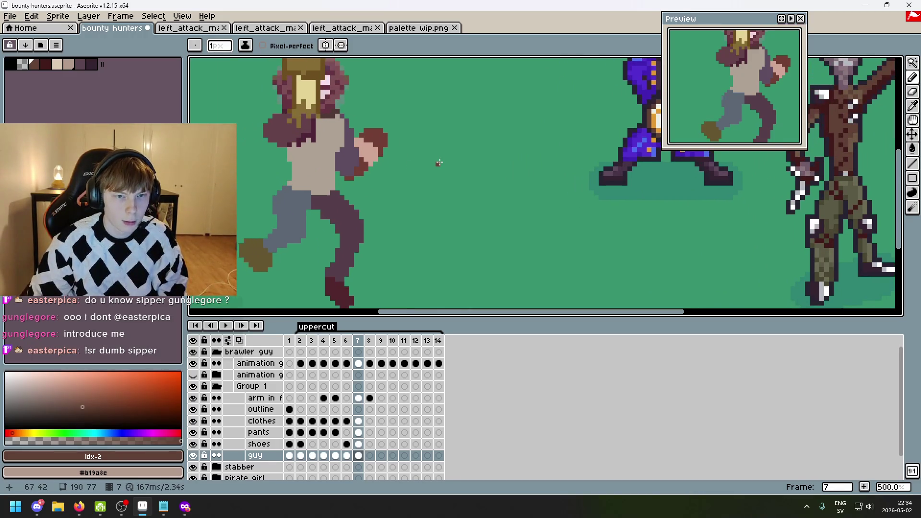
- Centre the brawler and flip between frames 7 and 8 to compare them
{"action": "left_click_drag", "start_coordinate": [438, 161], "coordinate": [477, 214]}
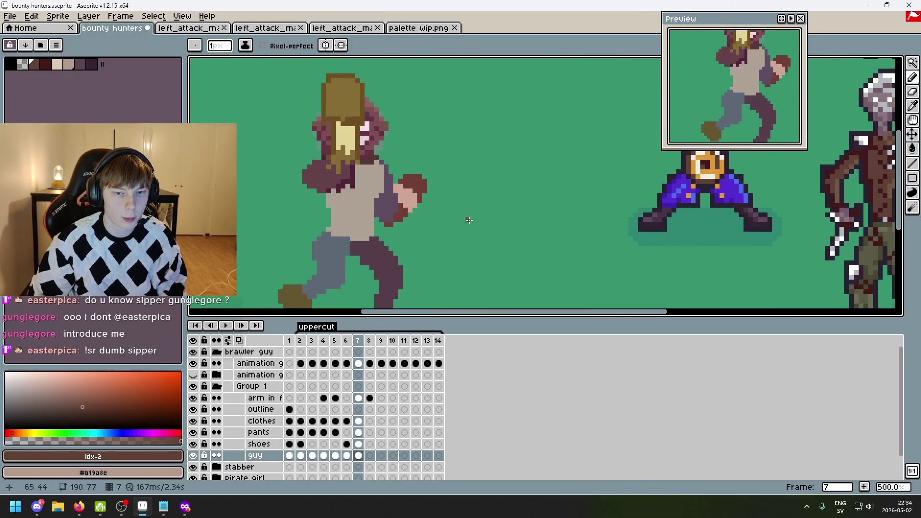
{"action": "key", "text": "Right"}
{"action": "key", "text": "Left"}
{"action": "key", "text": "Right"}
{"action": "key", "text": "Left"}
{"action": "key", "text": "Right"}
{"action": "key", "text": "Left"}
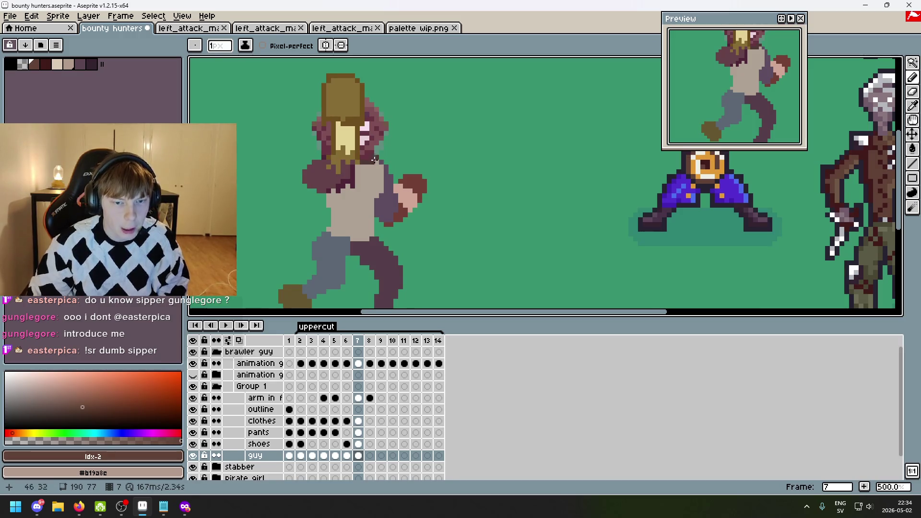
{"action": "scroll", "coordinate": [375, 163], "scroll_direction": "up", "scroll_amount": 1}
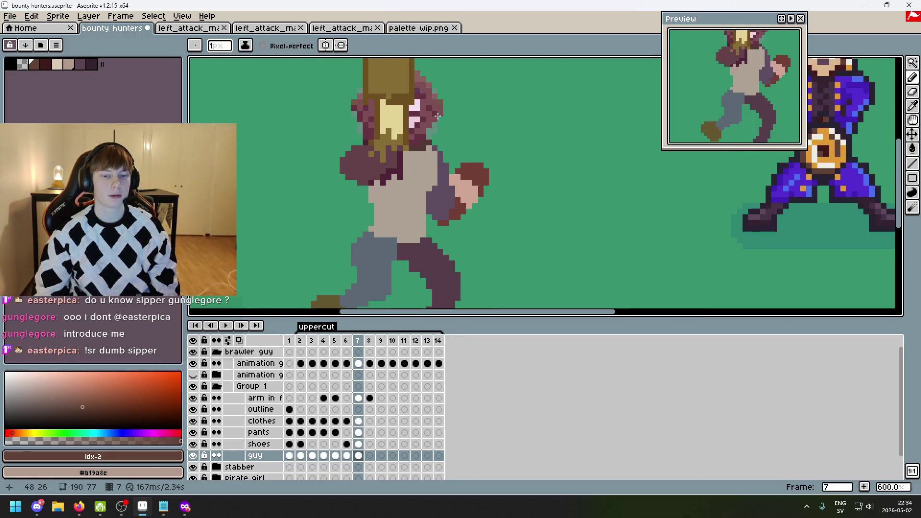
- Keep stepping between frames 6, 7 and 8 to compare the poses
{"action": "key", "text": "Right"}
{"action": "key", "text": "Left"}
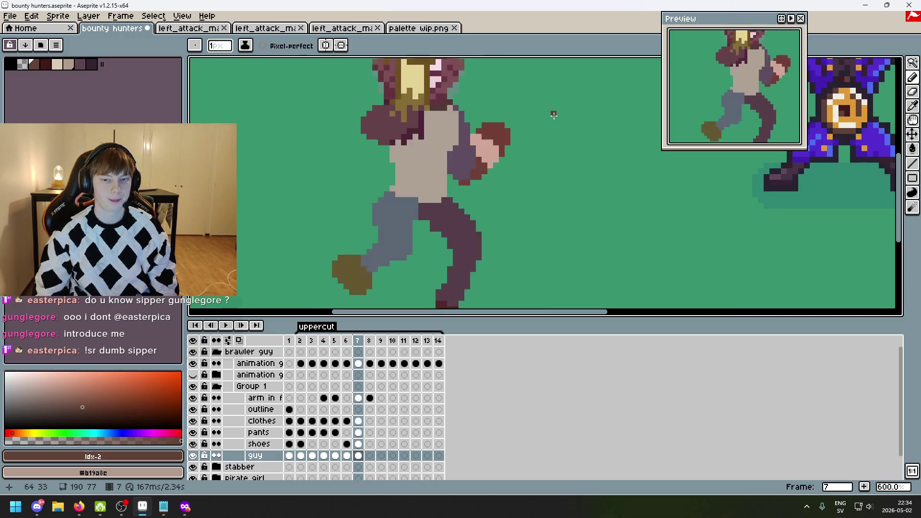
{"action": "key", "text": "Right"}
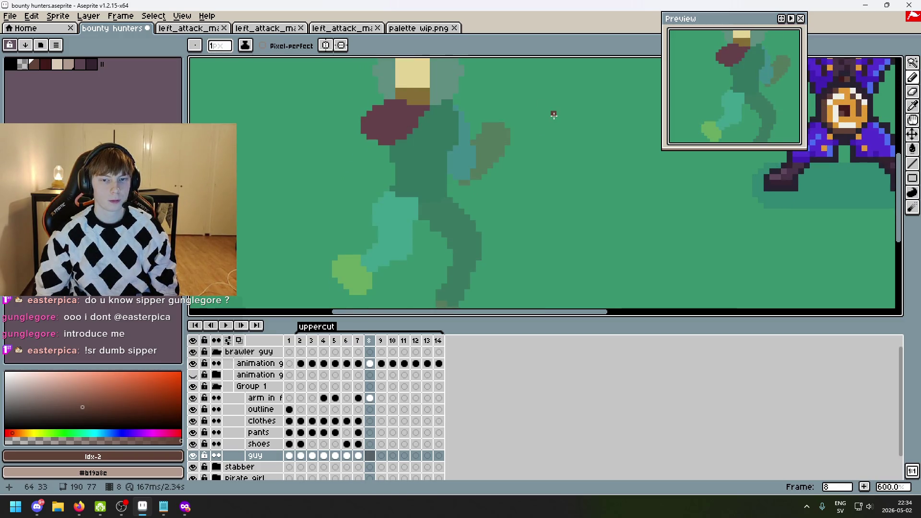
{"action": "key", "text": "Left"}
{"action": "key", "text": "Right"}
{"action": "key", "text": "Left"}
{"action": "key", "text": "Right"}
{"action": "mouse_move", "coordinate": [551, 114]}
{"action": "left_mouse_down"}
{"action": "mouse_move", "coordinate": [535, 56]}
{"action": "mouse_move", "coordinate": [533, 109]}
{"action": "left_mouse_up"}
{"action": "key", "text": "Left"}
{"action": "key", "text": "Left"}
{"action": "key", "text": "Right"}
{"action": "key", "text": "Right"}
{"action": "key", "text": "Left"}
{"action": "scroll", "coordinate": [442, 376], "scroll_direction": "down", "scroll_amount": 1}
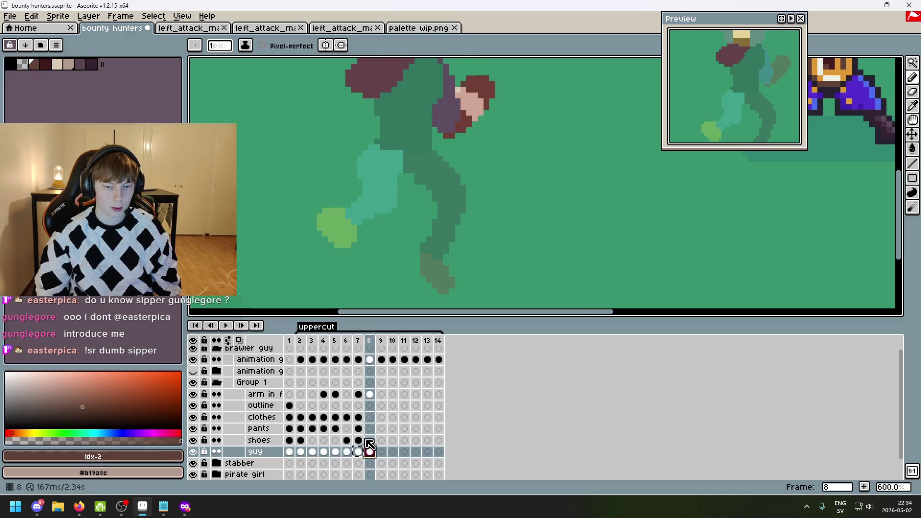
- Copy the shoes, pants and clothes cels from frame 7 into frame 8
{"action": "left_click", "coordinate": [361, 441]}
{"action": "left_click", "coordinate": [361, 429]}
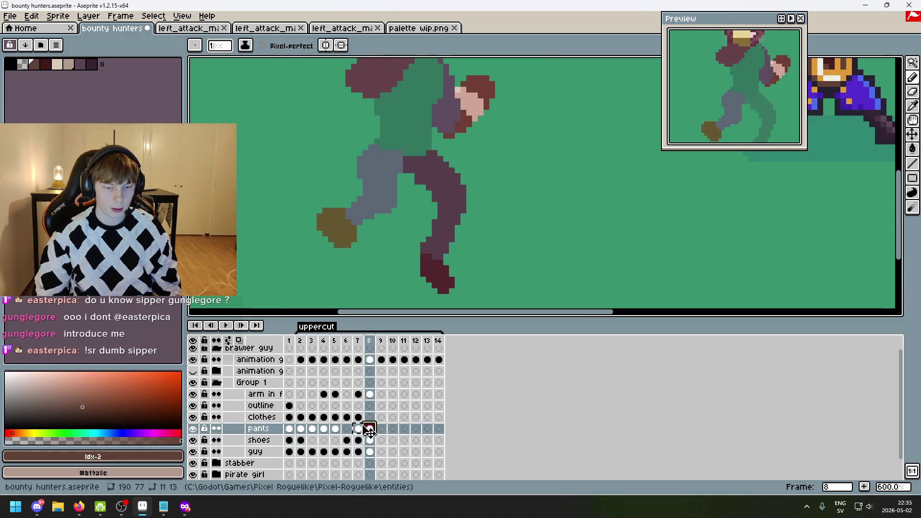
{"action": "left_click", "coordinate": [362, 418]}
{"action": "left_click", "coordinate": [369, 418]}
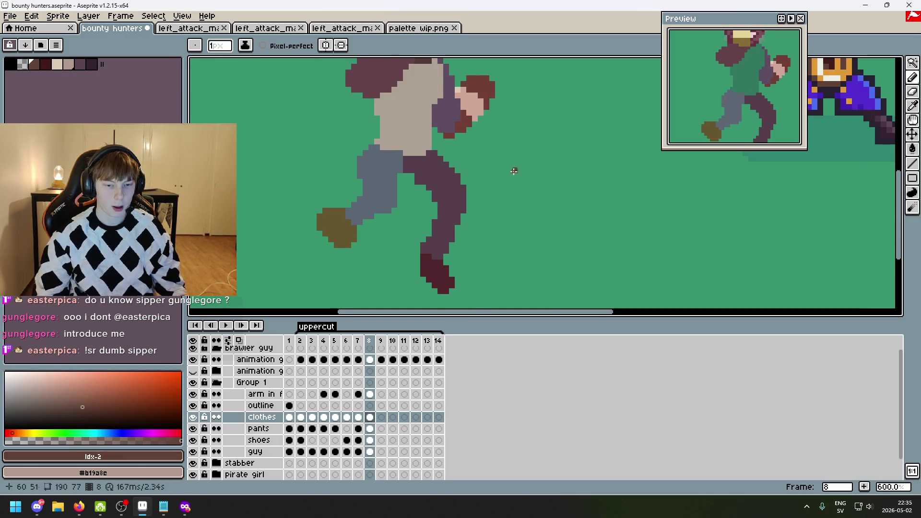
{"action": "scroll", "coordinate": [482, 265], "scroll_direction": "down", "scroll_amount": 1}
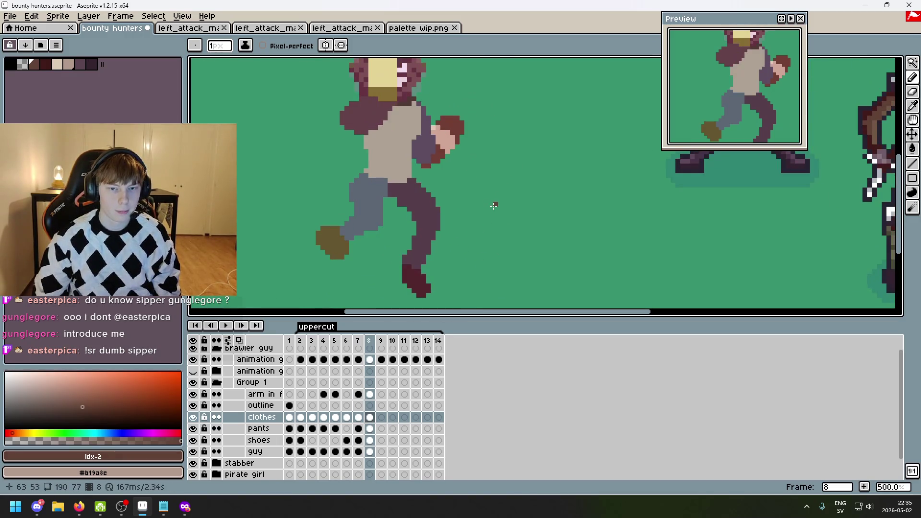
{"action": "scroll", "coordinate": [494, 206], "scroll_direction": "up", "scroll_amount": 2}
{"action": "scroll", "coordinate": [451, 118], "scroll_direction": "up", "scroll_amount": 3}
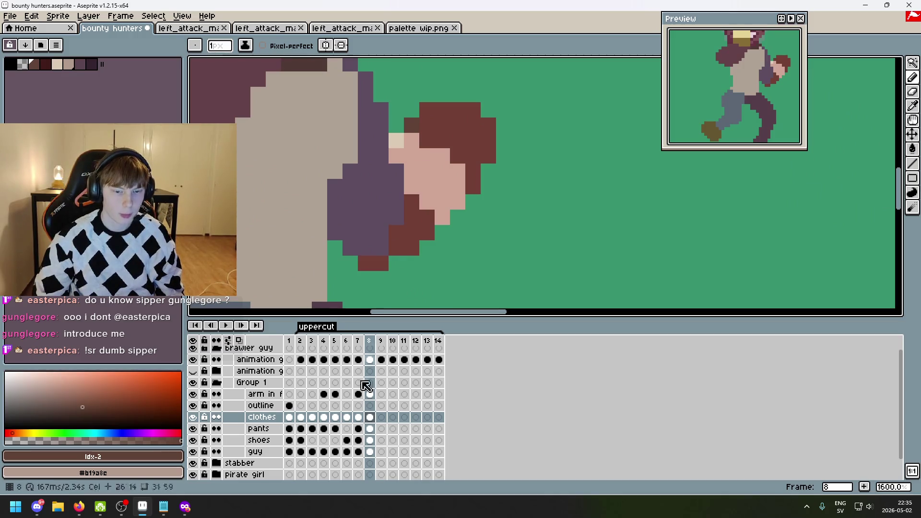
- Erase the stray beige pixel beside the fist on frame 8's guy layer
{"action": "left_click", "coordinate": [376, 454]}
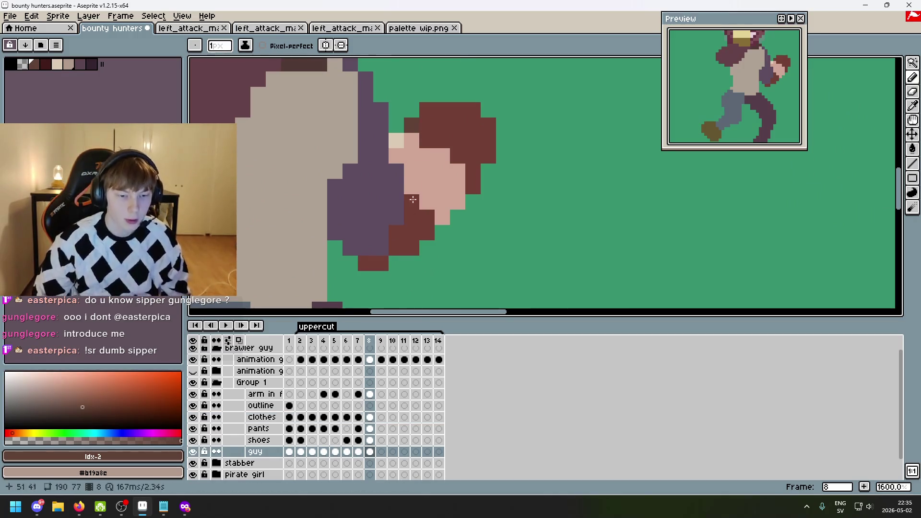
{"action": "key", "text": "e"}
{"action": "left_click", "coordinate": [396, 141]}
{"action": "scroll", "coordinate": [489, 156], "scroll_direction": "down", "scroll_amount": 3}
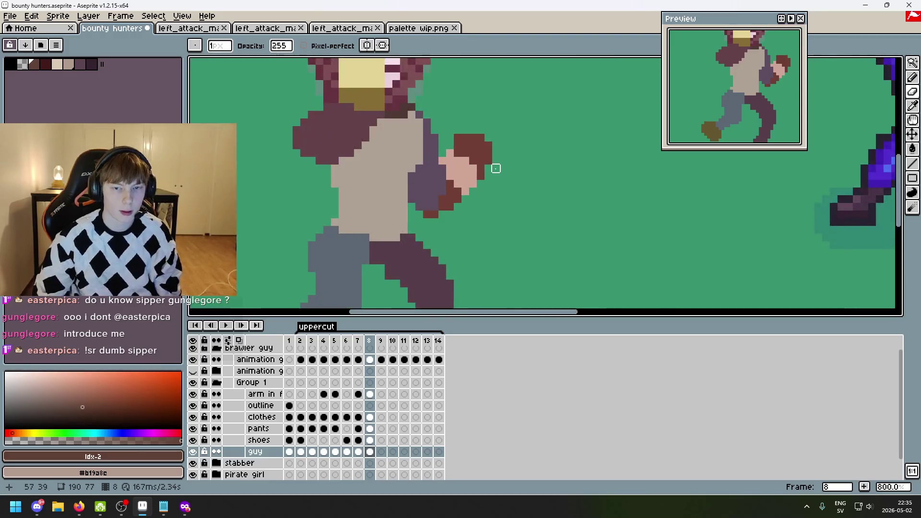
{"action": "scroll", "coordinate": [497, 168], "scroll_direction": "down", "scroll_amount": 2}
- Step through frames 7 to 13 to review the animation
{"action": "key", "text": "Left"}
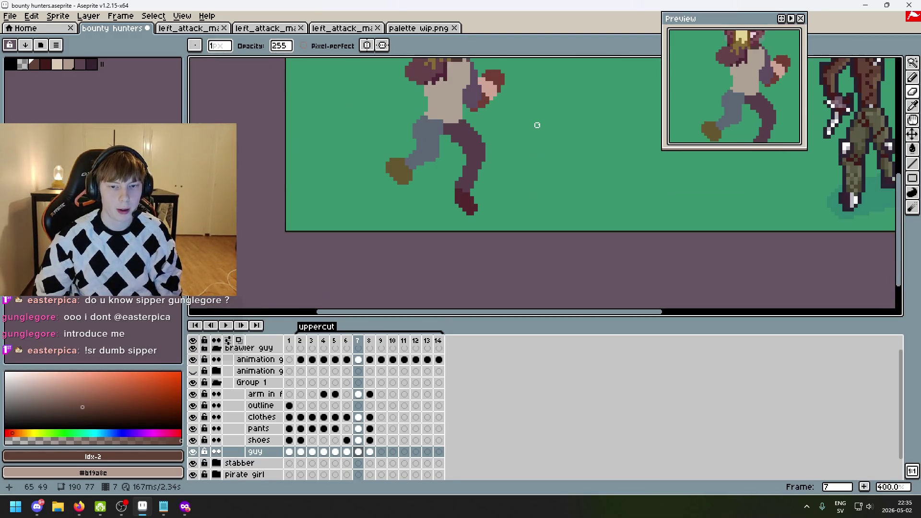
{"action": "key", "text": "Right"}
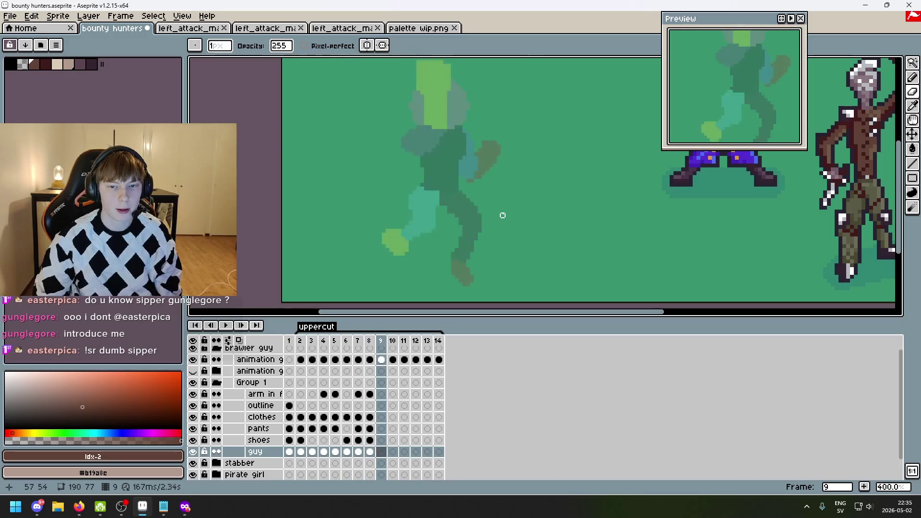
{"action": "key", "text": "Right"}
{"action": "key", "text": "Right"}
{"action": "key", "text": "Right"}
{"action": "key", "text": "Right"}
{"action": "key", "text": "Left"}
{"action": "key", "text": "Left"}
{"action": "key", "text": "Left"}
{"action": "key", "text": "Left"}
{"action": "key", "text": "Right"}
{"action": "key", "text": "Right"}
{"action": "key", "text": "Right"}
{"action": "key", "text": "Left"}
{"action": "key", "text": "Left"}
{"action": "key", "text": "Left"}
{"action": "key", "text": "Right"}
{"action": "key", "text": "Right"}
{"action": "key", "text": "Right"}
{"action": "key", "text": "Right"}
{"action": "key", "text": "Left"}
{"action": "key", "text": "Left"}
{"action": "key", "text": "Left"}
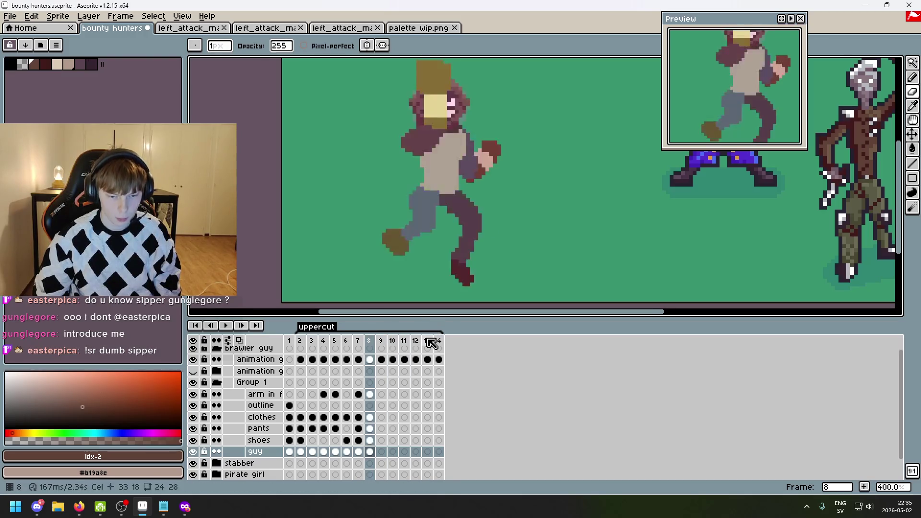
- Copy the frame-8 arm cel across frames 9 to 12
{"action": "left_click", "coordinate": [374, 395]}
{"action": "left_click_drag", "start_coordinate": [375, 395], "coordinate": [418, 401]}
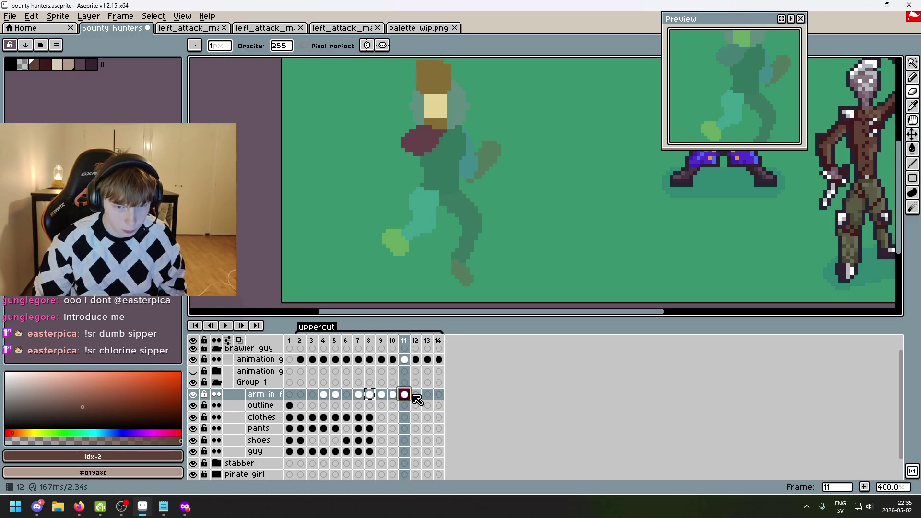
{"action": "key", "text": "Right"}
{"action": "key", "text": "Right"}
{"action": "key", "text": "Left"}
{"action": "left_click", "coordinate": [418, 394]}
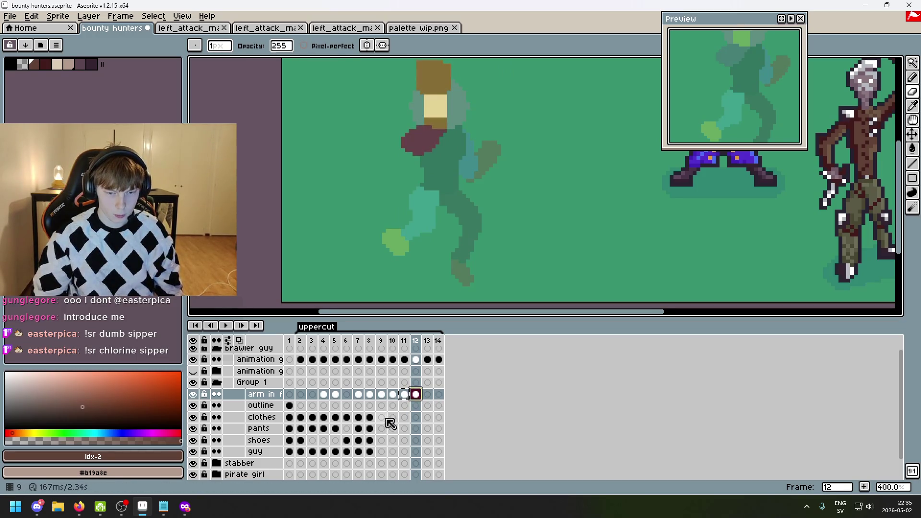
- Copy the frame-8 clothes cel forward, undo the overshoot into frame 13, then select the pants and shoes cels
{"action": "left_click", "coordinate": [370, 417]}
{"action": "left_click_drag", "start_coordinate": [375, 422], "coordinate": [405, 417]}
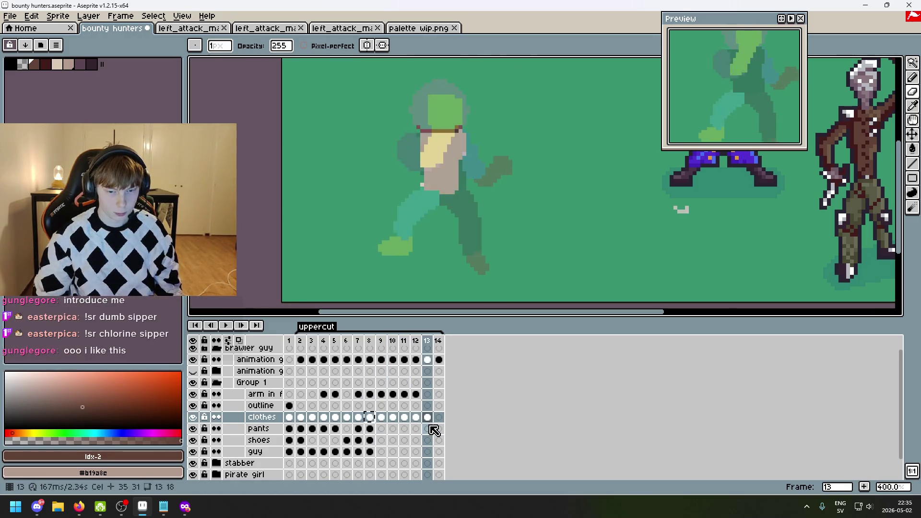
{"action": "key", "text": "ctrl+z"}
{"action": "left_click", "coordinate": [370, 428]}
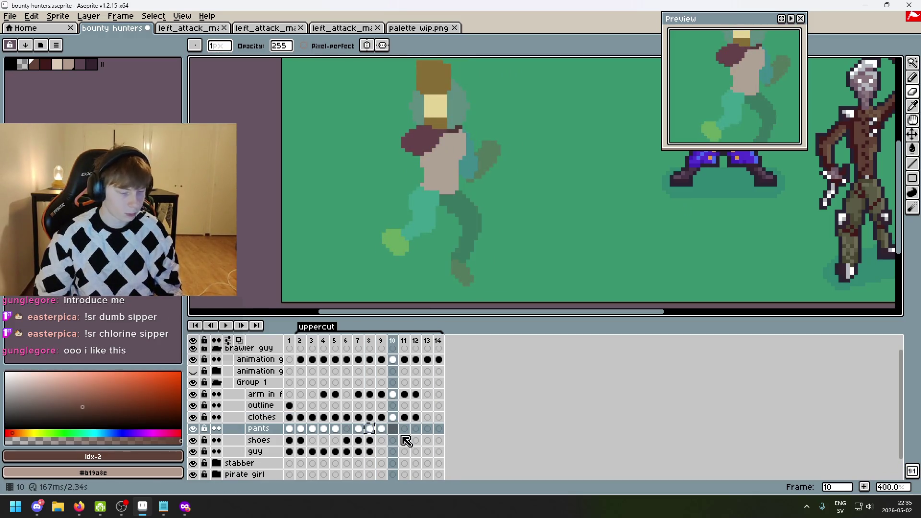
{"action": "left_click", "coordinate": [370, 440]}
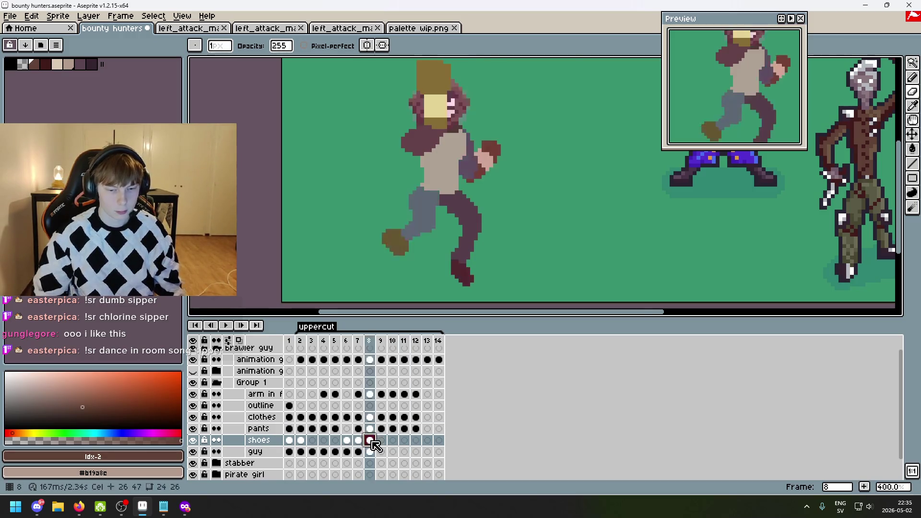
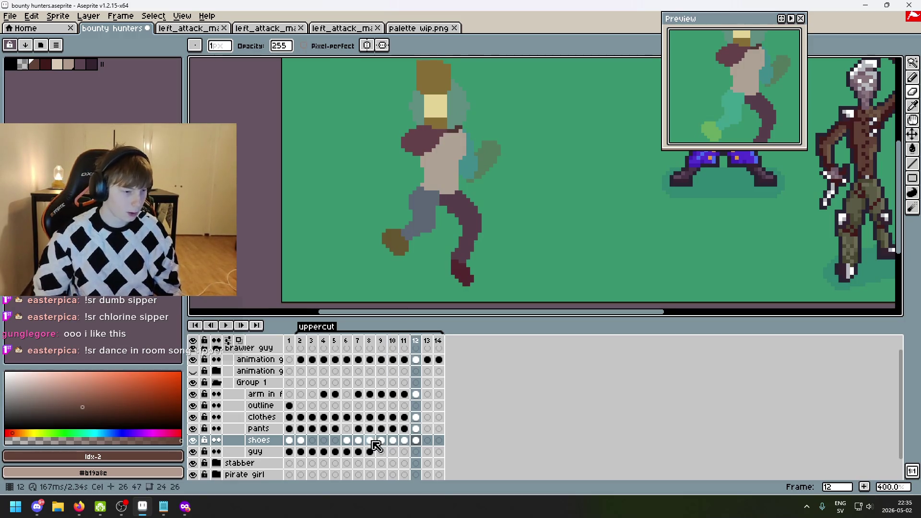
- Paste the frame 8 head cel into frames 11 and 12 and play the uppercut animation
{"action": "left_click", "coordinate": [370, 452]}
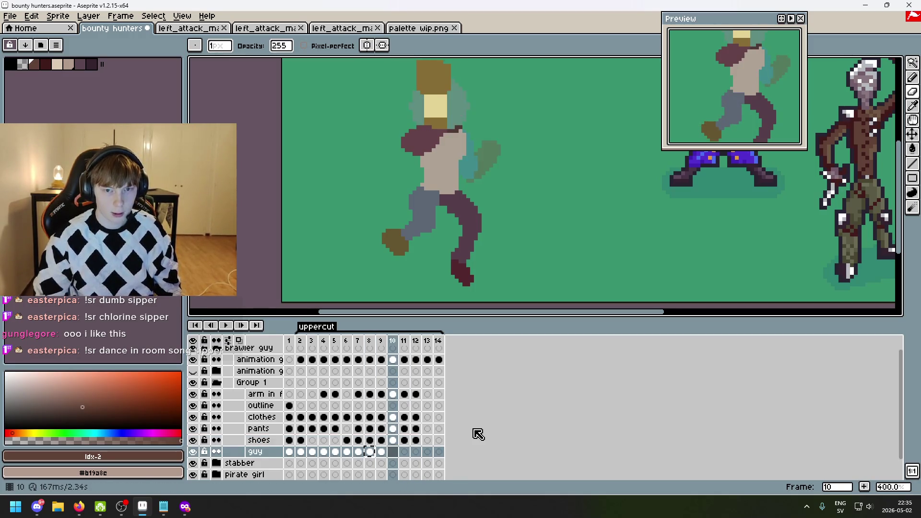
{"action": "key", "text": "alt+d"}
{"action": "key", "text": "alt+d"}
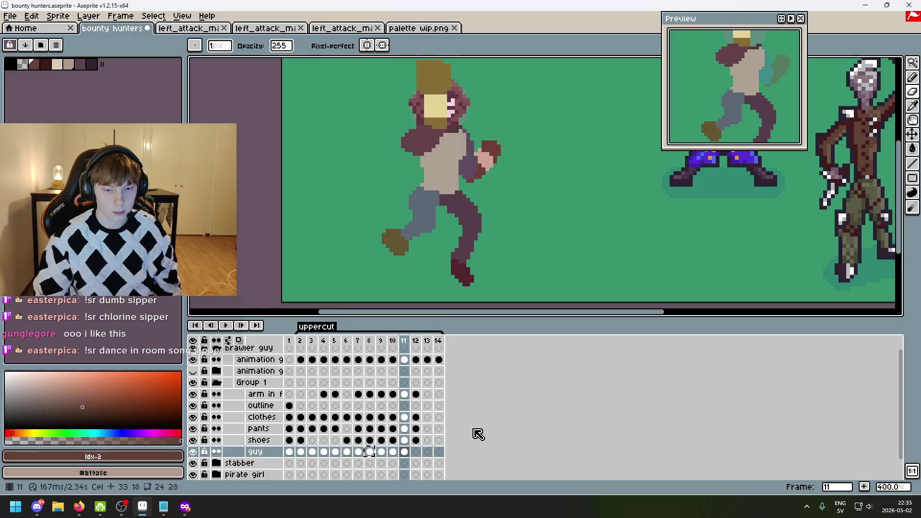
{"action": "key", "text": "Return"}
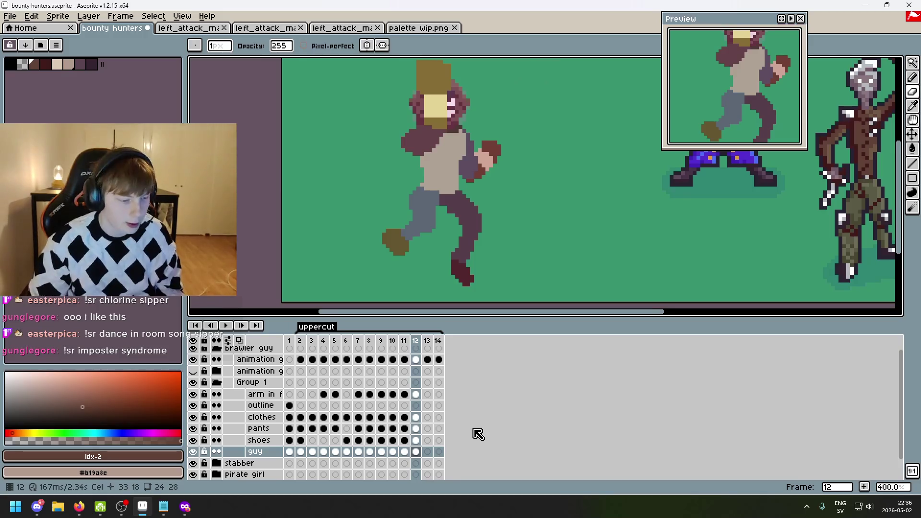
{"action": "scroll", "coordinate": [479, 235], "scroll_direction": "up", "scroll_amount": 1}
{"action": "scroll", "coordinate": [504, 253], "scroll_direction": "down", "scroll_amount": 1}
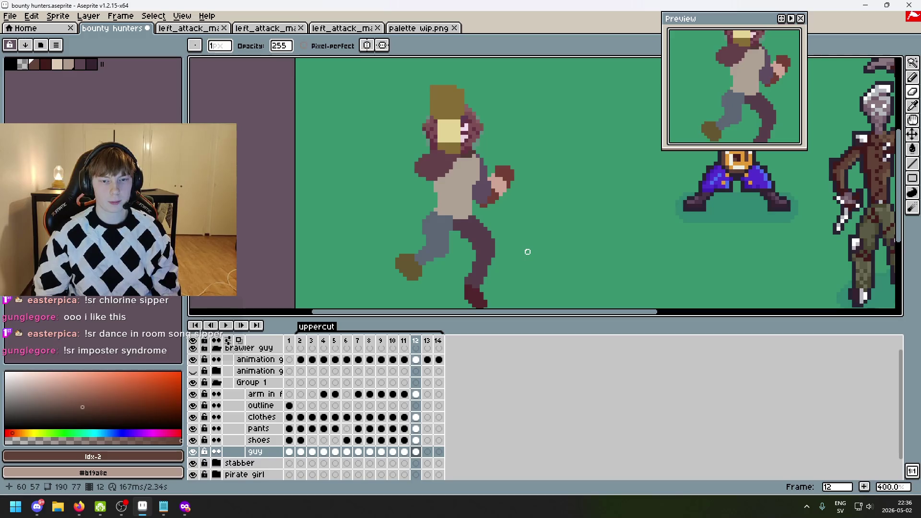
{"action": "left_click", "coordinate": [34, 64]}
- On the 'arm in front' layer, outline the arm over the green sketch and fill it brown
{"action": "key", "text": "Up"}
{"action": "key", "text": "Up"}
{"action": "key", "text": "Up"}
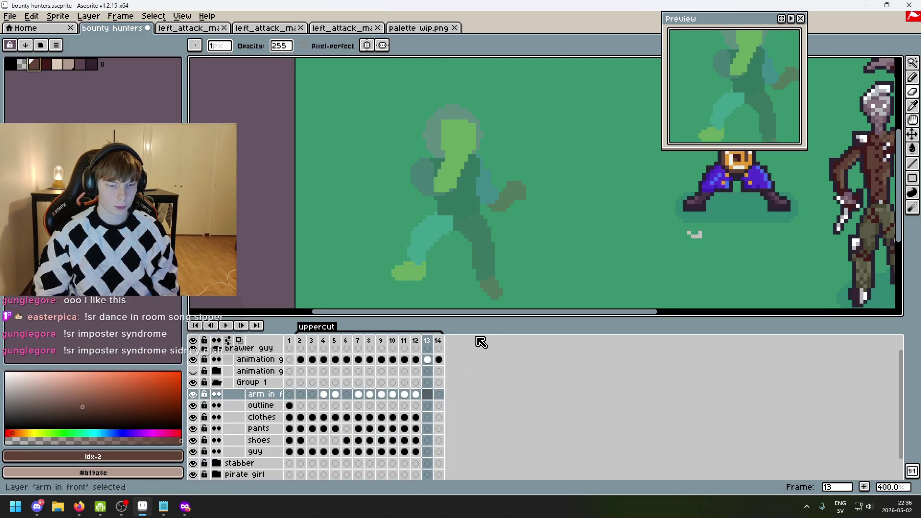
{"action": "scroll", "coordinate": [470, 156], "scroll_direction": "up", "scroll_amount": 2}
{"action": "key", "text": "b"}
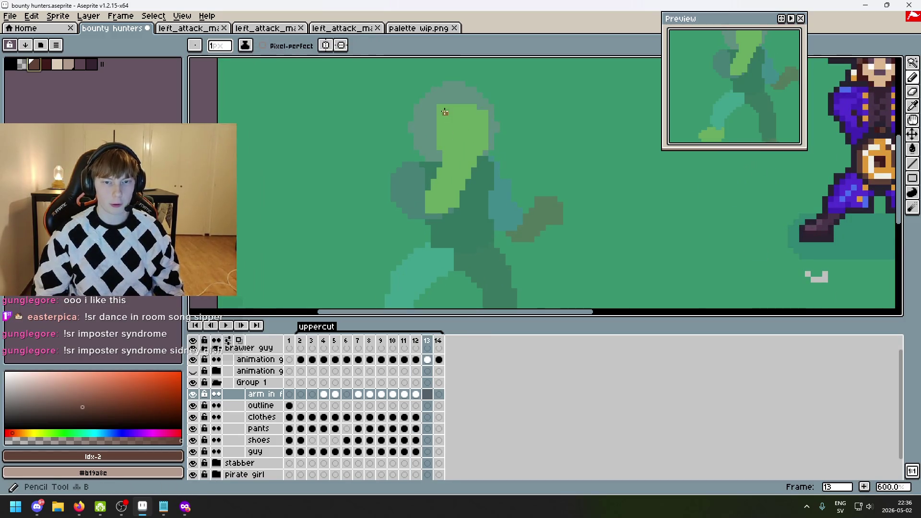
{"action": "left_click_drag", "start_coordinate": [441, 109], "coordinate": [459, 108]}
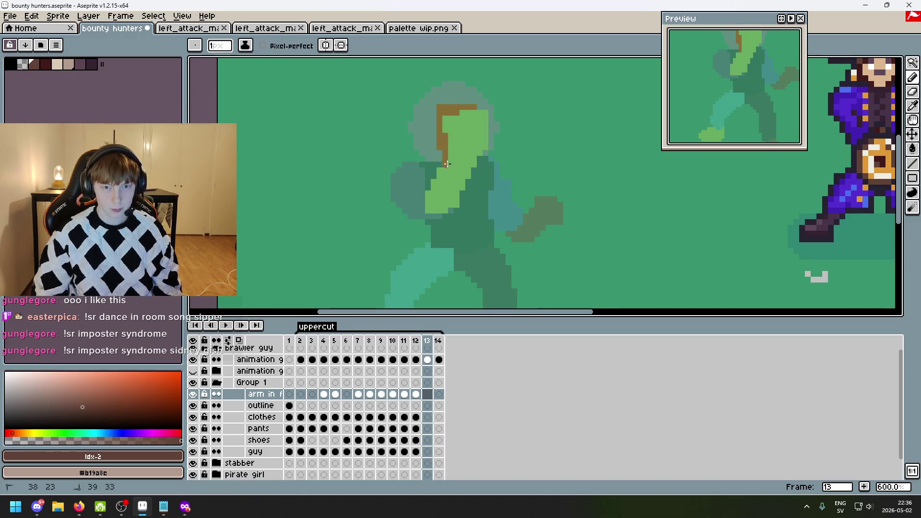
{"action": "left_click_drag", "start_coordinate": [434, 183], "coordinate": [433, 191]}
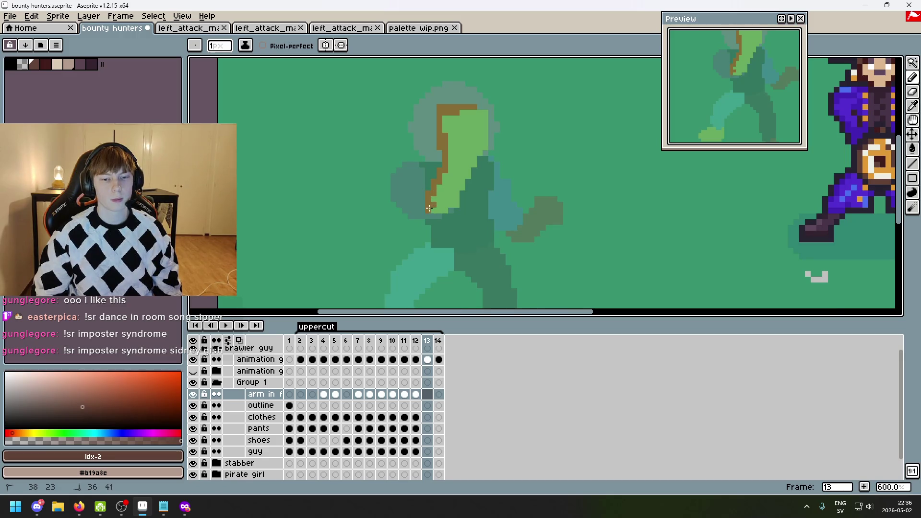
{"action": "left_click_drag", "start_coordinate": [455, 202], "coordinate": [458, 146]}
{"action": "mouse_move", "coordinate": [468, 178]}
{"action": "left_mouse_down"}
{"action": "mouse_move", "coordinate": [466, 152]}
{"action": "mouse_move", "coordinate": [475, 165]}
{"action": "mouse_move", "coordinate": [485, 146]}
{"action": "left_mouse_up"}
{"action": "left_click", "coordinate": [483, 114]}
{"action": "key", "text": "g"}
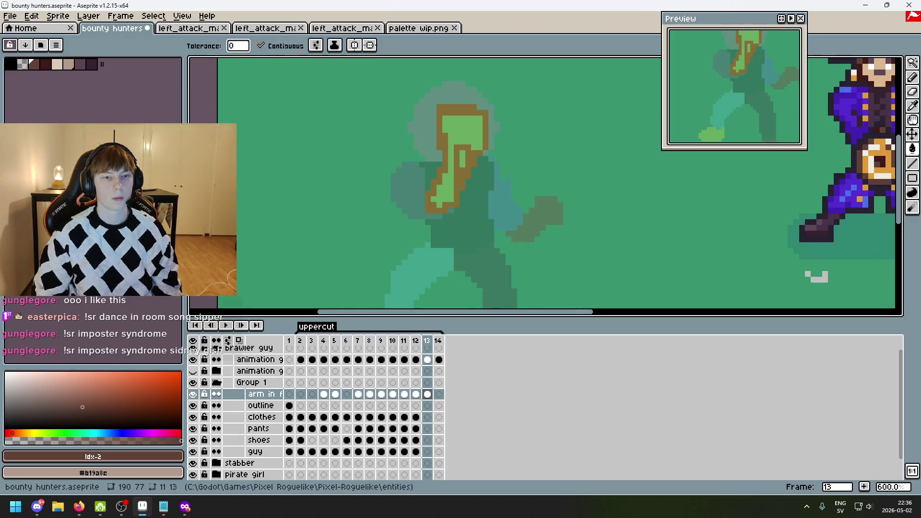
{"action": "left_click", "coordinate": [460, 124]}
{"action": "left_click", "coordinate": [464, 158]}
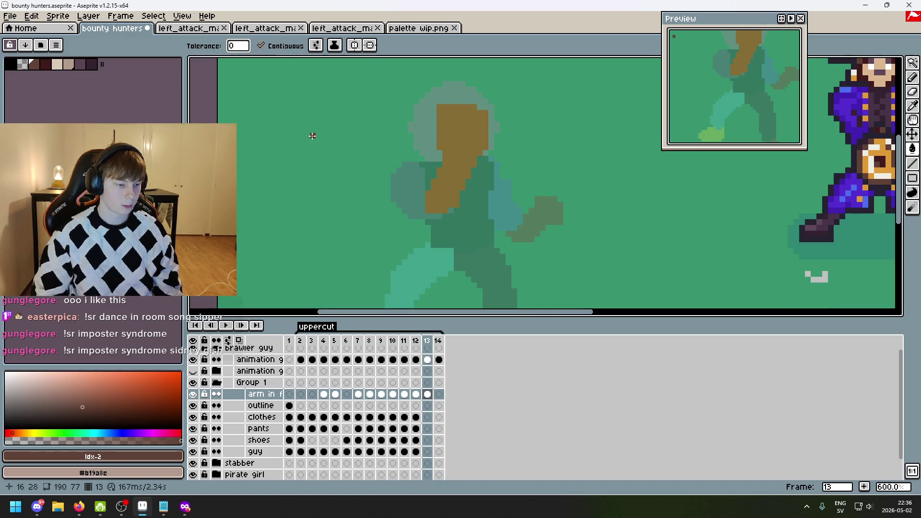
{"action": "scroll", "coordinate": [422, 144], "scroll_direction": "up", "scroll_amount": 1}
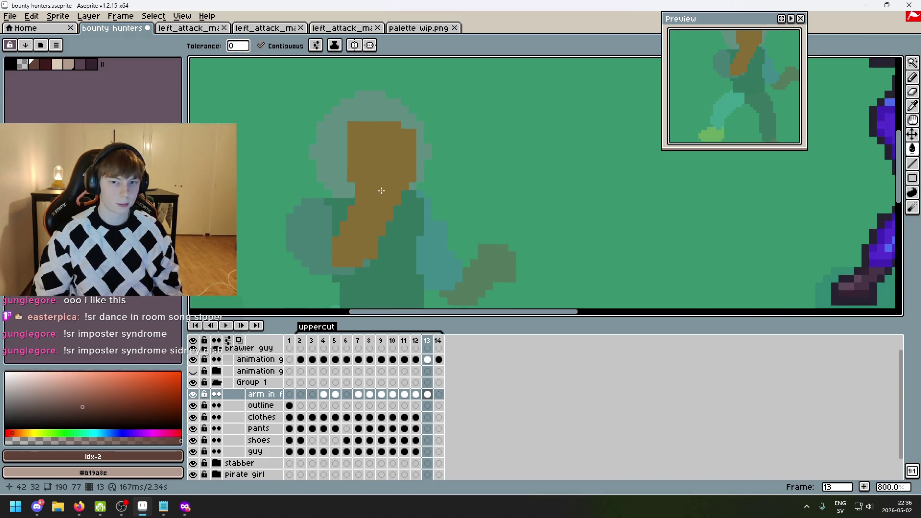
- Draw the light tan fist across the arm with the Pencil
{"action": "left_click", "coordinate": [60, 65]}
{"action": "scroll", "coordinate": [370, 190], "scroll_direction": "up", "scroll_amount": 1}
{"action": "left_click", "coordinate": [349, 182]}
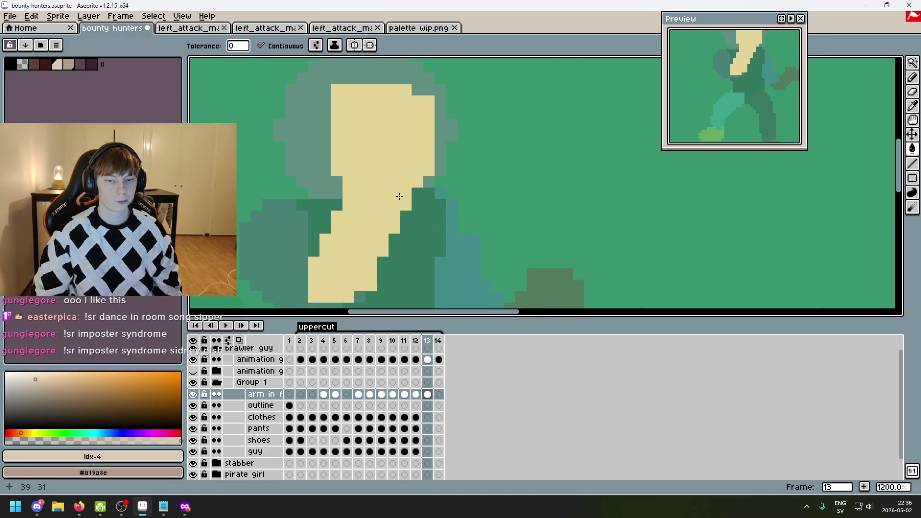
{"action": "key", "text": "ctrl+z"}
{"action": "key", "text": "b"}
{"action": "mouse_move", "coordinate": [348, 182]}
{"action": "left_mouse_down"}
{"action": "mouse_move", "coordinate": [406, 205]}
{"action": "mouse_move", "coordinate": [354, 206]}
{"action": "mouse_move", "coordinate": [383, 239]}
{"action": "mouse_move", "coordinate": [360, 206]}
{"action": "mouse_move", "coordinate": [380, 212]}
{"action": "left_mouse_up"}
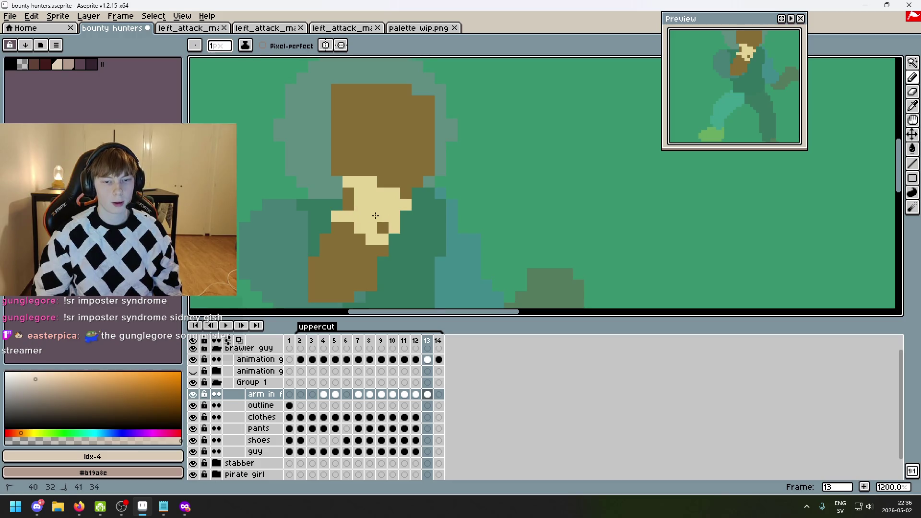
{"action": "left_click", "coordinate": [382, 227]}
{"action": "scroll", "coordinate": [376, 226], "scroll_direction": "up", "scroll_amount": 1}
{"action": "left_click", "coordinate": [348, 225]}
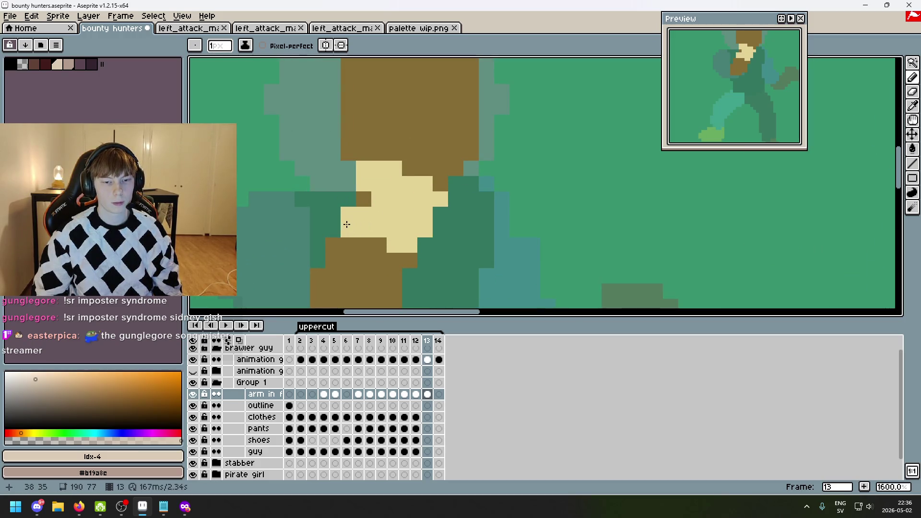
{"action": "scroll", "coordinate": [392, 231], "scroll_direction": "down", "scroll_amount": 3}
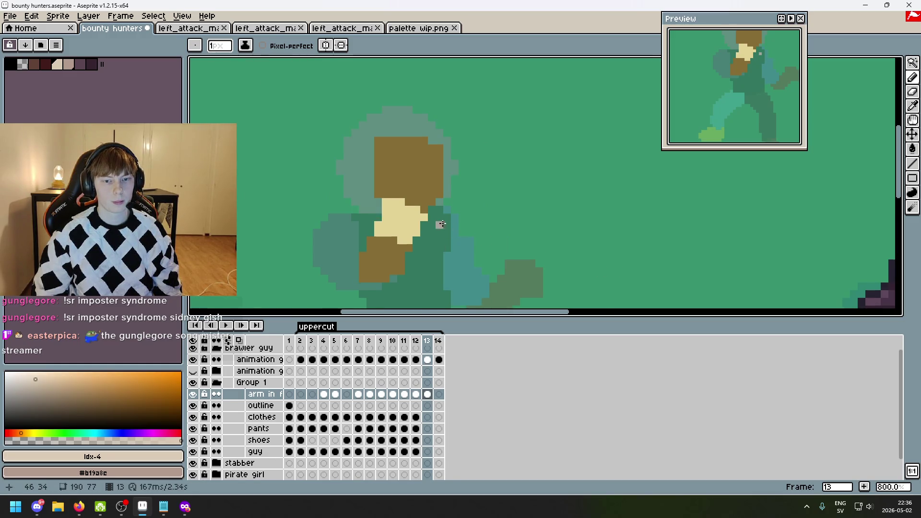
{"action": "scroll", "coordinate": [490, 230], "scroll_direction": "down", "scroll_amount": 2}
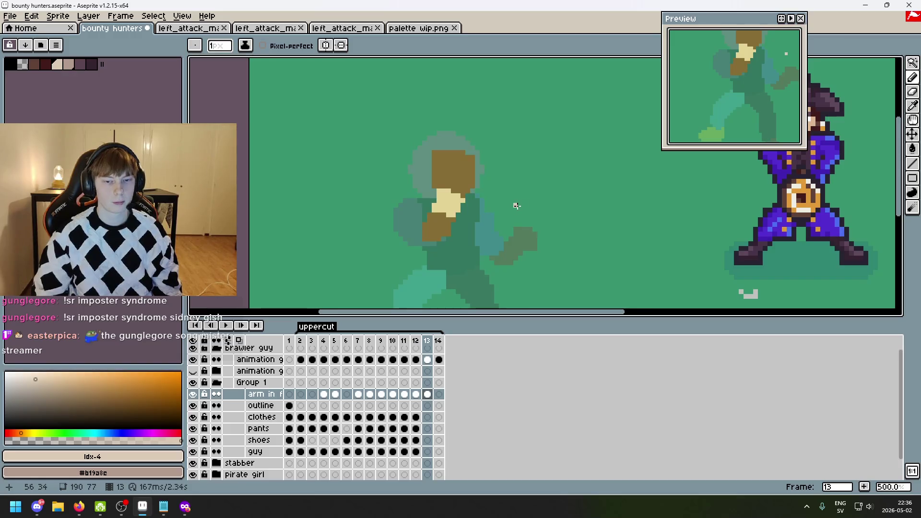
- Compare frame 13 against frame 12 and pick the dark maroon colour
{"action": "key", "text": "Left"}
{"action": "key", "text": "Right"}
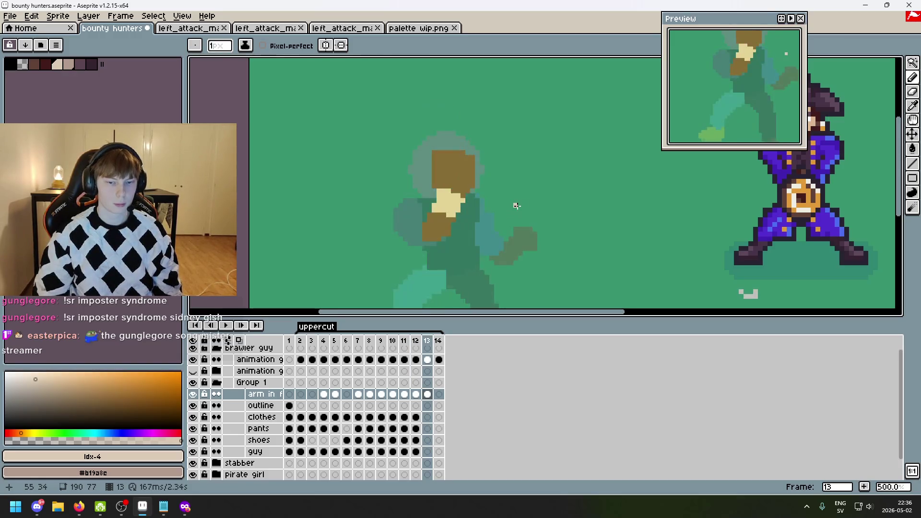
{"action": "key", "text": "Left"}
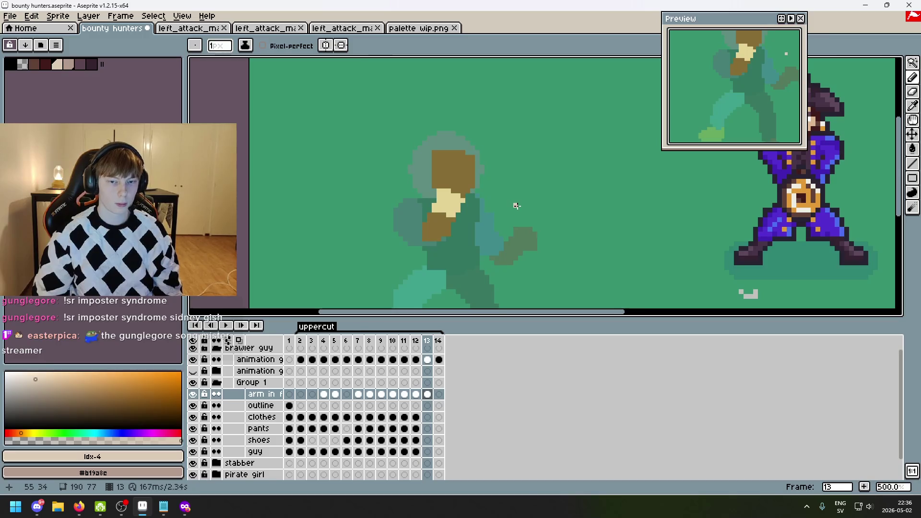
{"action": "scroll", "coordinate": [514, 205], "scroll_direction": "up", "scroll_amount": 2}
{"action": "left_click", "coordinate": [34, 64]}
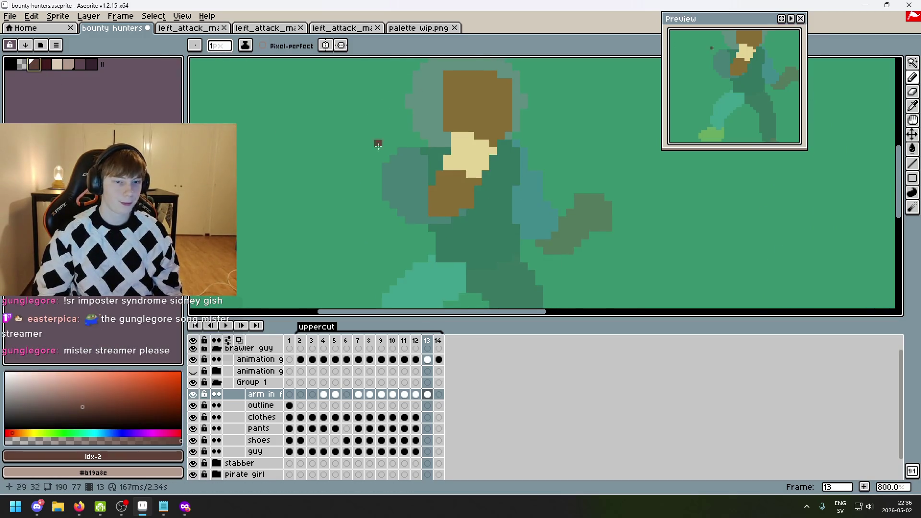
- Outline the maroon sleeve beside the front arm and bucket-fill it maroon
{"action": "scroll", "coordinate": [331, 144], "scroll_direction": "up", "scroll_amount": 3}
{"action": "mouse_move", "coordinate": [419, 138]}
{"action": "left_mouse_down"}
{"action": "mouse_move", "coordinate": [373, 158]}
{"action": "mouse_move", "coordinate": [358, 210]}
{"action": "mouse_move", "coordinate": [388, 257]}
{"action": "mouse_move", "coordinate": [436, 273]}
{"action": "mouse_move", "coordinate": [508, 257]}
{"action": "left_mouse_up"}
{"action": "mouse_move", "coordinate": [404, 274]}
{"action": "left_mouse_down"}
{"action": "mouse_move", "coordinate": [434, 257]}
{"action": "mouse_move", "coordinate": [425, 159]}
{"action": "mouse_move", "coordinate": [434, 182]}
{"action": "left_mouse_up"}
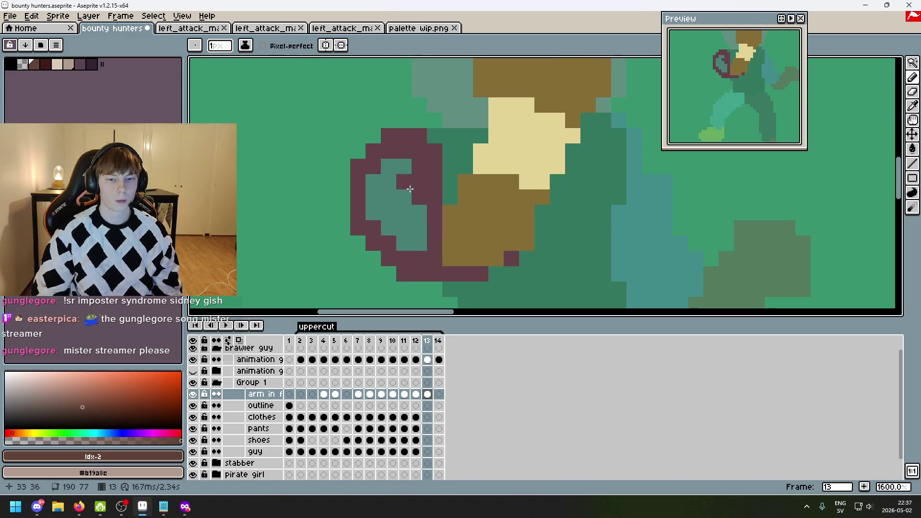
{"action": "key", "text": "g"}
{"action": "left_click", "coordinate": [405, 192]}
{"action": "scroll", "coordinate": [418, 187], "scroll_direction": "down", "scroll_amount": 3}
{"action": "left_click_drag", "start_coordinate": [395, 118], "coordinate": [281, 72]}
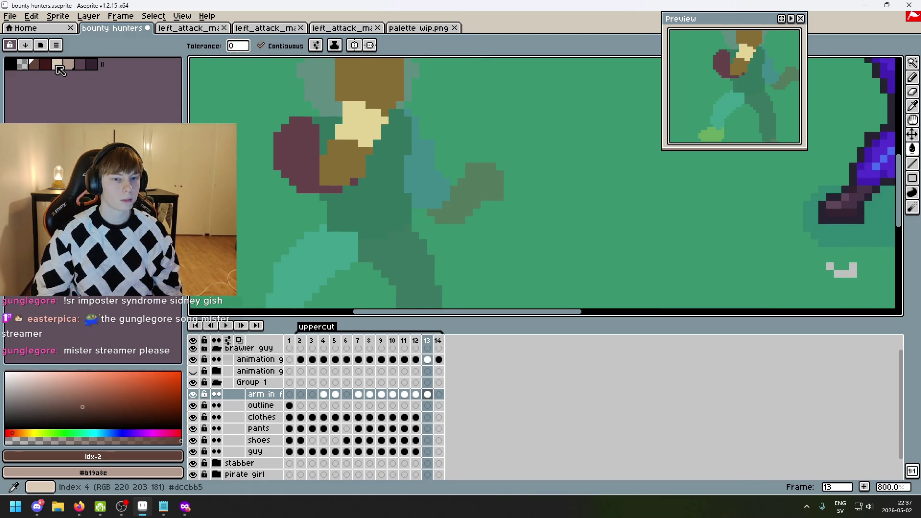
- Shade the fist's left and right edges with the darker tan using the Pencil
{"action": "left_click", "coordinate": [57, 67]}
{"action": "scroll", "coordinate": [309, 113], "scroll_direction": "up", "scroll_amount": 3}
{"action": "key", "text": "ctrl+z"}
{"action": "left_click", "coordinate": [69, 64]}
{"action": "left_click", "coordinate": [371, 91]}
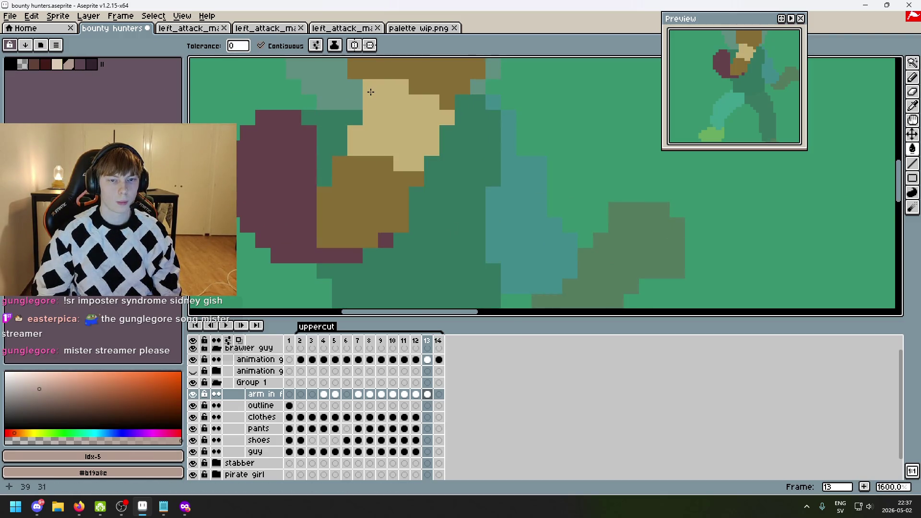
{"action": "key", "text": "ctrl+z"}
{"action": "key", "text": "b"}
{"action": "mouse_move", "coordinate": [371, 91]}
{"action": "left_mouse_down"}
{"action": "mouse_move", "coordinate": [374, 117]}
{"action": "mouse_move", "coordinate": [355, 148]}
{"action": "left_mouse_up"}
{"action": "left_click_drag", "start_coordinate": [447, 118], "coordinate": [425, 151]}
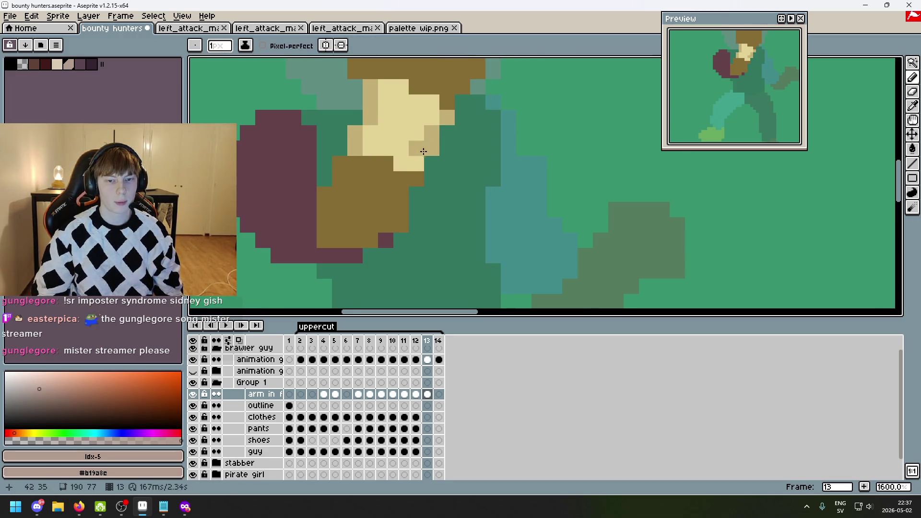
{"action": "left_click", "coordinate": [417, 163]}
- Add more darker tan edge shading, checking frame 12 for reference
{"action": "key", "text": "comma"}
{"action": "scroll", "coordinate": [471, 136], "scroll_direction": "down", "scroll_amount": 1}
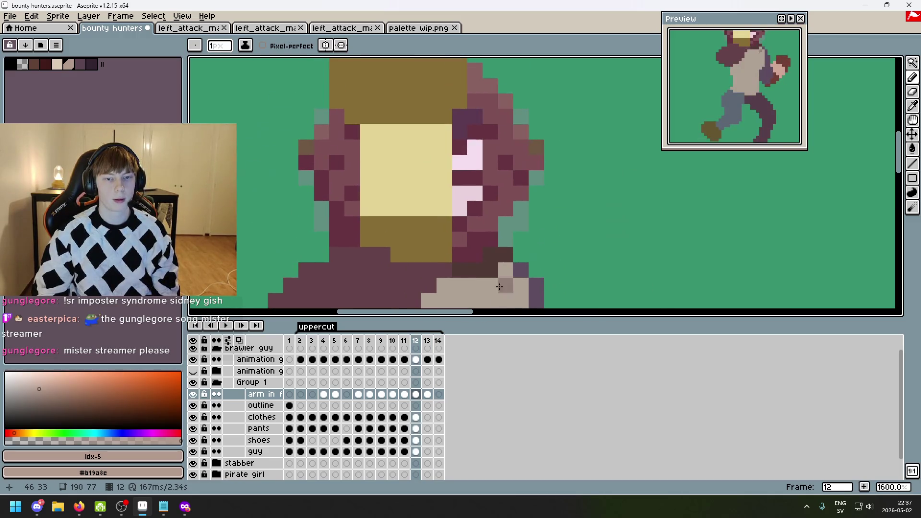
{"action": "scroll", "coordinate": [441, 240], "scroll_direction": "down", "scroll_amount": 1}
{"action": "scroll", "coordinate": [441, 239], "scroll_direction": "up", "scroll_amount": 3}
{"action": "left_click_drag", "start_coordinate": [432, 150], "coordinate": [432, 221]}
{"action": "left_click", "coordinate": [356, 150]}
{"action": "left_click", "coordinate": [357, 225], "text": "shift"}
{"action": "scroll", "coordinate": [479, 123], "scroll_direction": "down", "scroll_amount": 3}
- Return to frame 13, pick light tan and select the clothes layer
{"action": "key", "text": "period"}
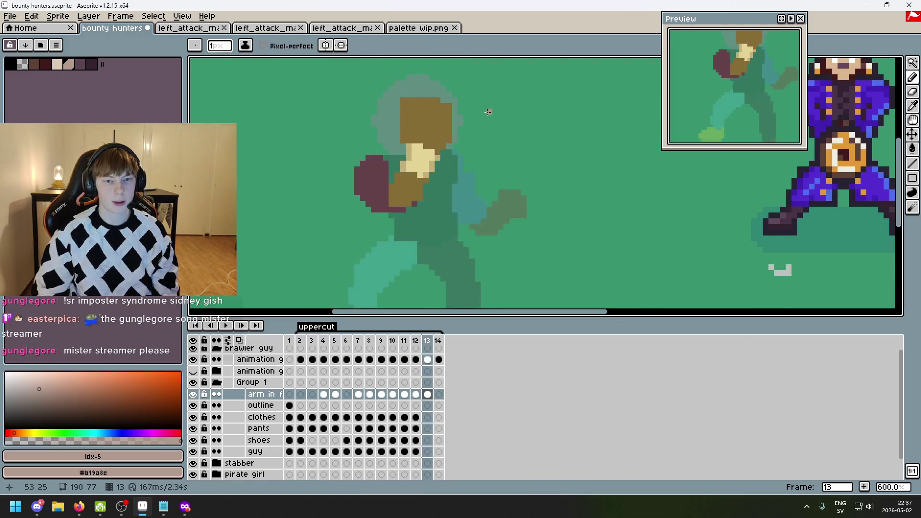
{"action": "scroll", "coordinate": [466, 144], "scroll_direction": "up", "scroll_amount": 3}
{"action": "key", "text": "period"}
{"action": "key", "text": "comma"}
{"action": "left_click", "coordinate": [57, 64]}
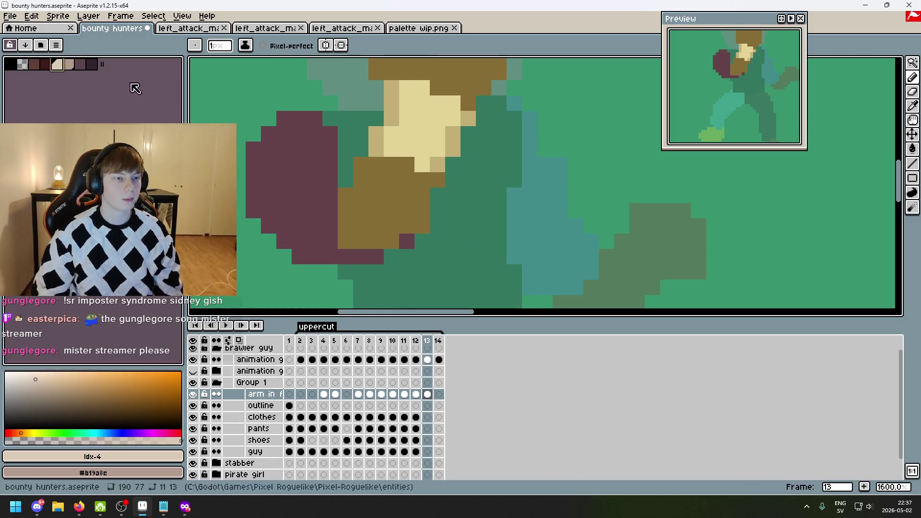
{"action": "left_click", "coordinate": [391, 210], "text": "ctrl"}
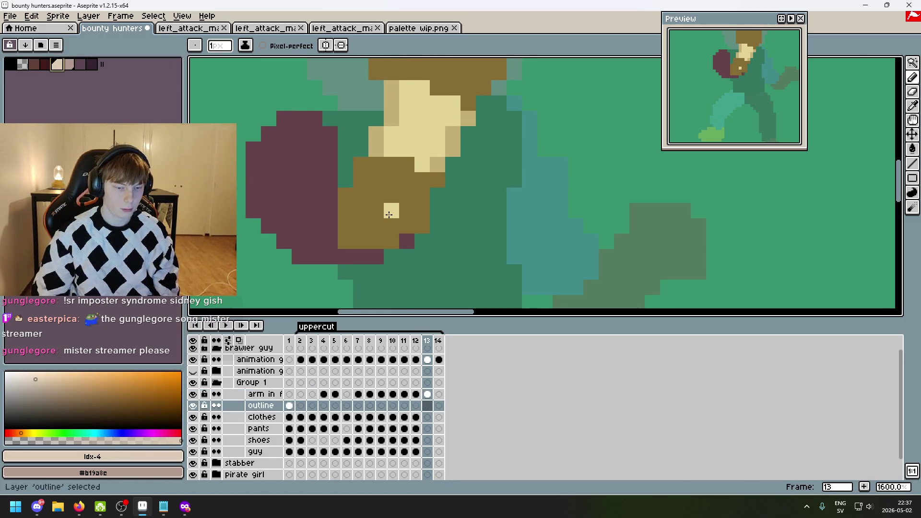
- Outline the shirt region in beige around the fist on the clothes layer
{"action": "left_click_drag", "start_coordinate": [322, 118], "coordinate": [413, 118]}
{"action": "mouse_move", "coordinate": [480, 111]}
{"action": "left_mouse_down"}
{"action": "mouse_move", "coordinate": [514, 139]}
{"action": "mouse_move", "coordinate": [514, 179]}
{"action": "mouse_move", "coordinate": [473, 139]}
{"action": "left_mouse_up"}
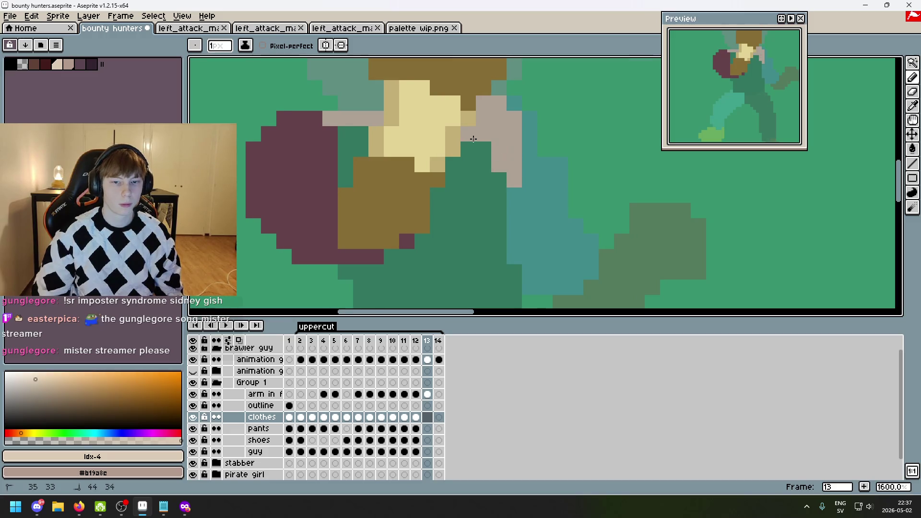
{"action": "mouse_move", "coordinate": [346, 129]}
{"action": "left_mouse_down"}
{"action": "mouse_move", "coordinate": [354, 190]}
{"action": "mouse_move", "coordinate": [383, 198]}
{"action": "mouse_move", "coordinate": [383, 227]}
{"action": "mouse_move", "coordinate": [430, 227]}
{"action": "left_mouse_up"}
{"action": "scroll", "coordinate": [357, 209], "scroll_direction": "down", "scroll_amount": 3}
{"action": "left_click", "coordinate": [367, 166]}
{"action": "scroll", "coordinate": [497, 247], "scroll_direction": "up", "scroll_amount": 2}
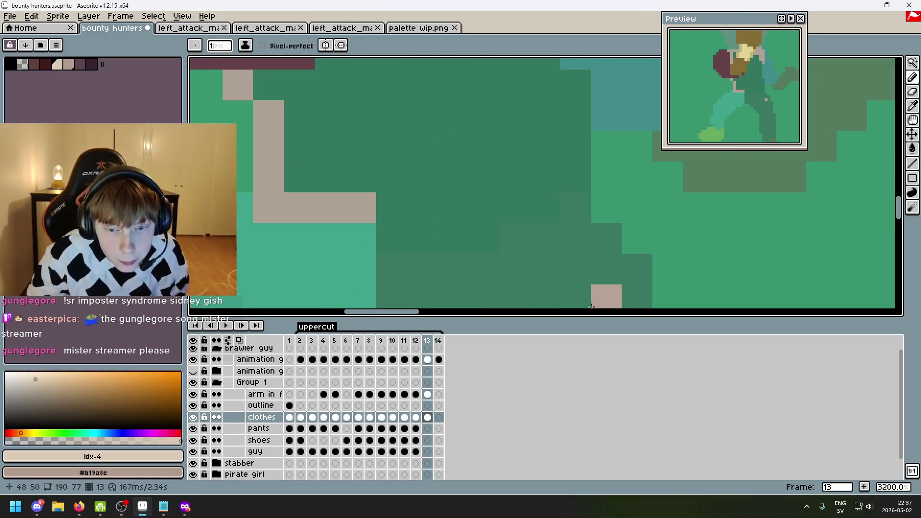
{"action": "left_click_drag", "start_coordinate": [483, 239], "coordinate": [405, 238]}
{"action": "left_click", "coordinate": [545, 207]}
{"action": "scroll", "coordinate": [509, 207], "scroll_direction": "down", "scroll_amount": 1}
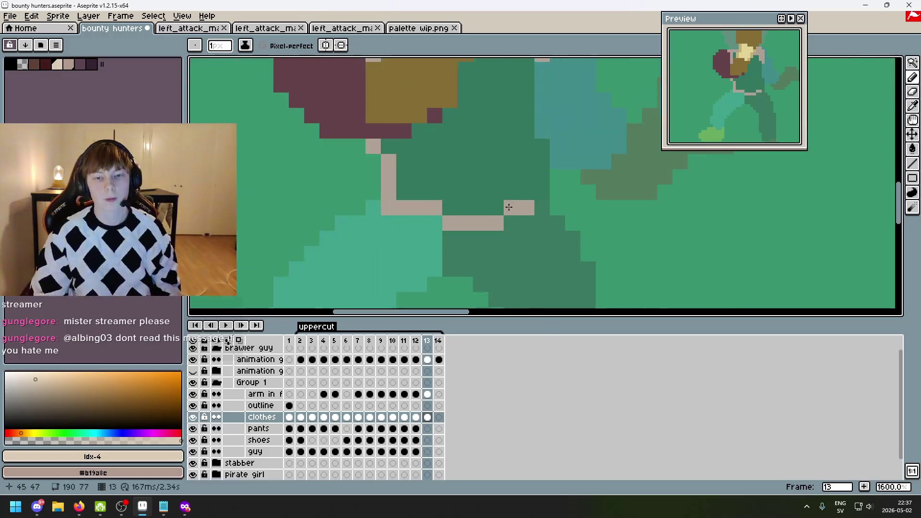
{"action": "scroll", "coordinate": [509, 207], "scroll_direction": "up", "scroll_amount": 2}
{"action": "left_click_drag", "start_coordinate": [537, 207], "coordinate": [535, 182]}
{"action": "scroll", "coordinate": [536, 220], "scroll_direction": "down", "scroll_amount": 1}
- Bucket-fill the outlined shirt area with beige
{"action": "left_click_drag", "start_coordinate": [521, 72], "coordinate": [518, 202]}
{"action": "key", "text": "g"}
{"action": "left_click", "coordinate": [467, 176]}
{"action": "scroll", "coordinate": [467, 176], "scroll_direction": "down", "scroll_amount": 2}
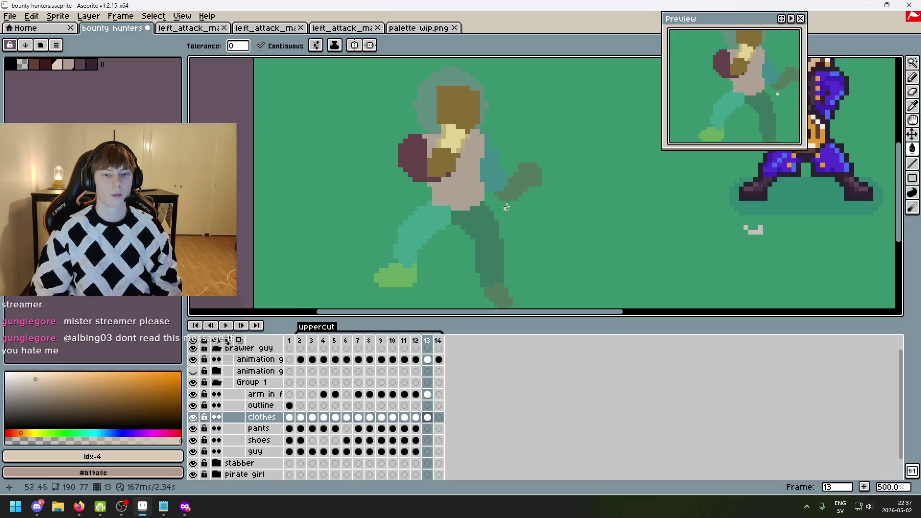
{"action": "left_click_drag", "start_coordinate": [395, 217], "coordinate": [341, 211]}
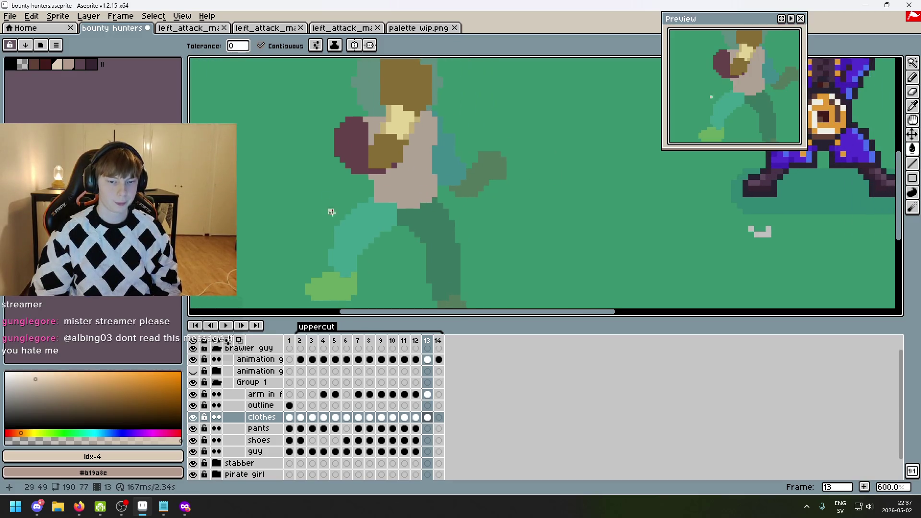
{"action": "left_click", "coordinate": [428, 360]}
- Magic Wand the teal arm plus dark-green fist on the guidelines layer, then switch to dark brown
{"action": "key", "text": "w"}
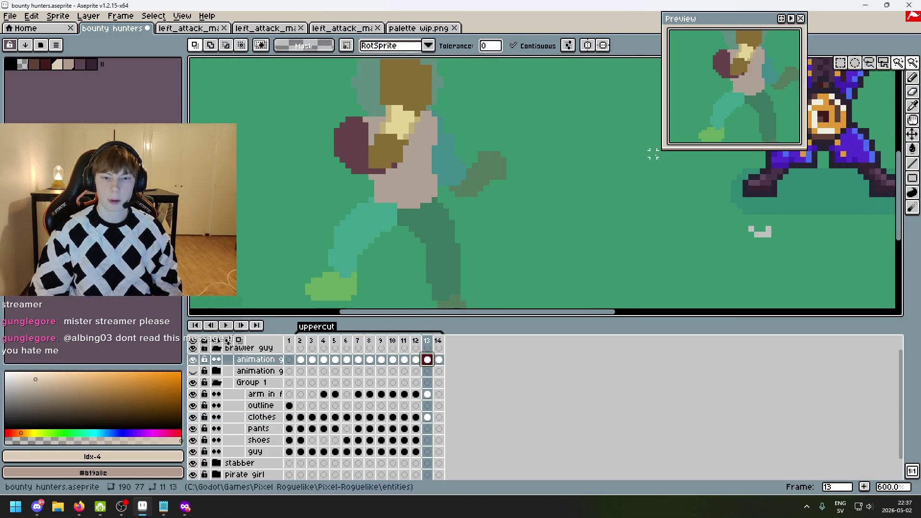
{"action": "left_click", "coordinate": [458, 175]}
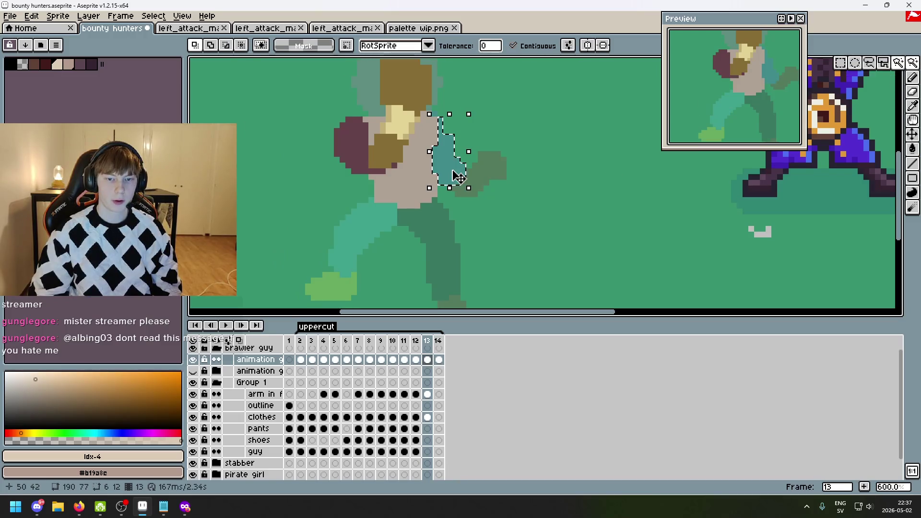
{"action": "left_click", "coordinate": [486, 172], "text": "shift"}
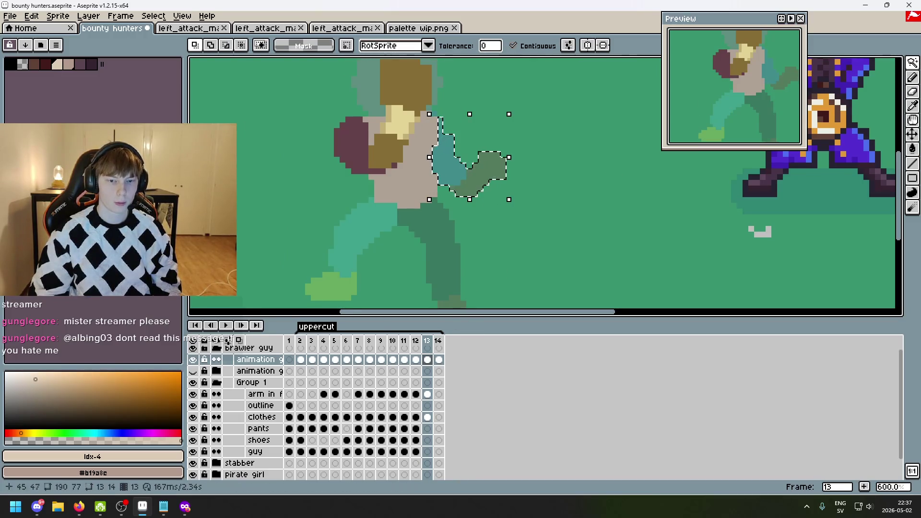
{"action": "scroll", "coordinate": [436, 117], "scroll_direction": "up", "scroll_amount": 3}
{"action": "scroll", "coordinate": [442, 240], "scroll_direction": "up", "scroll_amount": 1}
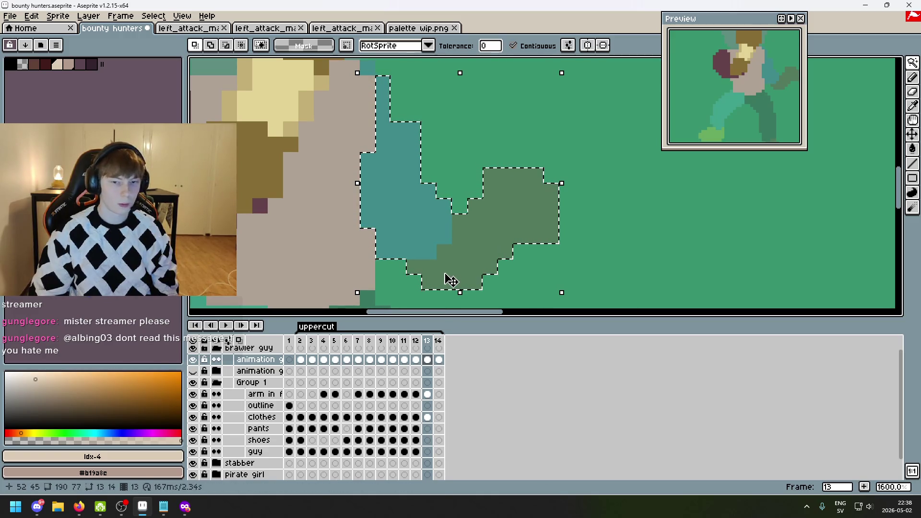
{"action": "scroll", "coordinate": [439, 274], "scroll_direction": "down", "scroll_amount": 2}
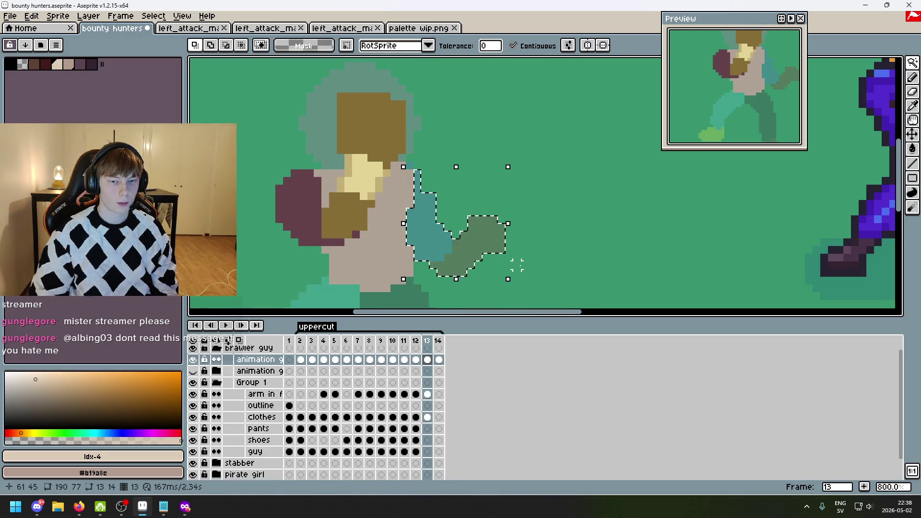
{"action": "scroll", "coordinate": [516, 265], "scroll_direction": "up", "scroll_amount": 2}
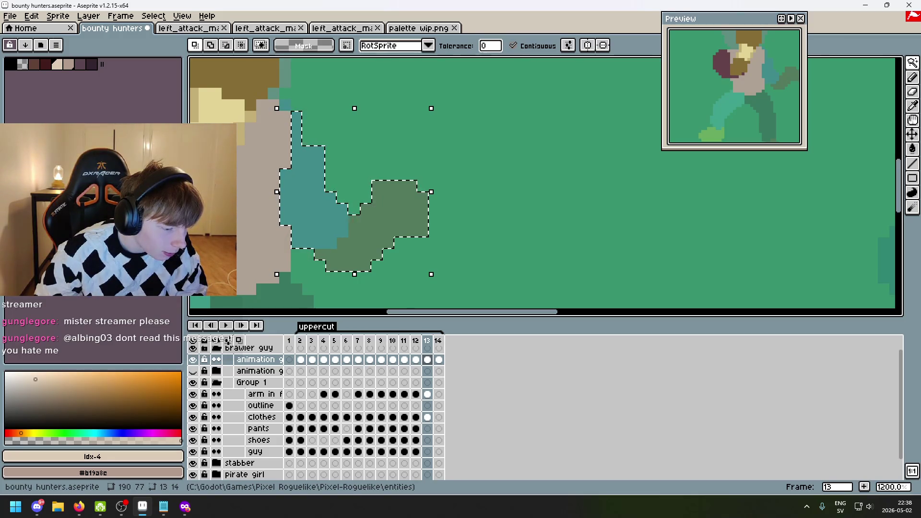
{"action": "key", "text": "alt+Tab"}
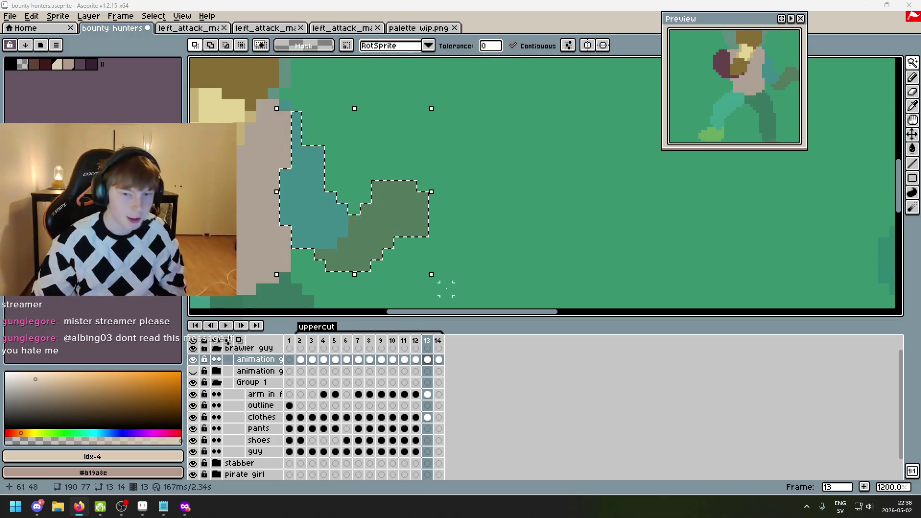
{"action": "scroll", "coordinate": [423, 289], "scroll_direction": "left", "scroll_amount": 6}
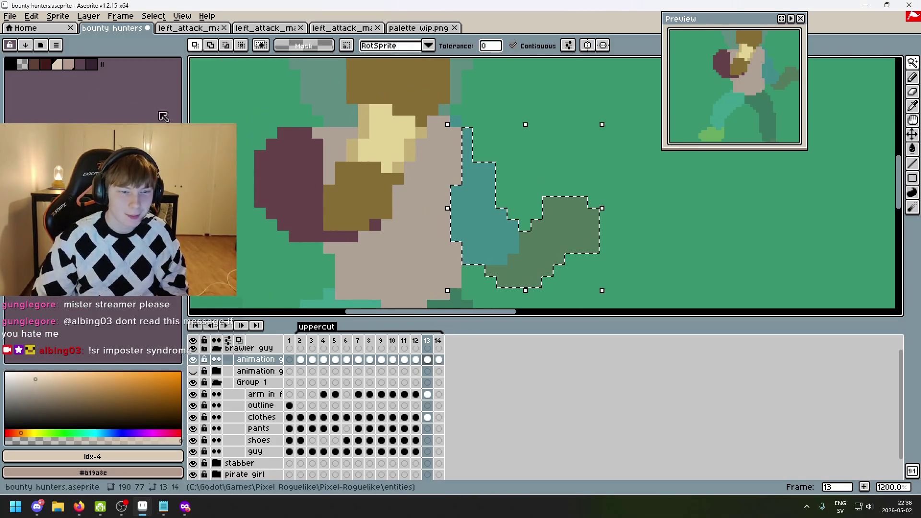
{"action": "key", "text": "bracketleft"}
{"action": "key", "text": "bracketleft"}
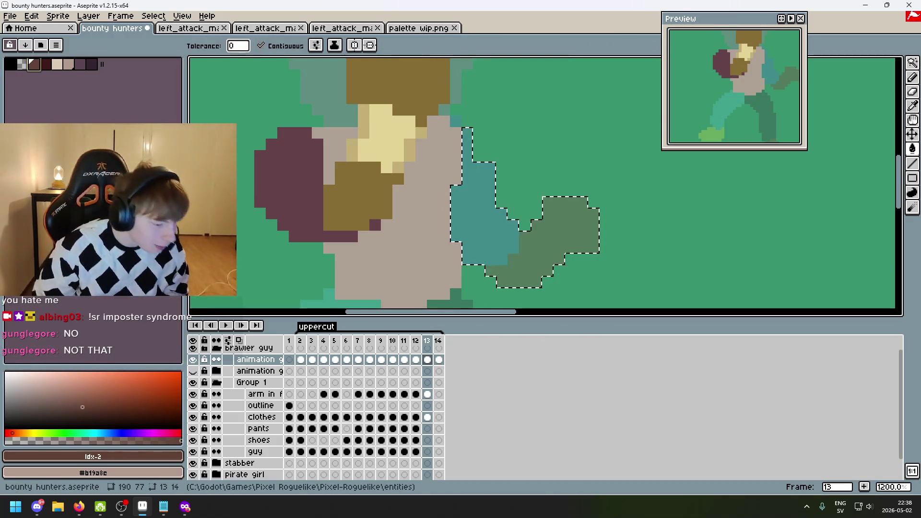
{"action": "key", "text": "alt+Tab"}
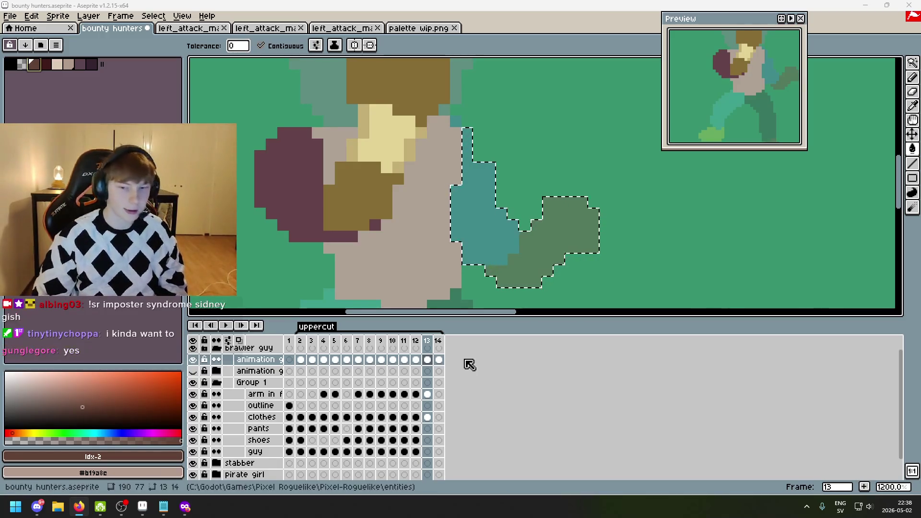
{"action": "scroll", "coordinate": [487, 201], "scroll_direction": "down", "scroll_amount": 2}
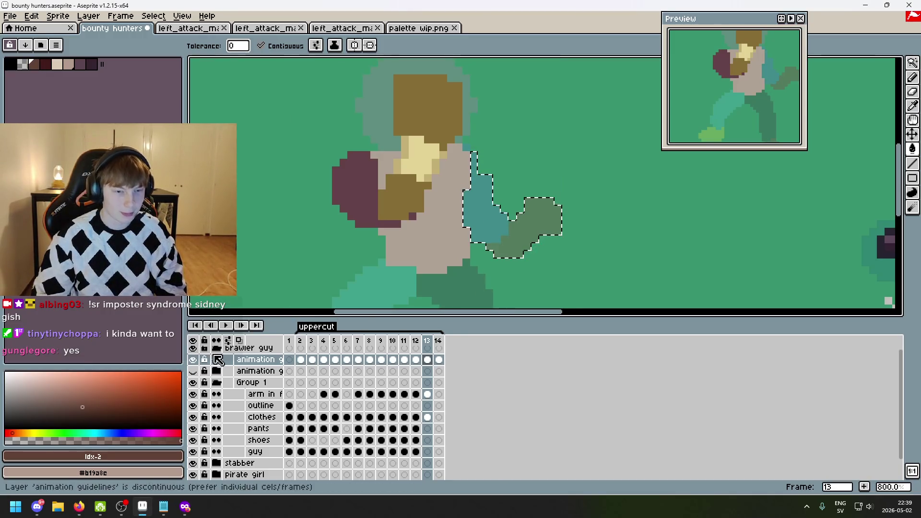
{"action": "left_click", "coordinate": [34, 64]}
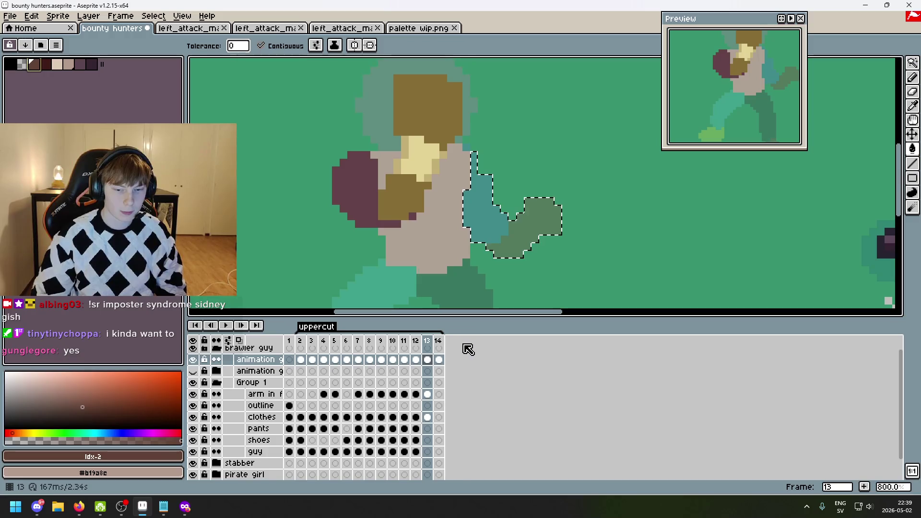
{"action": "key", "text": "Return"}
{"action": "key", "text": "Return"}
{"action": "key", "text": "Left"}
{"action": "key", "text": "Right"}
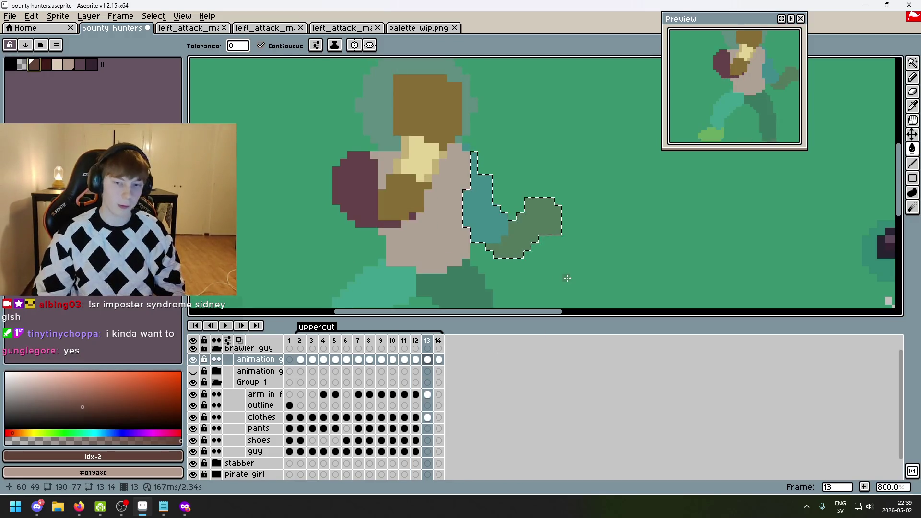
{"action": "mouse_move", "coordinate": [584, 277]}
{"action": "left_mouse_down"}
{"action": "mouse_move", "coordinate": [494, 244]}
{"action": "mouse_move", "coordinate": [473, 265]}
{"action": "mouse_move", "coordinate": [491, 263]}
{"action": "mouse_move", "coordinate": [492, 272]}
{"action": "left_mouse_up"}
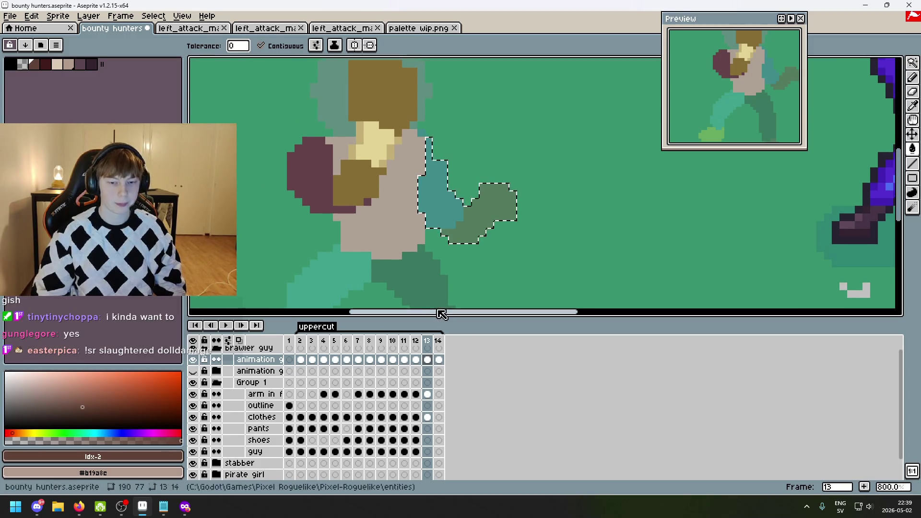
{"action": "scroll", "coordinate": [317, 357], "scroll_direction": "up", "scroll_amount": 1}
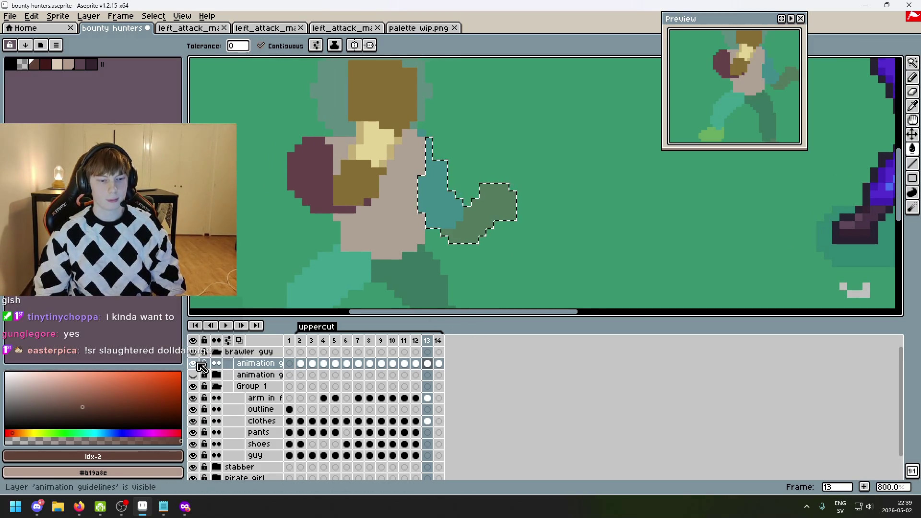
- Select the guy layer's frame 13 cel and switch to the Pencil
{"action": "scroll", "coordinate": [441, 422], "scroll_direction": "down", "scroll_amount": 1}
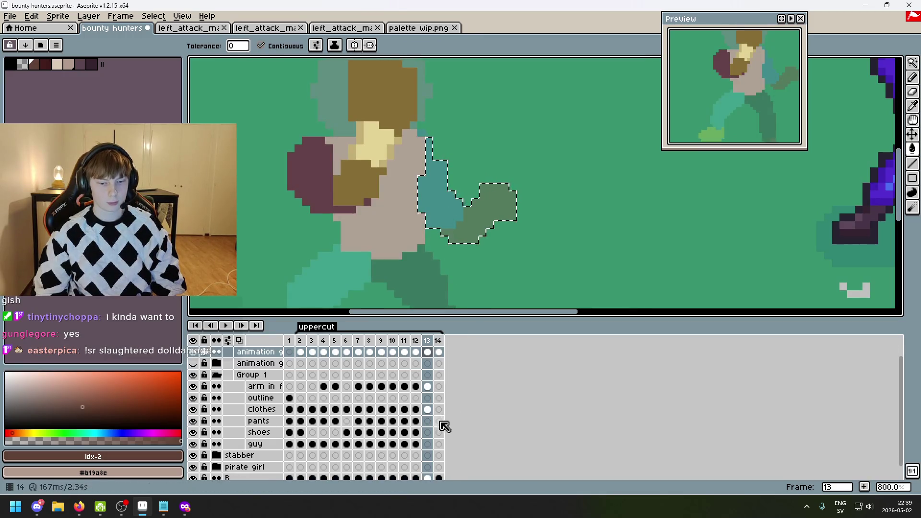
{"action": "left_click", "coordinate": [432, 445]}
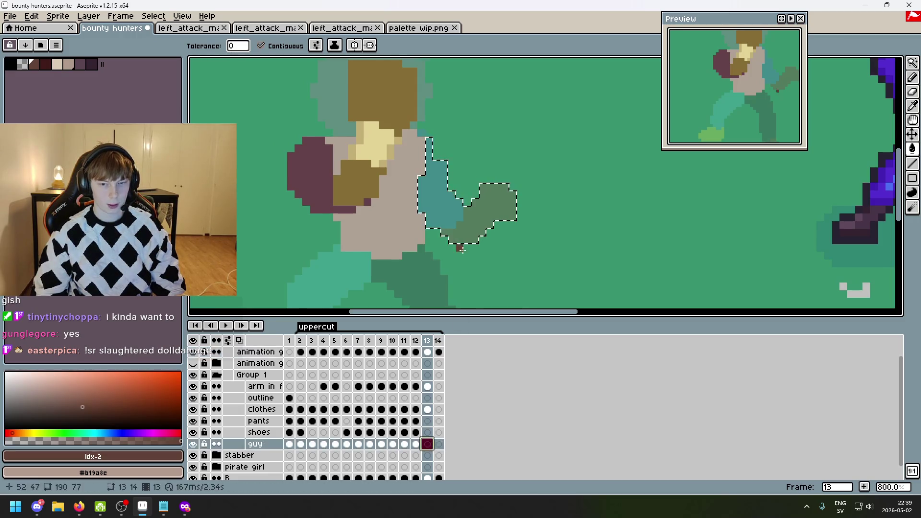
{"action": "scroll", "coordinate": [444, 102], "scroll_direction": "up", "scroll_amount": 3}
{"action": "key", "text": "b"}
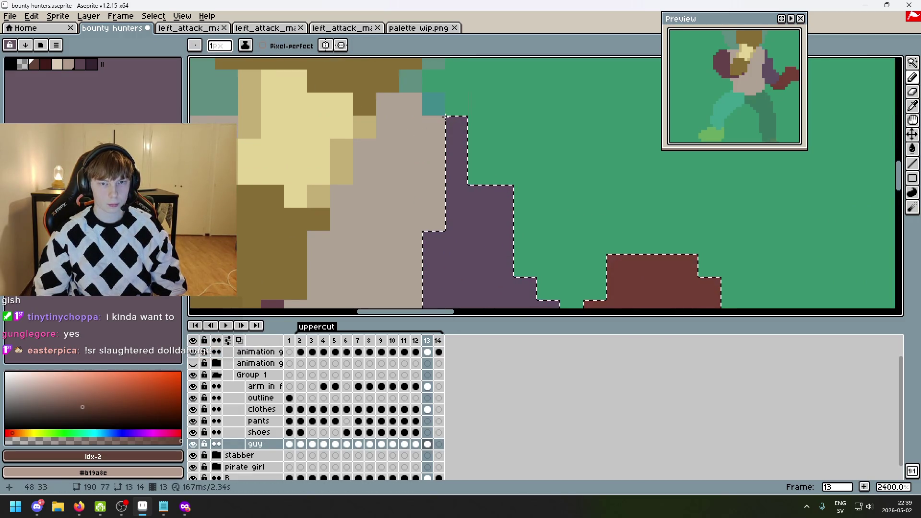
{"action": "scroll", "coordinate": [421, 280], "scroll_direction": "down", "scroll_amount": 3}
{"action": "key", "text": "alt+Tab"}
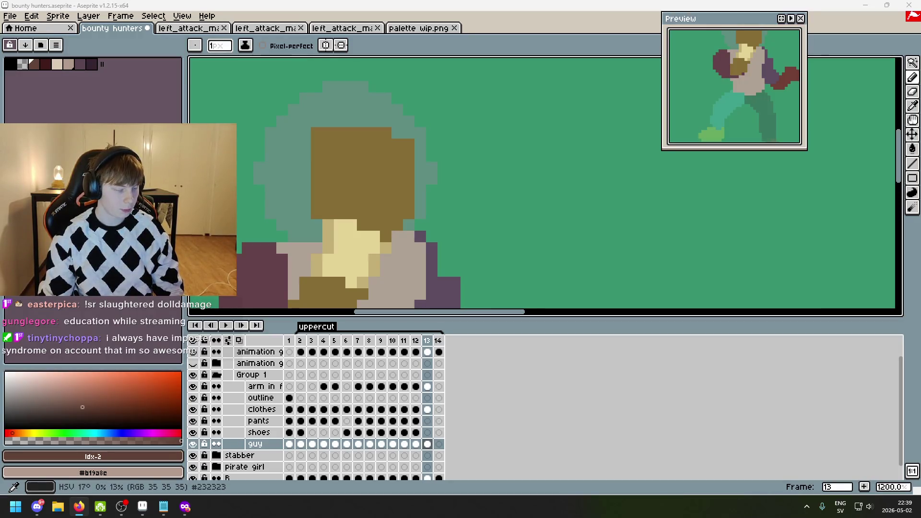
{"action": "key", "text": "alt+Tab"}
{"action": "scroll", "coordinate": [534, 259], "scroll_direction": "down", "scroll_amount": 2}
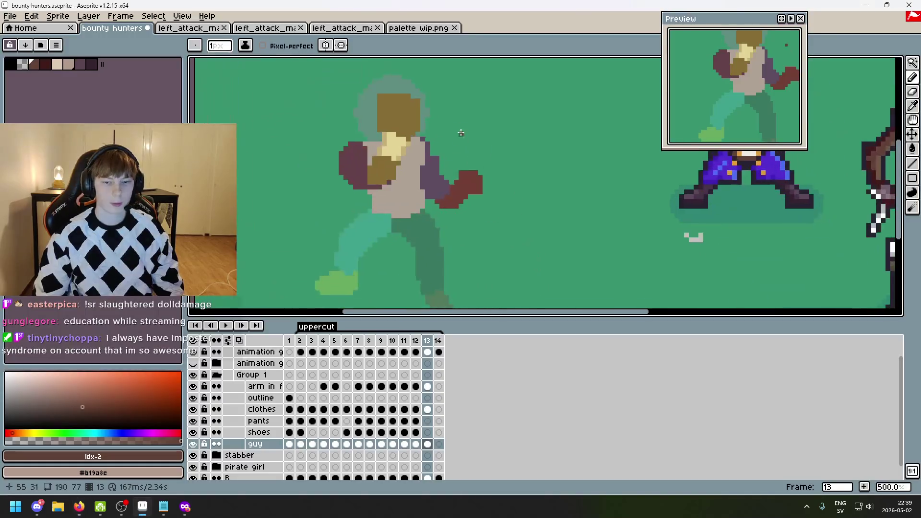
{"action": "scroll", "coordinate": [451, 138], "scroll_direction": "up", "scroll_amount": 3}
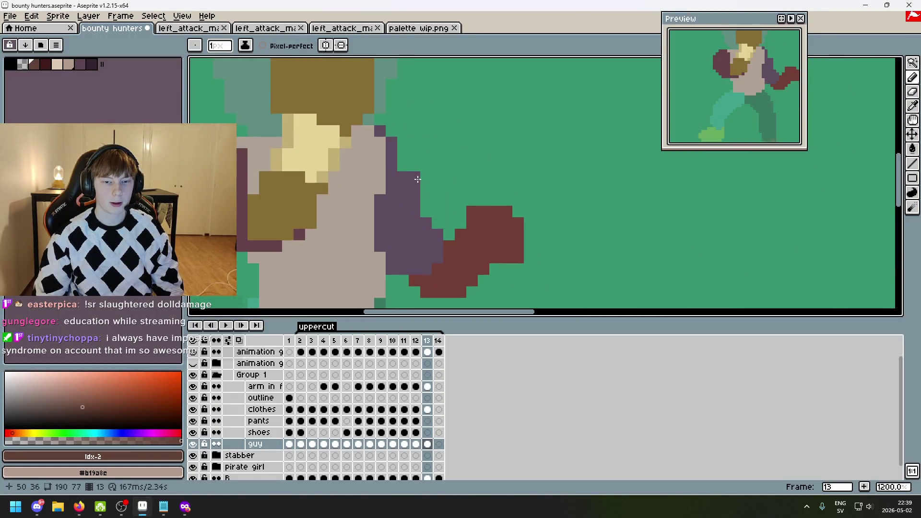
{"action": "scroll", "coordinate": [424, 149], "scroll_direction": "down", "scroll_amount": 3}
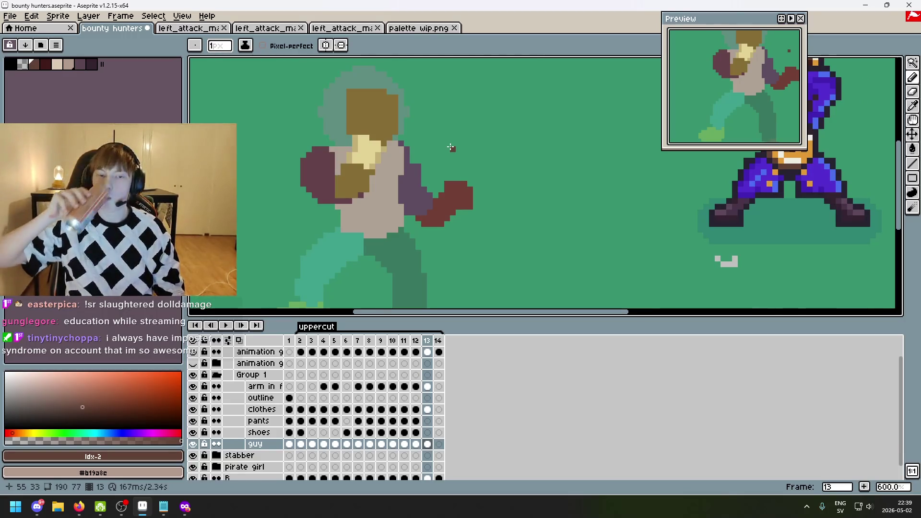
- Flip between frames 12 and 13 to compare the pose, then pick the beige skin colour
{"action": "mouse_move", "coordinate": [451, 148]}
{"action": "left_mouse_down"}
{"action": "mouse_move", "coordinate": [518, 200]}
{"action": "mouse_move", "coordinate": [578, 189]}
{"action": "mouse_move", "coordinate": [502, 170]}
{"action": "left_mouse_up"}
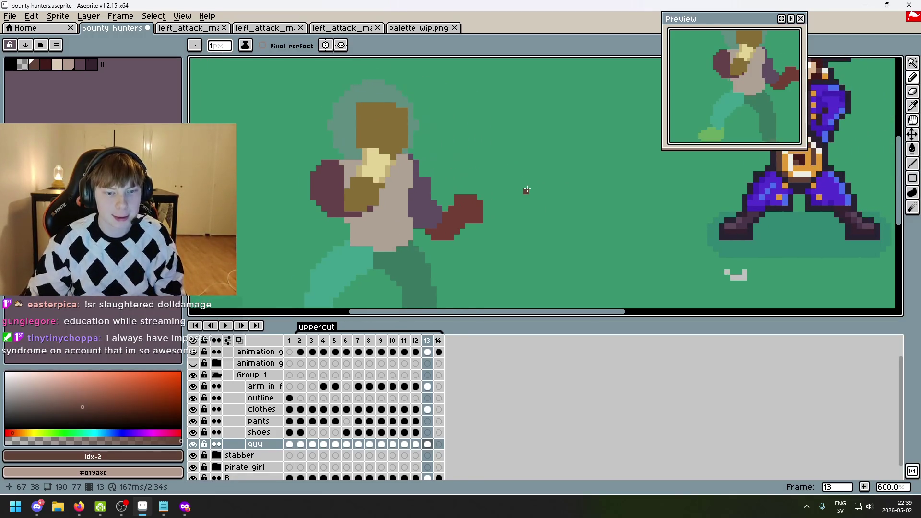
{"action": "key", "text": "comma"}
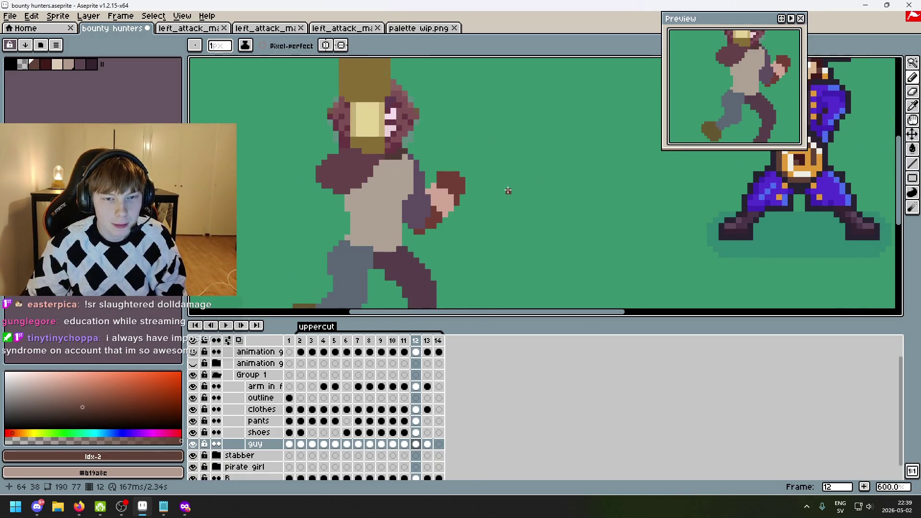
{"action": "scroll", "coordinate": [504, 191], "scroll_direction": "down", "scroll_amount": 1}
{"action": "key", "text": "period"}
{"action": "key", "text": "comma"}
{"action": "key", "text": "period"}
{"action": "left_click_drag", "start_coordinate": [445, 178], "coordinate": [521, 167]}
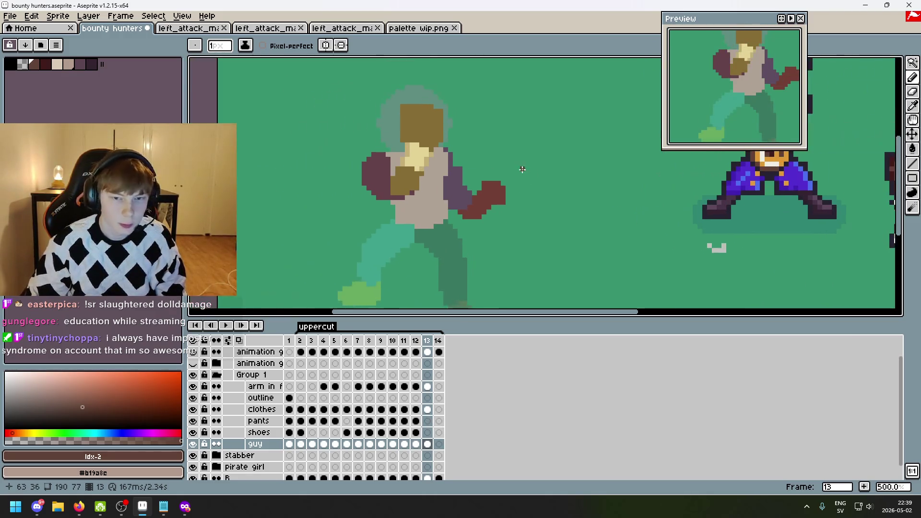
{"action": "key", "text": "comma"}
{"action": "key", "text": "period"}
{"action": "key", "text": "comma"}
{"action": "key", "text": "period"}
{"action": "key", "text": "comma"}
{"action": "key", "text": "period"}
{"action": "key", "text": "comma"}
{"action": "key", "text": "period"}
{"action": "left_click", "coordinate": [57, 64]}
{"action": "scroll", "coordinate": [502, 140], "scroll_direction": "up", "scroll_amount": 7}
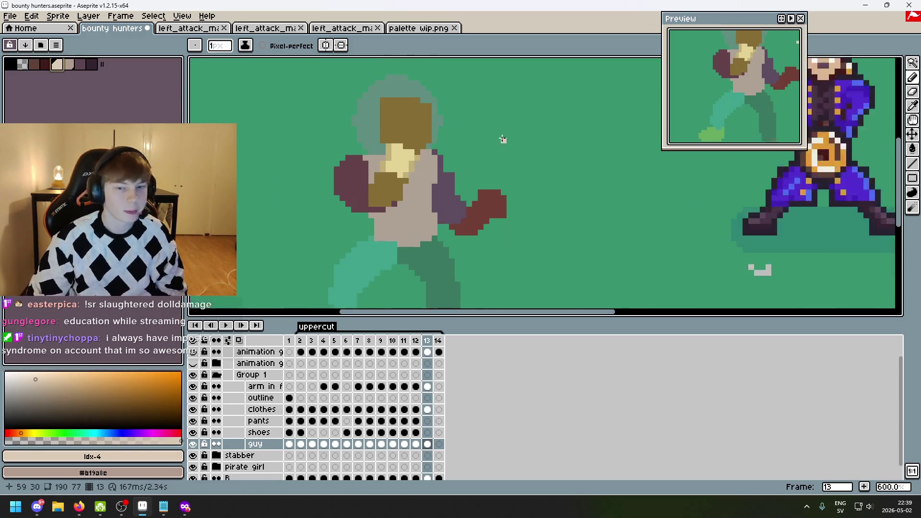
{"action": "key", "text": "comma"}
{"action": "key", "text": "period"}
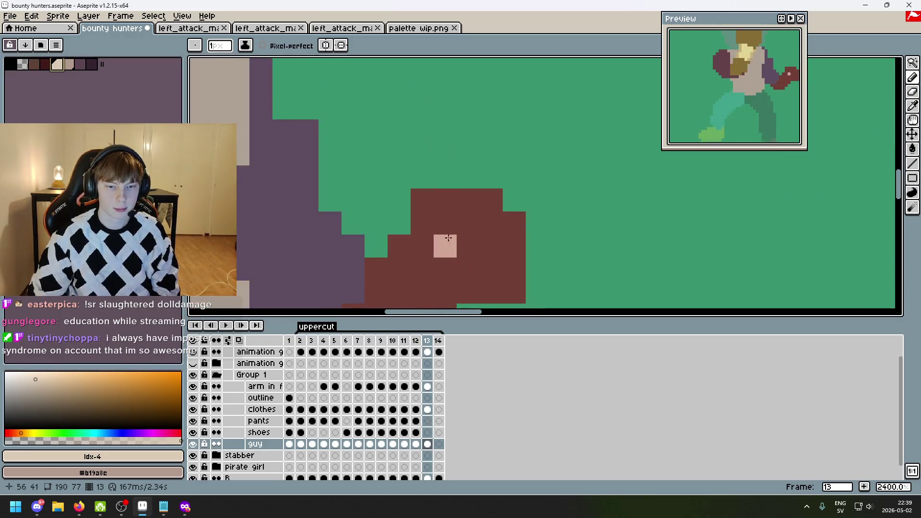
{"action": "scroll", "coordinate": [475, 218], "scroll_direction": "down", "scroll_amount": 2}
{"action": "mouse_move", "coordinate": [446, 207]}
{"action": "left_mouse_down"}
{"action": "mouse_move", "coordinate": [476, 252]}
{"action": "mouse_move", "coordinate": [431, 230]}
{"action": "mouse_move", "coordinate": [455, 250]}
{"action": "mouse_move", "coordinate": [433, 253]}
{"action": "mouse_move", "coordinate": [447, 269]}
{"action": "left_mouse_up"}
{"action": "scroll", "coordinate": [519, 180], "scroll_direction": "down", "scroll_amount": 3}
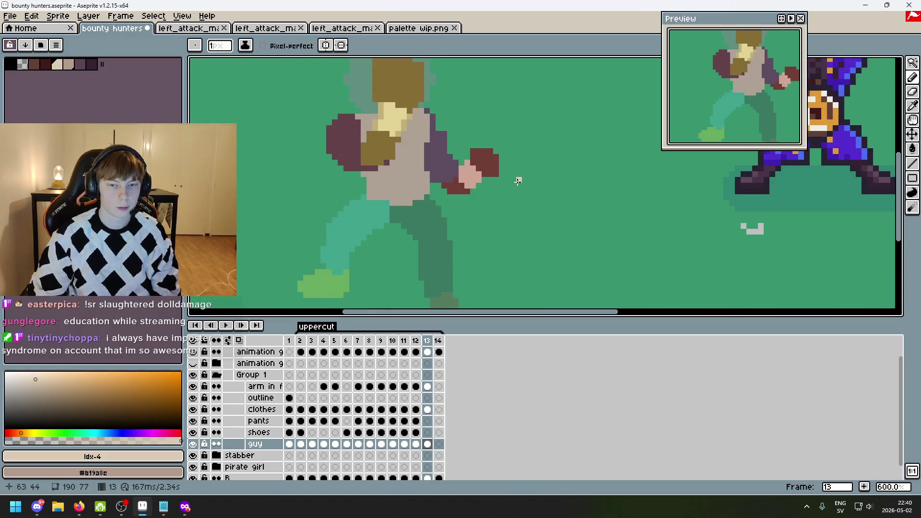
{"action": "scroll", "coordinate": [518, 180], "scroll_direction": "down", "scroll_amount": 1}
{"action": "scroll", "coordinate": [506, 153], "scroll_direction": "up", "scroll_amount": 2}
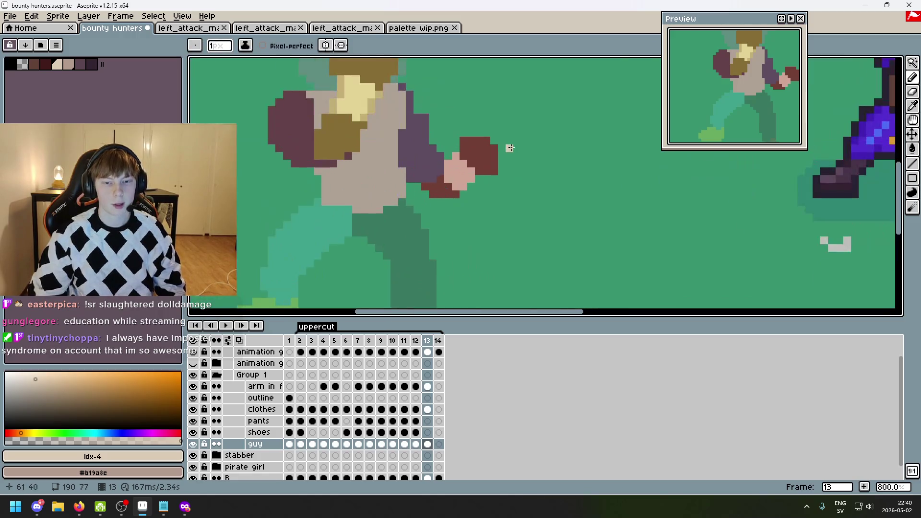
{"action": "key", "text": "ctrl+z"}
{"action": "scroll", "coordinate": [478, 169], "scroll_direction": "up", "scroll_amount": 3}
{"action": "scroll", "coordinate": [498, 208], "scroll_direction": "down", "scroll_amount": 3}
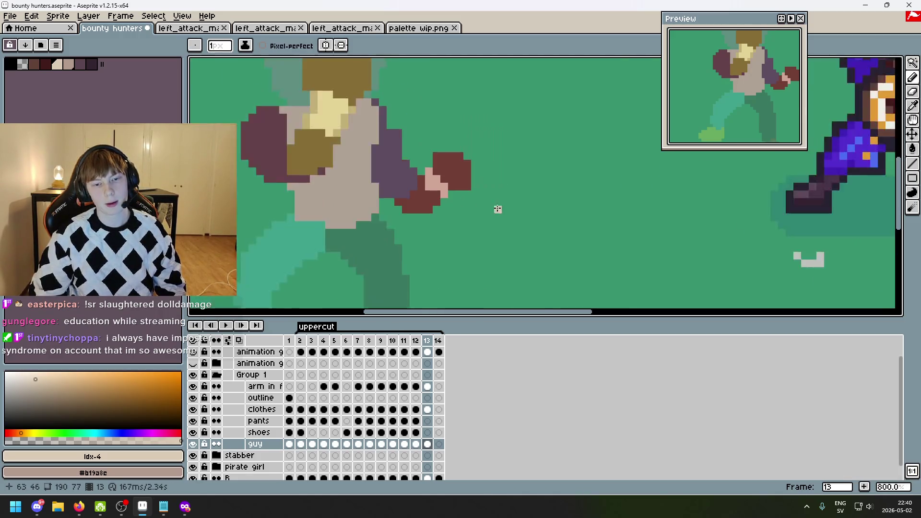
{"action": "scroll", "coordinate": [571, 111], "scroll_direction": "down", "scroll_amount": 1}
{"action": "scroll", "coordinate": [536, 134], "scroll_direction": "up", "scroll_amount": 1}
{"action": "scroll", "coordinate": [535, 134], "scroll_direction": "down", "scroll_amount": 1}
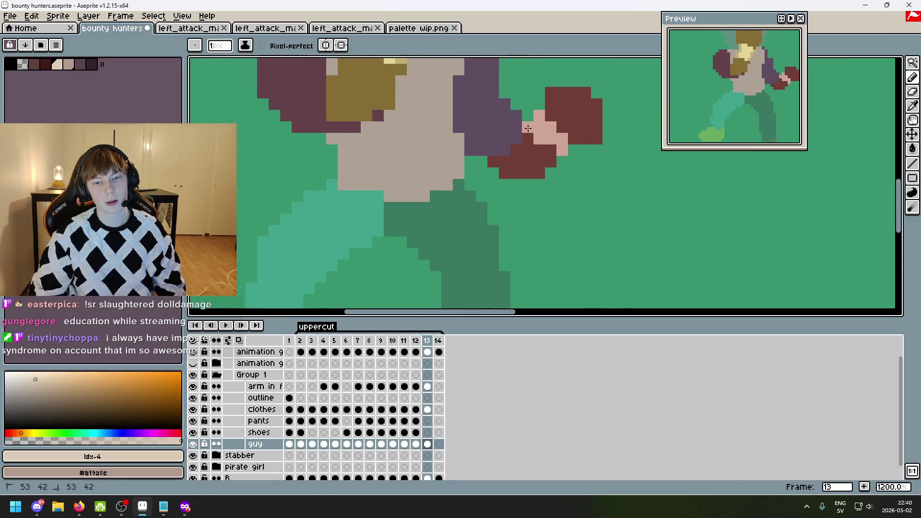
{"action": "scroll", "coordinate": [578, 168], "scroll_direction": "down", "scroll_amount": 2}
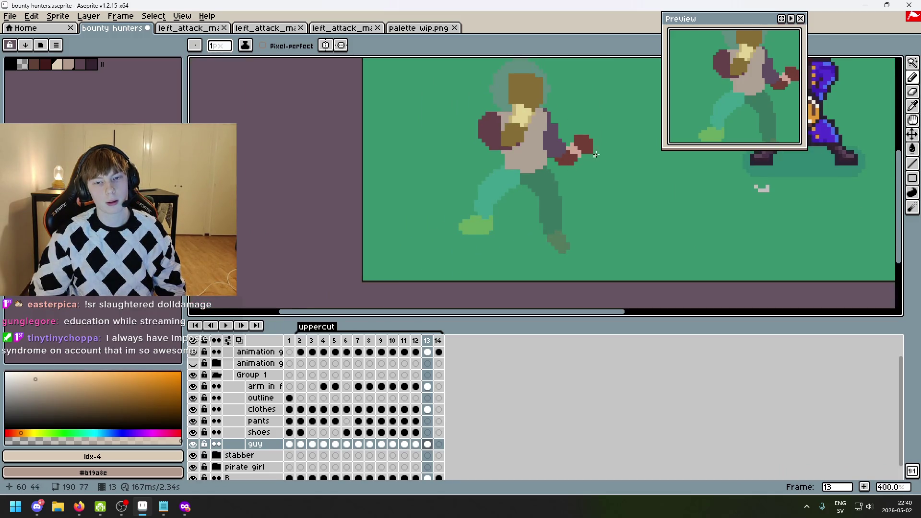
{"action": "scroll", "coordinate": [619, 163], "scroll_direction": "down", "scroll_amount": 1}
{"action": "left_click_drag", "start_coordinate": [582, 139], "coordinate": [567, 195]}
{"action": "left_click_drag", "start_coordinate": [523, 170], "coordinate": [585, 134]}
{"action": "mouse_move", "coordinate": [589, 138]}
{"action": "left_mouse_down"}
{"action": "mouse_move", "coordinate": [573, 187]}
{"action": "mouse_move", "coordinate": [598, 207]}
{"action": "left_mouse_up"}
{"action": "key", "text": "ctrl+z"}
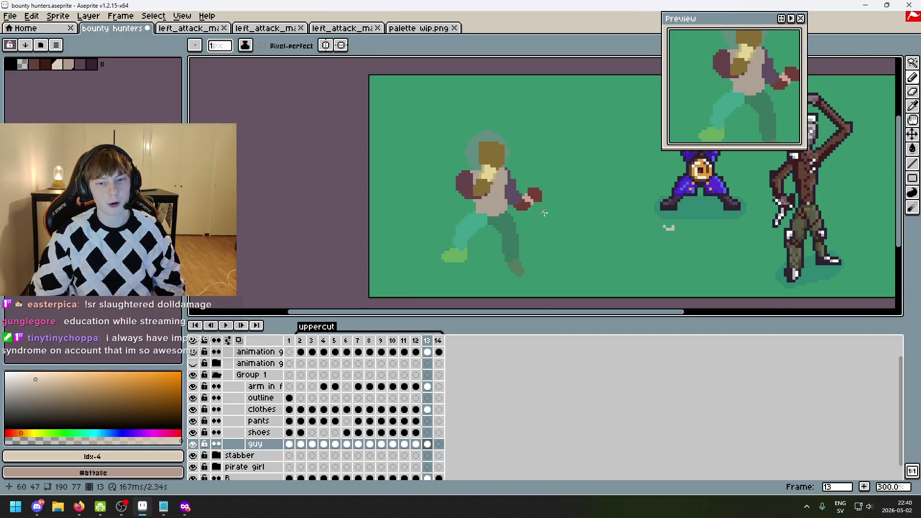
{"action": "scroll", "coordinate": [523, 203], "scroll_direction": "up", "scroll_amount": 3}
{"action": "scroll", "coordinate": [516, 198], "scroll_direction": "down", "scroll_amount": 4}
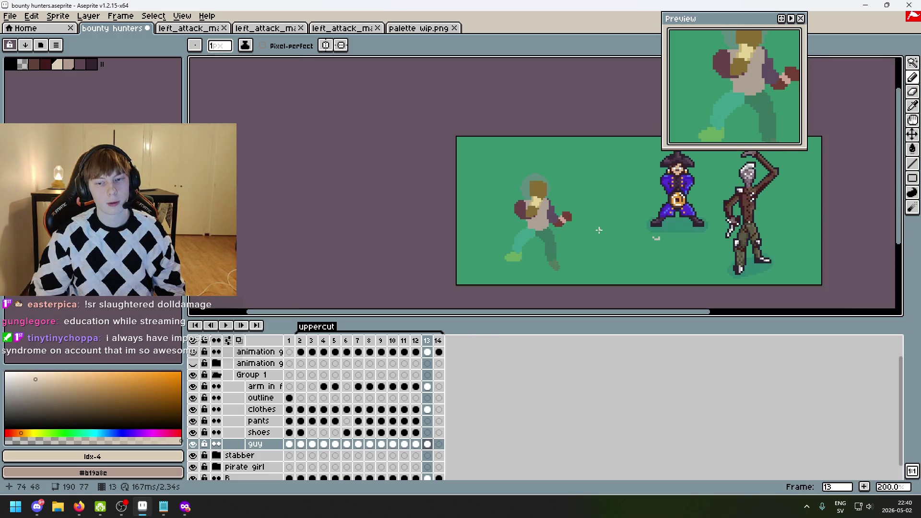
{"action": "key", "text": "ctrl+z"}
{"action": "scroll", "coordinate": [580, 227], "scroll_direction": "up", "scroll_amount": 3}
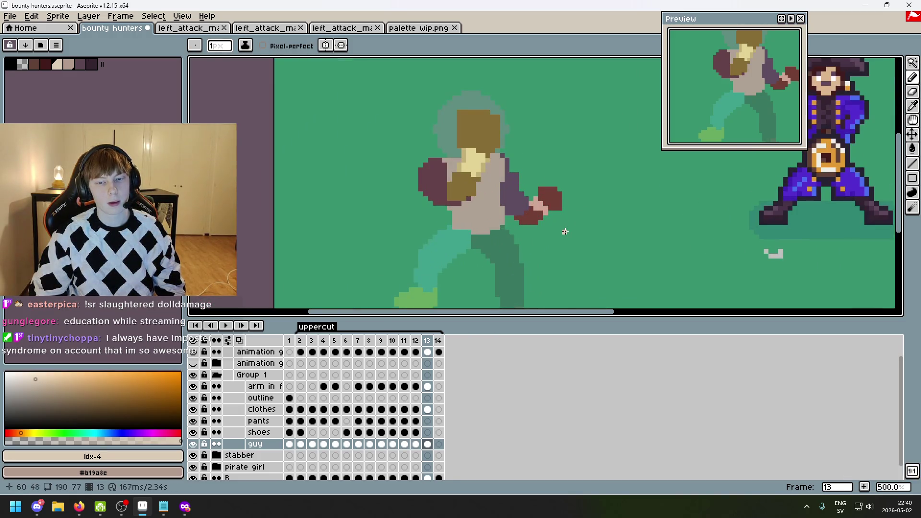
{"action": "left_click_drag", "start_coordinate": [551, 218], "coordinate": [516, 209]}
{"action": "key", "text": "Left"}
{"action": "key", "text": "Right"}
{"action": "key", "text": "Left"}
{"action": "key", "text": "Right"}
{"action": "left_click", "coordinate": [92, 63]}
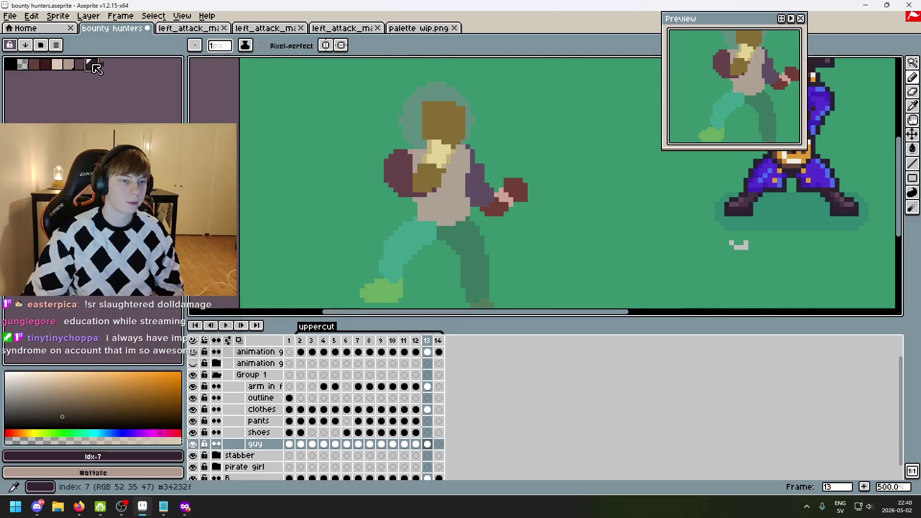
- Magic Wand both legs on the traced layer and fill them on the pants layer
{"action": "left_click_drag", "start_coordinate": [473, 299], "coordinate": [363, 228]}
{"action": "left_click", "coordinate": [427, 351]}
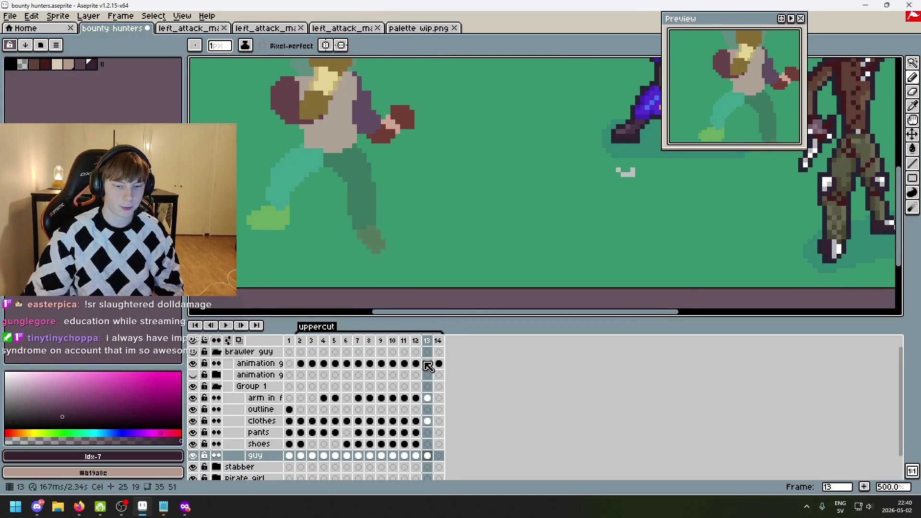
{"action": "scroll", "coordinate": [428, 358], "scroll_direction": "up", "scroll_amount": 1}
{"action": "left_click", "coordinate": [914, 62]}
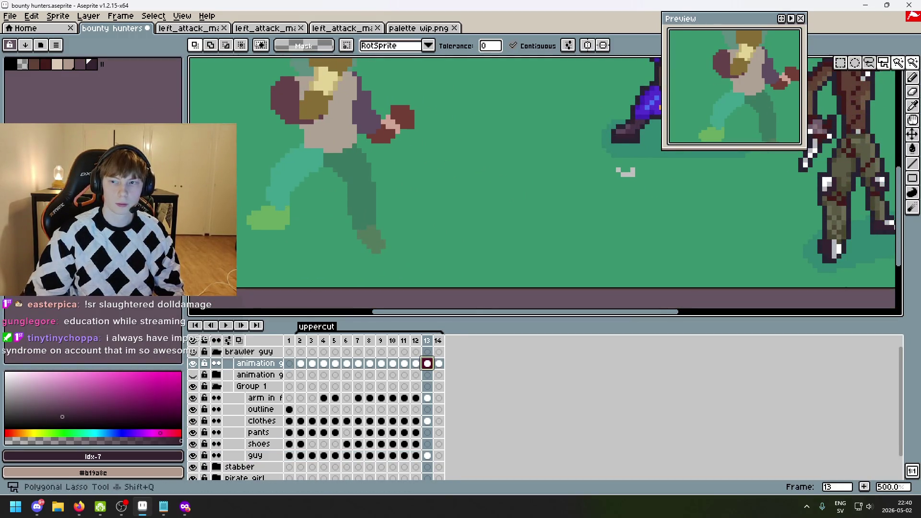
{"action": "left_click", "coordinate": [340, 179]}
{"action": "left_click", "coordinate": [288, 164], "text": "shift"}
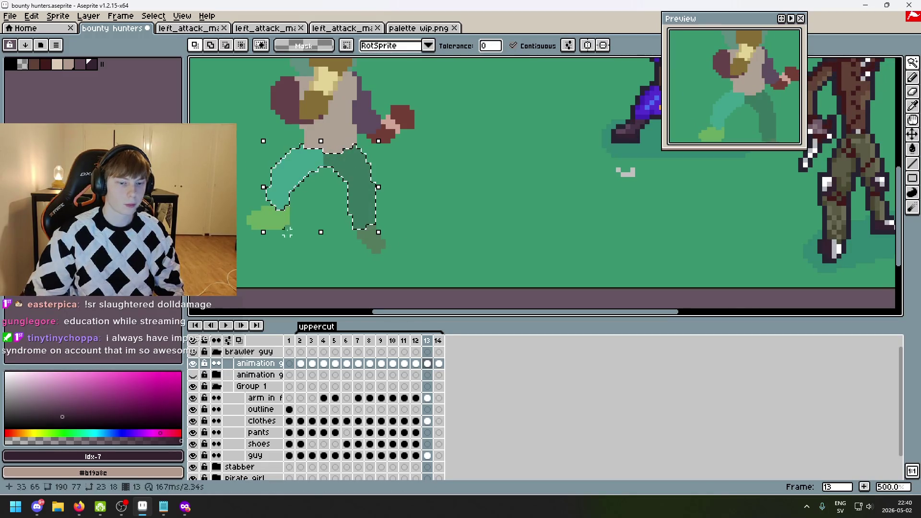
{"action": "left_click", "coordinate": [428, 433]}
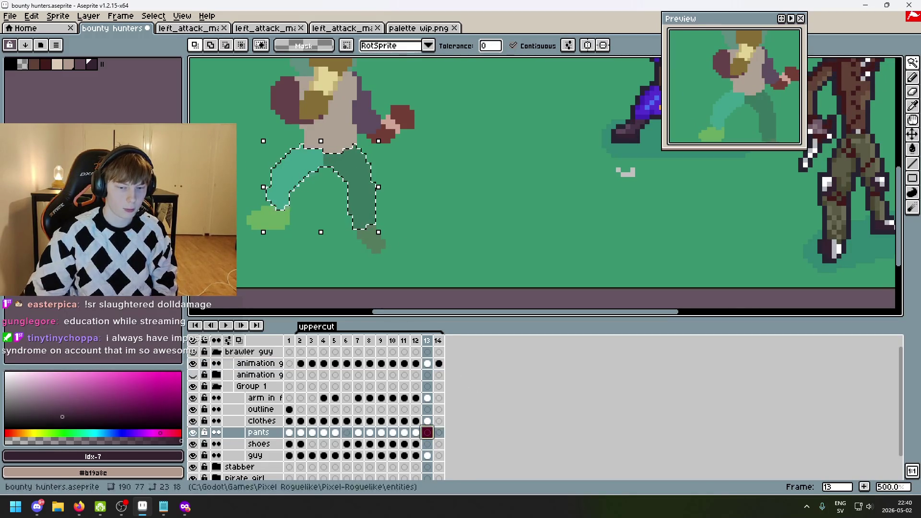
{"action": "scroll", "coordinate": [303, 184], "scroll_direction": "up", "scroll_amount": 3}
{"action": "key", "text": "Return"}
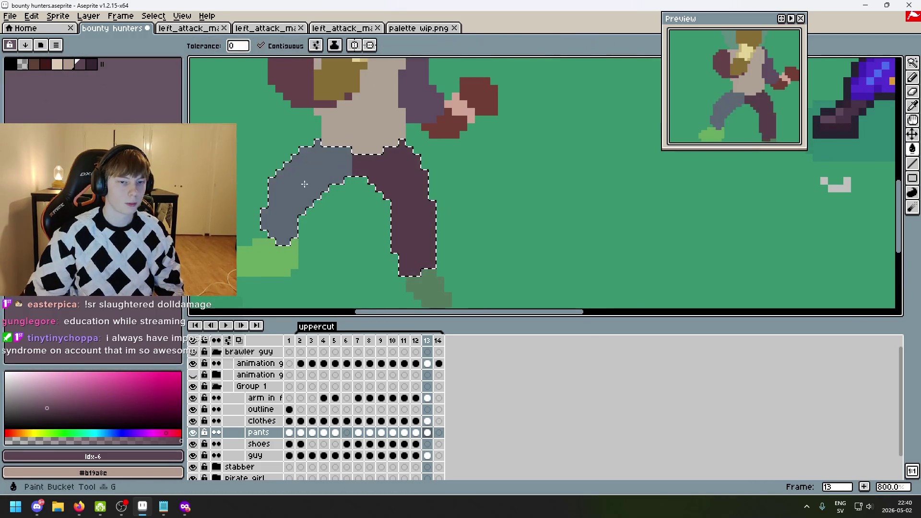
{"action": "key", "text": "ctrl+d"}
- Select both shoes and bucket-fill them darker on the shoes layer with Contiguous off
{"action": "left_click", "coordinate": [431, 362]}
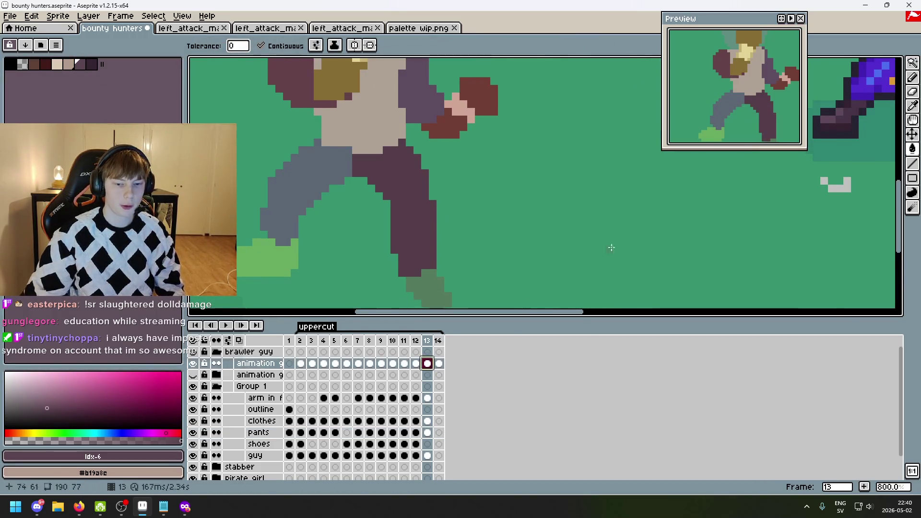
{"action": "left_click", "coordinate": [511, 218]}
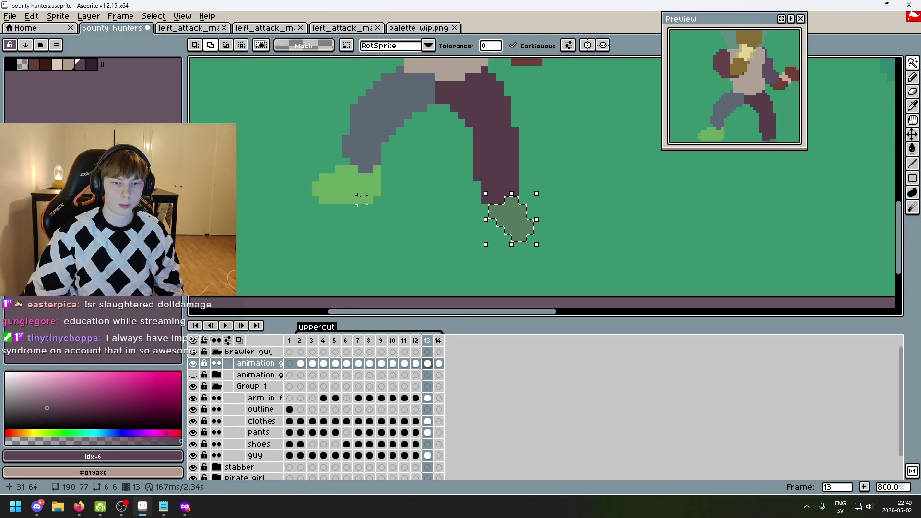
{"action": "left_click", "coordinate": [345, 185], "text": "shift"}
{"action": "left_click", "coordinate": [427, 444]}
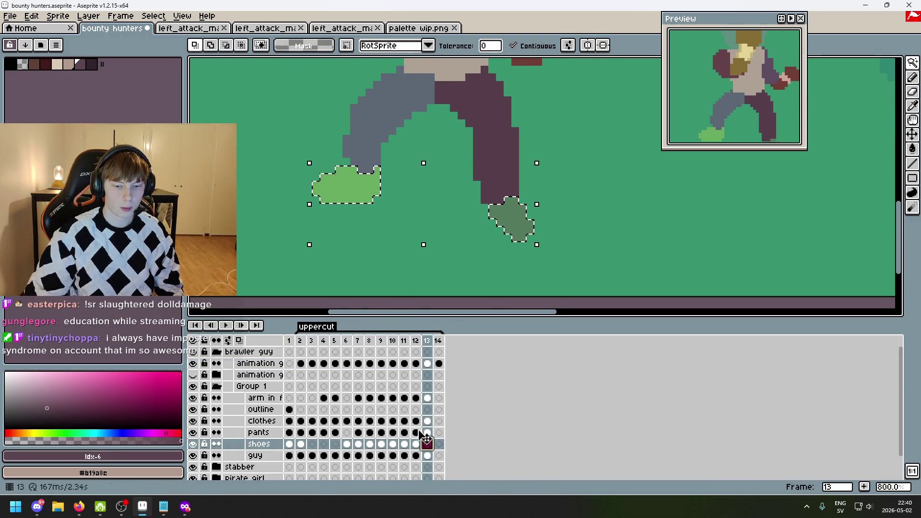
{"action": "key", "text": "bracketright"}
{"action": "key", "text": "g"}
{"action": "left_click", "coordinate": [261, 45]}
{"action": "left_click", "coordinate": [346, 182]}
{"action": "scroll", "coordinate": [382, 216], "scroll_direction": "down", "scroll_amount": 3}
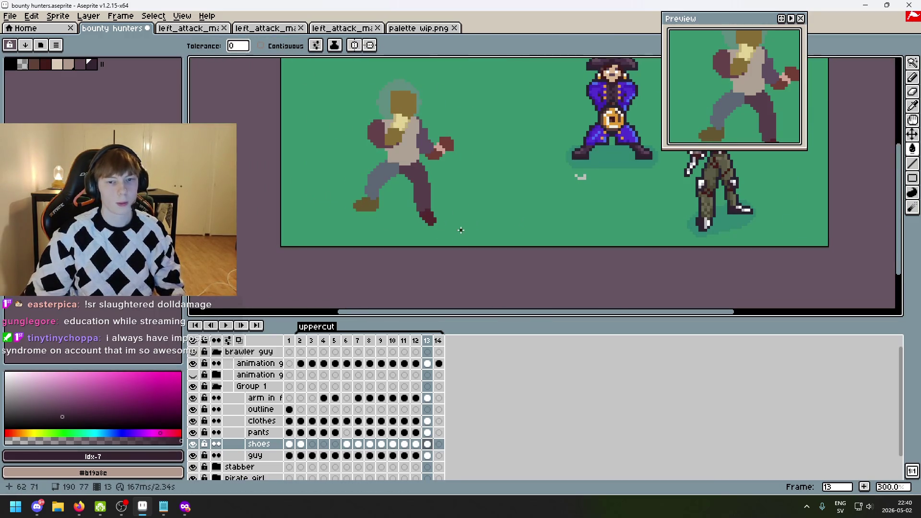
- Compare frame 14 with frames 13 and 2, playing the animation briefly
{"action": "key", "text": "period"}
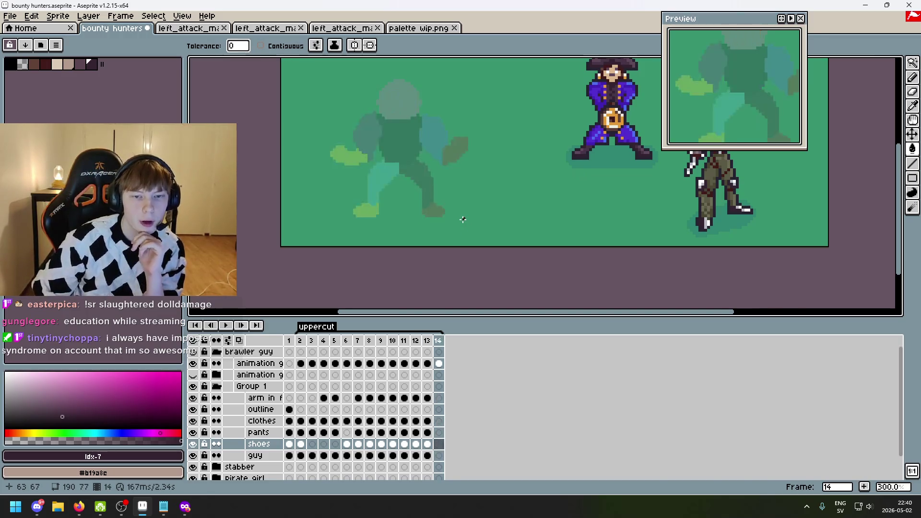
{"action": "key", "text": "comma"}
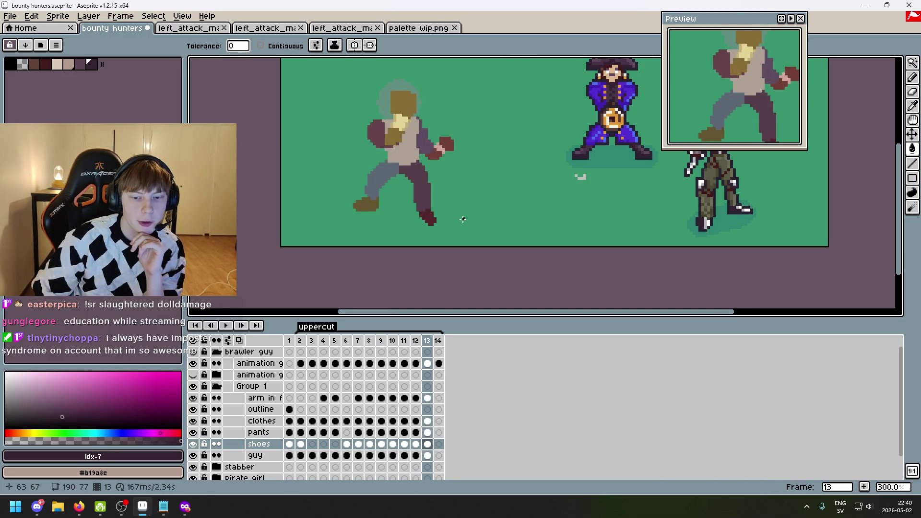
{"action": "key", "text": "period"}
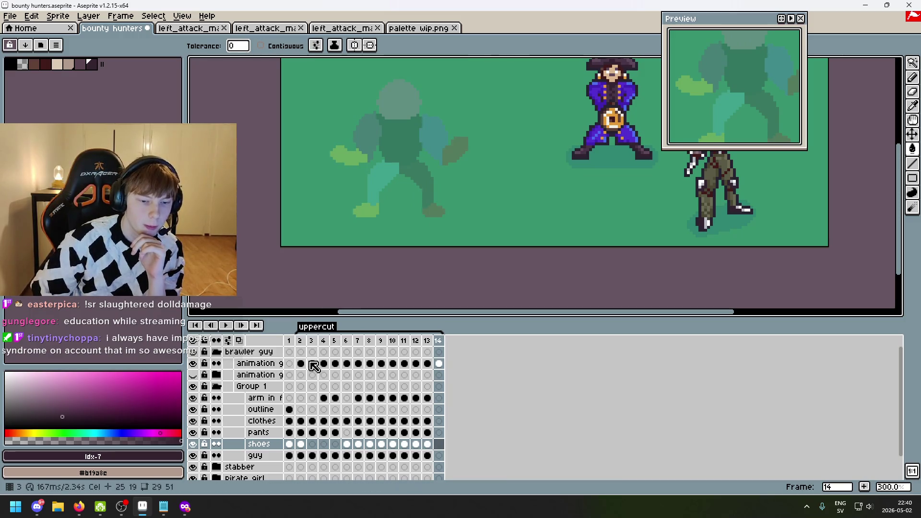
{"action": "left_click", "coordinate": [301, 342]}
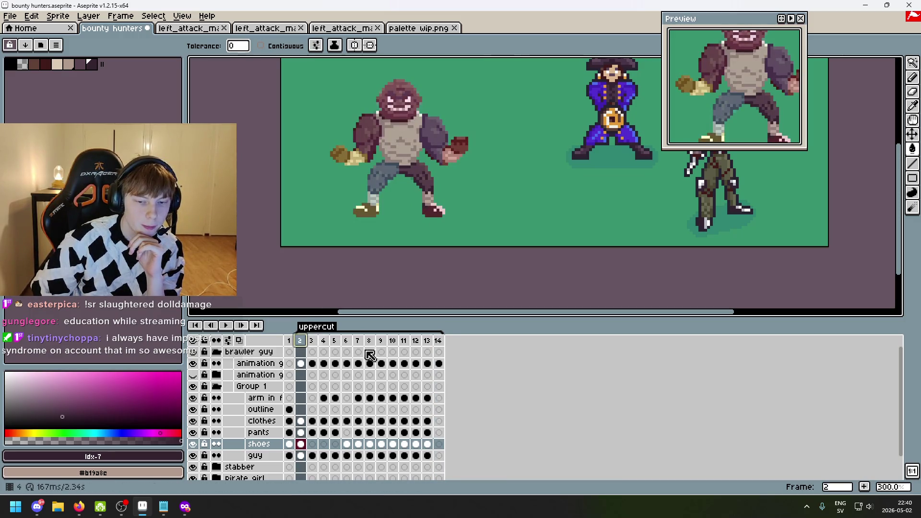
{"action": "left_click", "coordinate": [441, 342]}
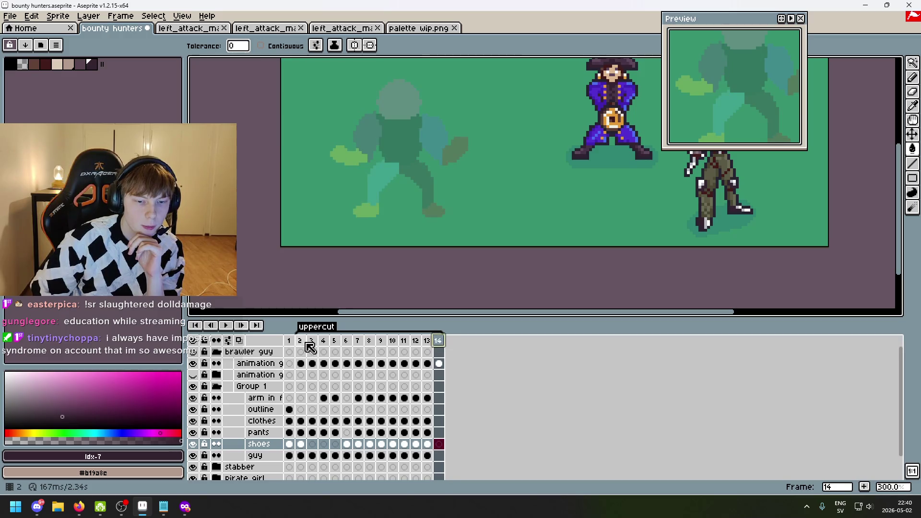
{"action": "scroll", "coordinate": [434, 379], "scroll_direction": "down", "scroll_amount": 2}
{"action": "scroll", "coordinate": [434, 379], "scroll_direction": "up", "scroll_amount": 2}
{"action": "key", "text": "Return"}
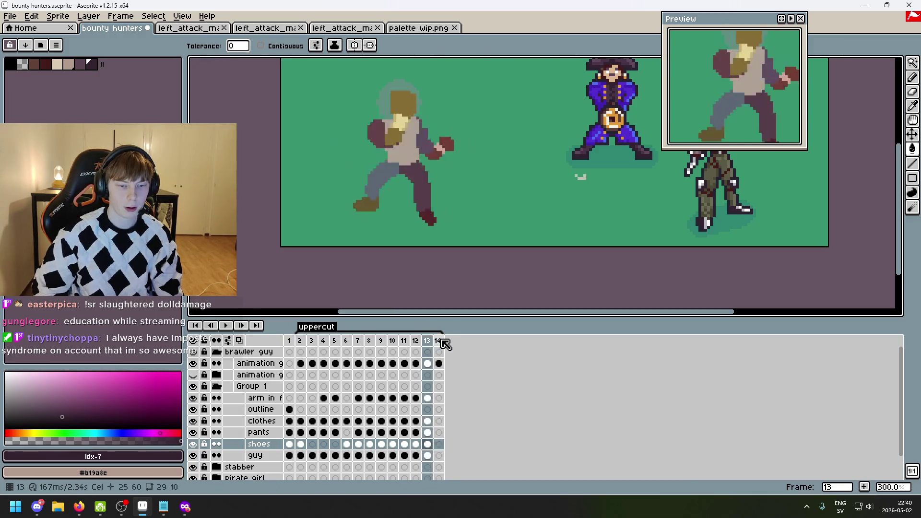
{"action": "key", "text": "Return"}
{"action": "left_click", "coordinate": [442, 340]}
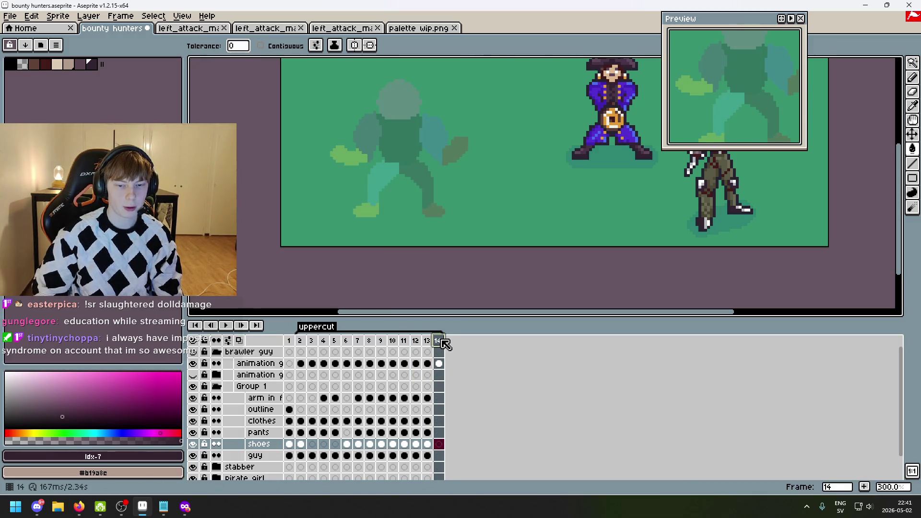
{"action": "left_click", "coordinate": [300, 342]}
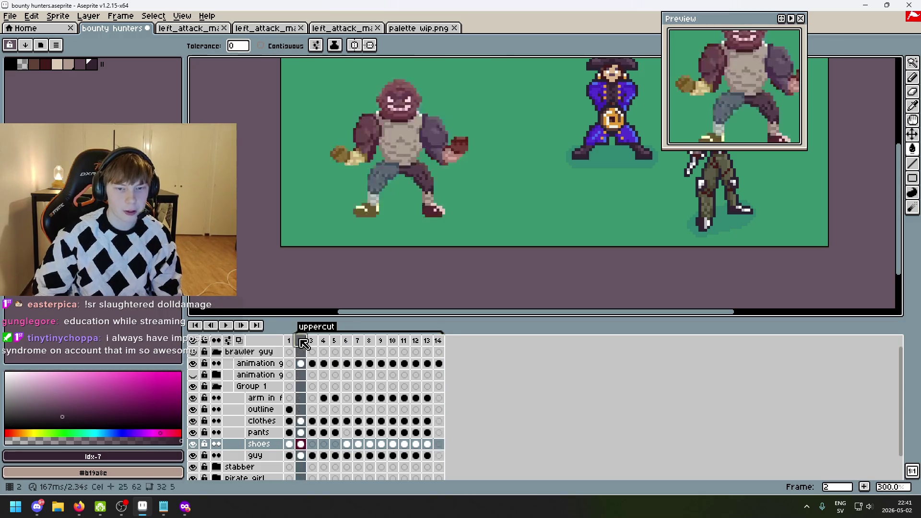
{"action": "left_click", "coordinate": [442, 341]}
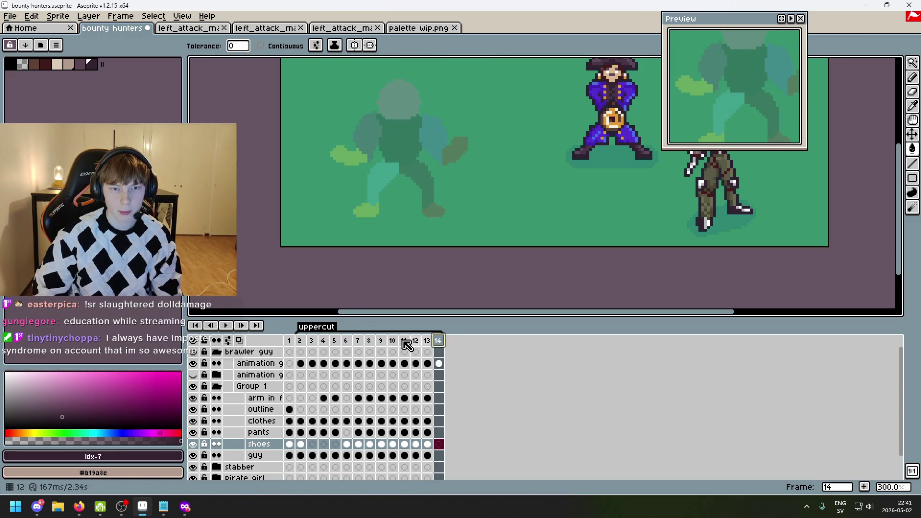
- Replace frame 14 with a duplicate of frame 2 moved to the end of the timeline
{"action": "left_click", "coordinate": [439, 352]}
{"action": "key", "text": "alt+BackSpace"}
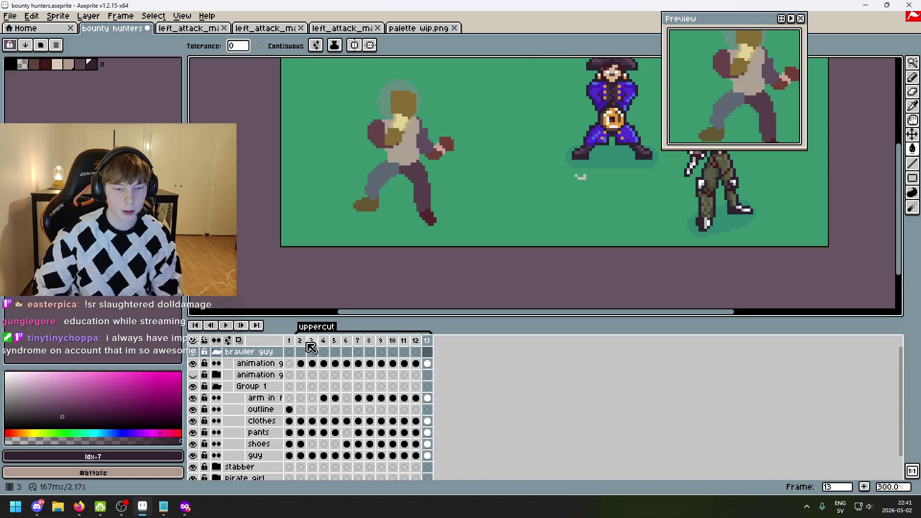
{"action": "left_click", "coordinate": [301, 341]}
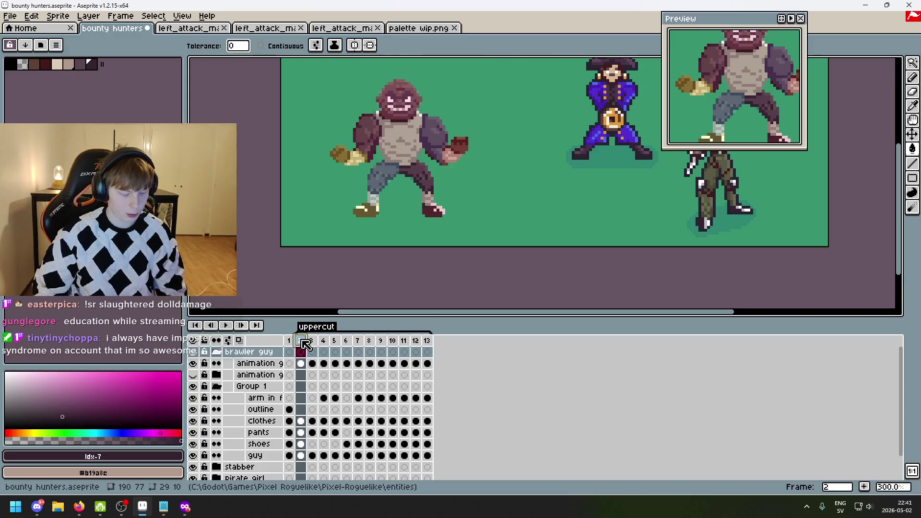
{"action": "key", "text": "alt+n"}
{"action": "left_click_drag", "start_coordinate": [318, 352], "coordinate": [350, 344]}
{"action": "left_click_drag", "start_coordinate": [465, 352], "coordinate": [463, 350]}
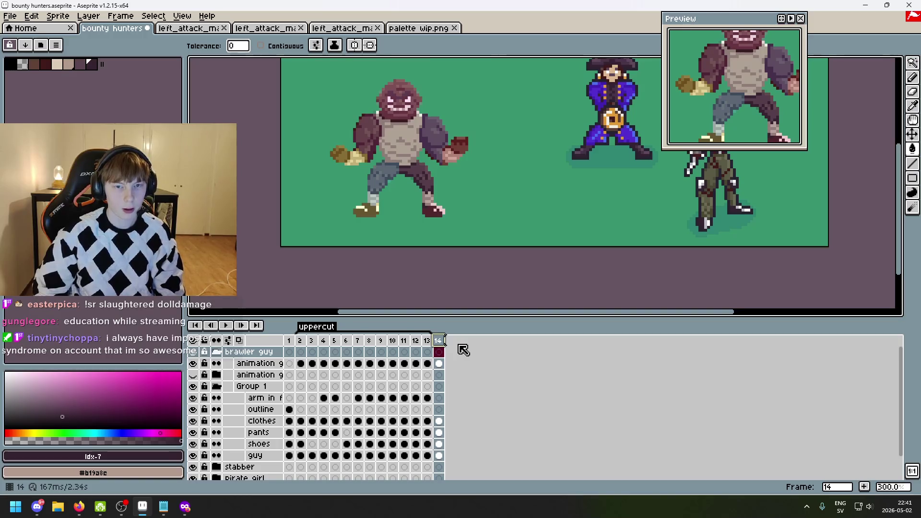
{"action": "left_click", "coordinate": [464, 349]}
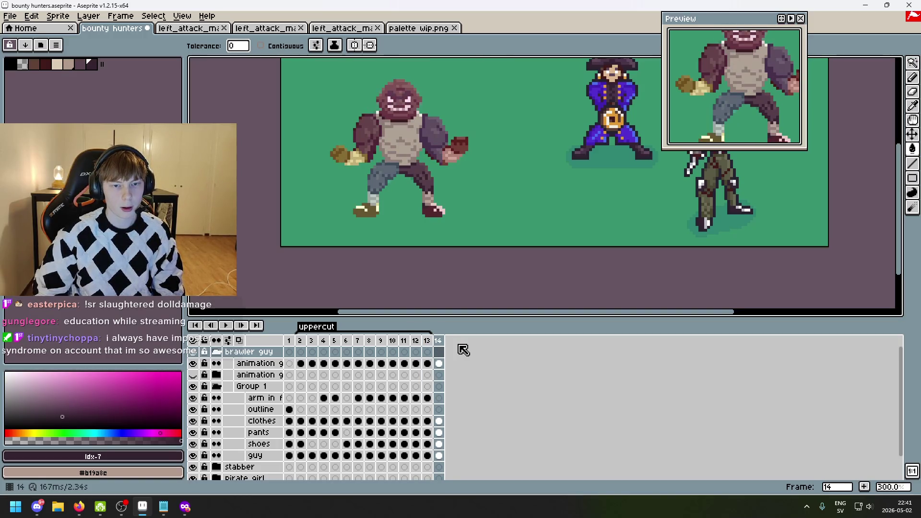
- Play the uppercut animation with the traced animation layer hidden, then stop it
{"action": "key", "text": "Return"}
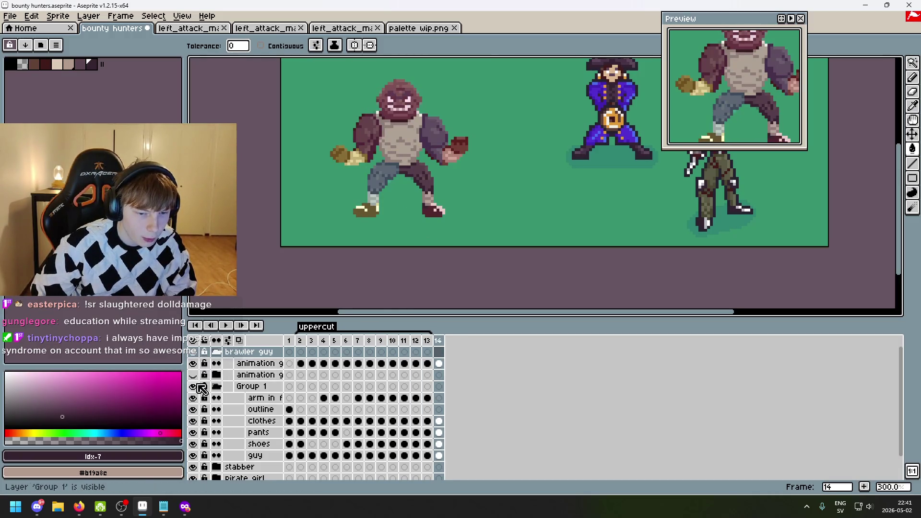
{"action": "left_click", "coordinate": [192, 363]}
{"action": "left_click", "coordinate": [335, 341]}
{"action": "key", "text": "Return"}
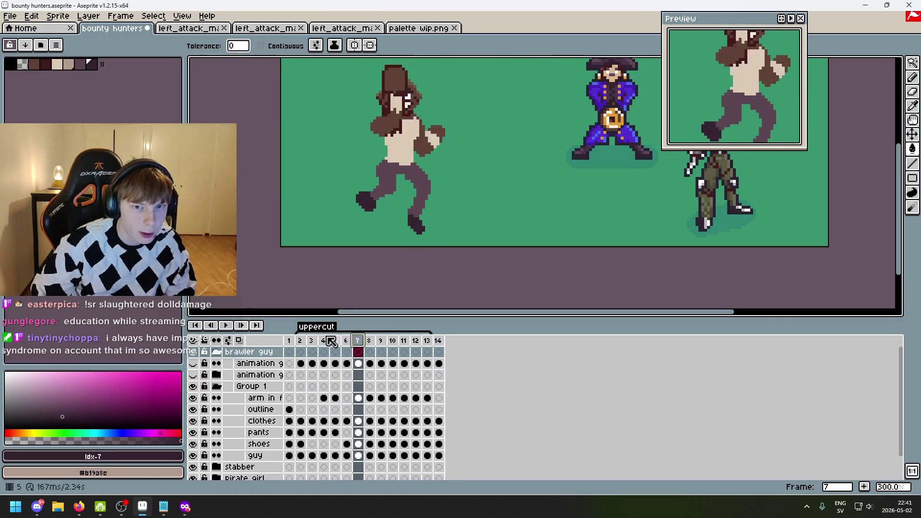
{"action": "left_click", "coordinate": [300, 340]}
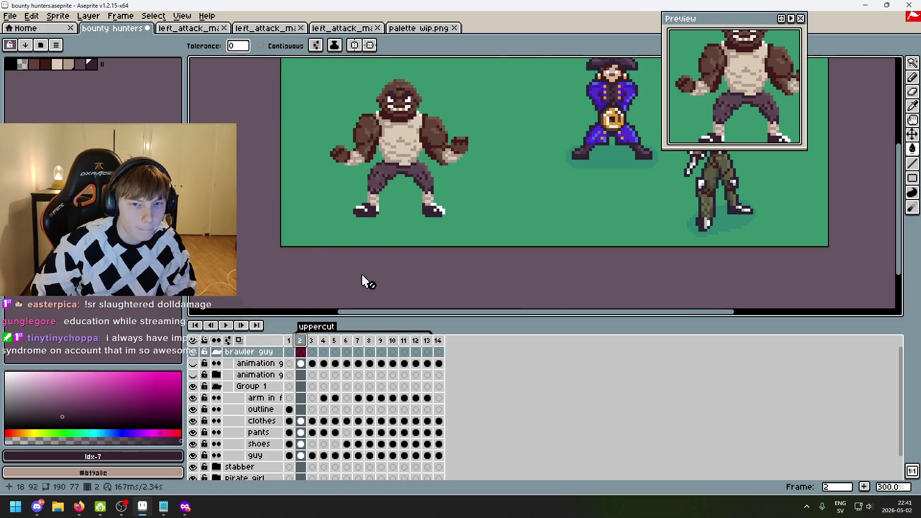
{"action": "scroll", "coordinate": [355, 283], "scroll_direction": "down", "scroll_amount": 1}
{"action": "scroll", "coordinate": [350, 250], "scroll_direction": "up", "scroll_amount": 1}
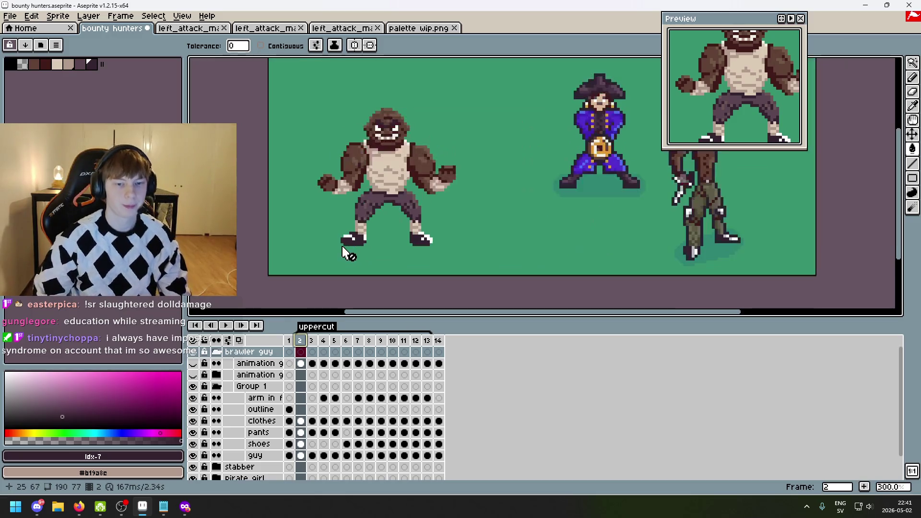
{"action": "left_click", "coordinate": [226, 328]}
{"action": "scroll", "coordinate": [442, 248], "scroll_direction": "down", "scroll_amount": 1}
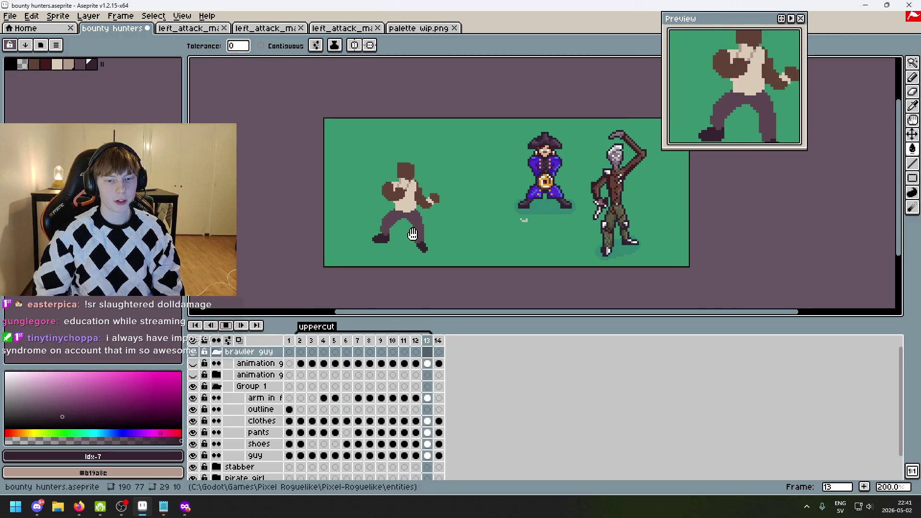
{"action": "scroll", "coordinate": [421, 209], "scroll_direction": "up", "scroll_amount": 1}
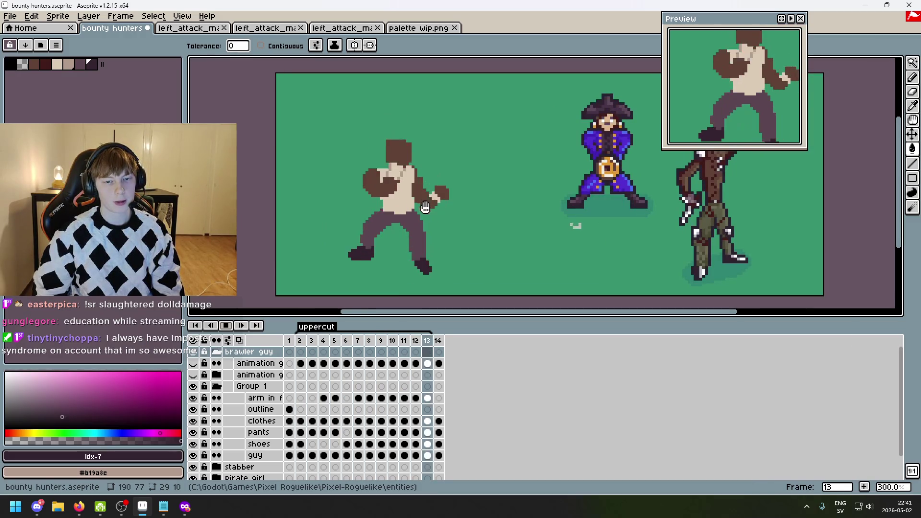
{"action": "left_click", "coordinate": [226, 325]}
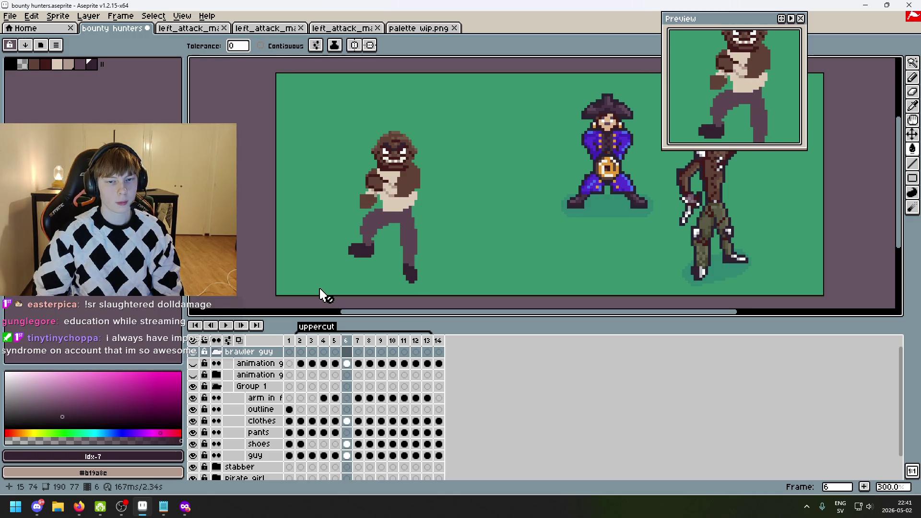
- Pick the Pencil, compare frames 6 and 7, and select the clothes layer
{"action": "key", "text": "Right"}
{"action": "scroll", "coordinate": [338, 278], "scroll_direction": "up", "scroll_amount": 2}
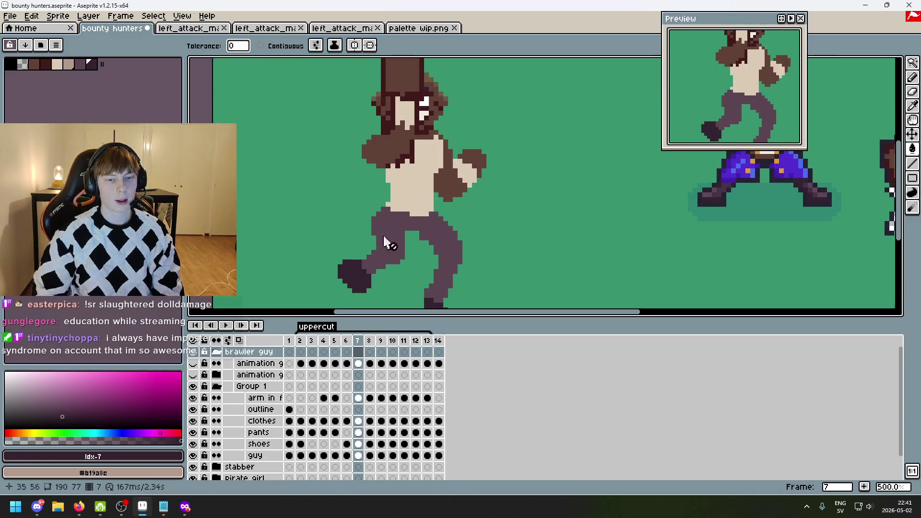
{"action": "left_click", "coordinate": [912, 77]}
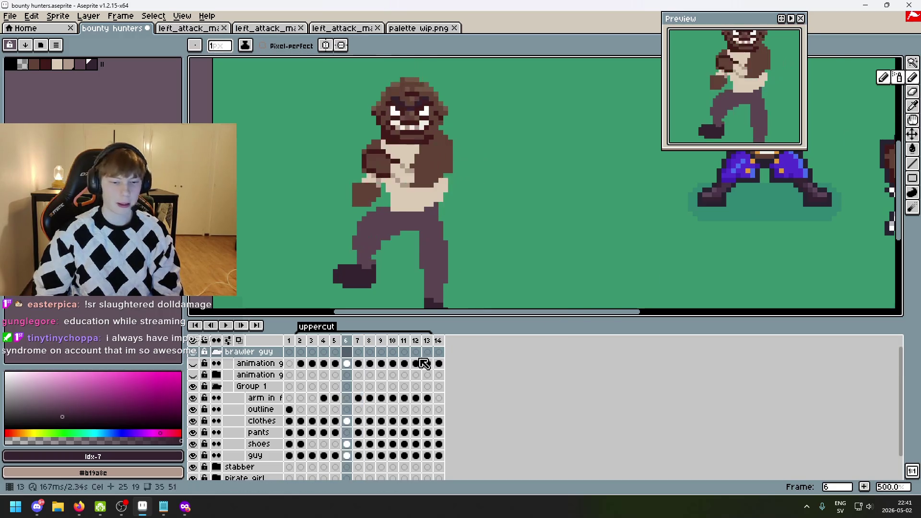
{"action": "key", "text": "Left"}
{"action": "key", "text": "Right"}
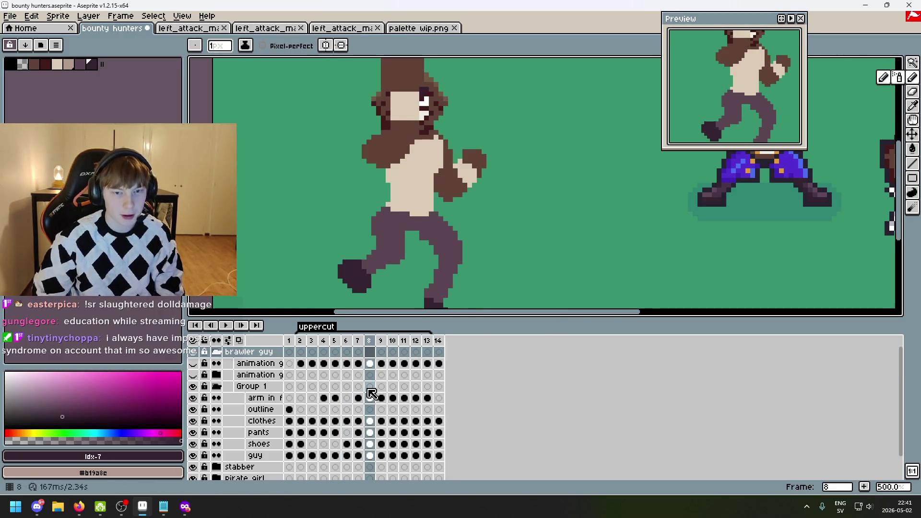
{"action": "key", "text": "Left"}
{"action": "key", "text": "Right"}
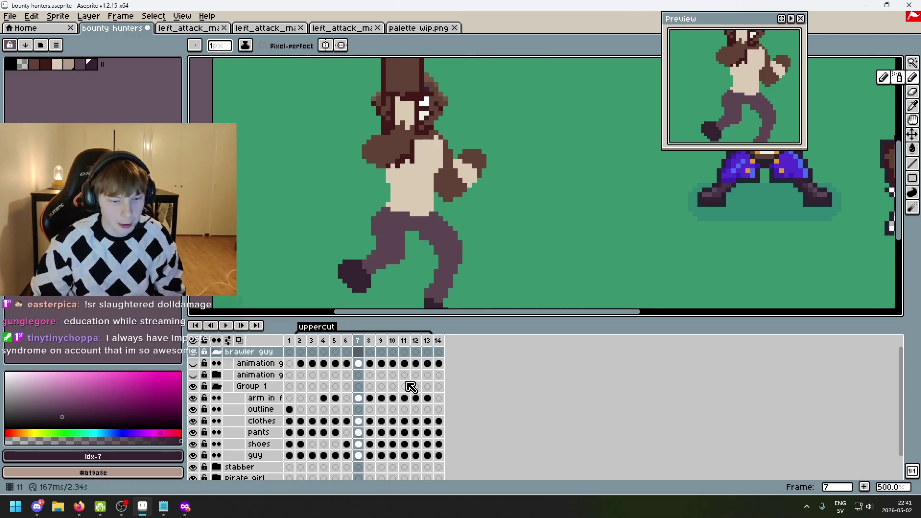
{"action": "left_click", "coordinate": [259, 420]}
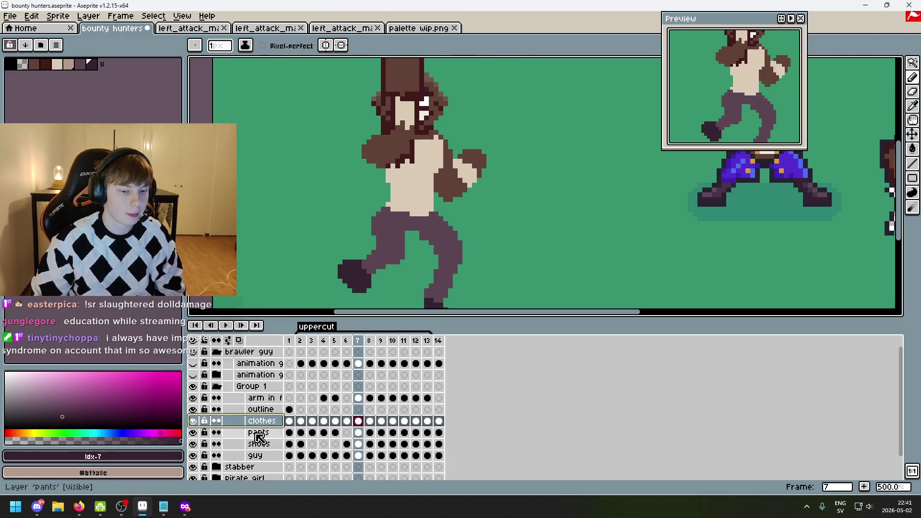
- Make the clothes layer active and pick skin tone #dccbb5 from the torso
{"action": "left_click", "coordinate": [258, 433]}
{"action": "left_click", "coordinate": [258, 408]}
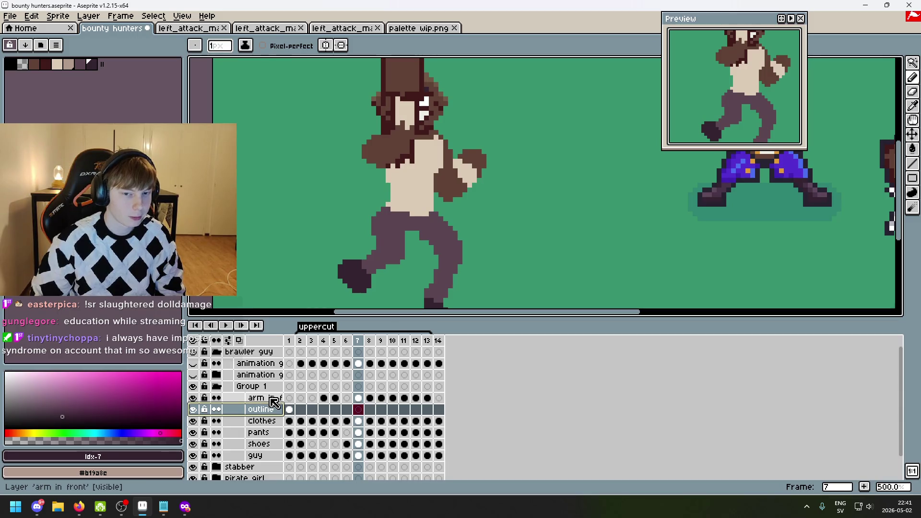
{"action": "left_click", "coordinate": [268, 410]}
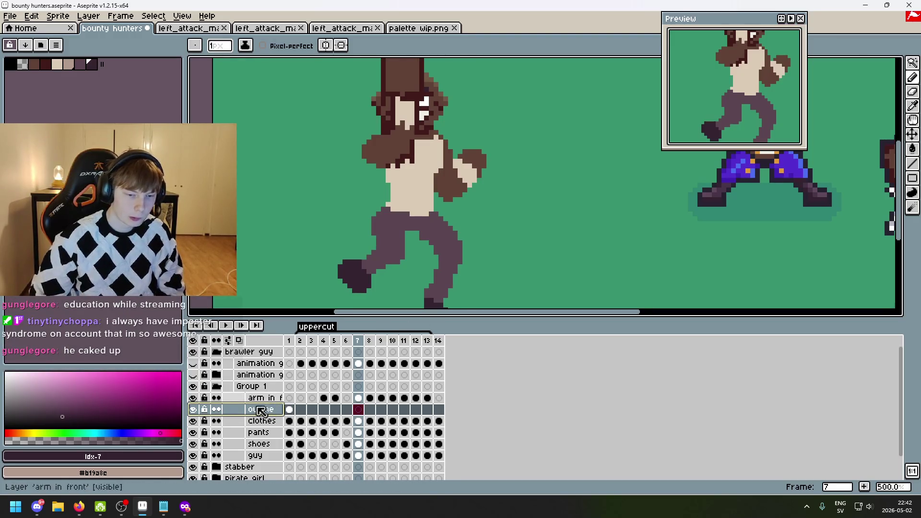
{"action": "double_click", "coordinate": [193, 422]}
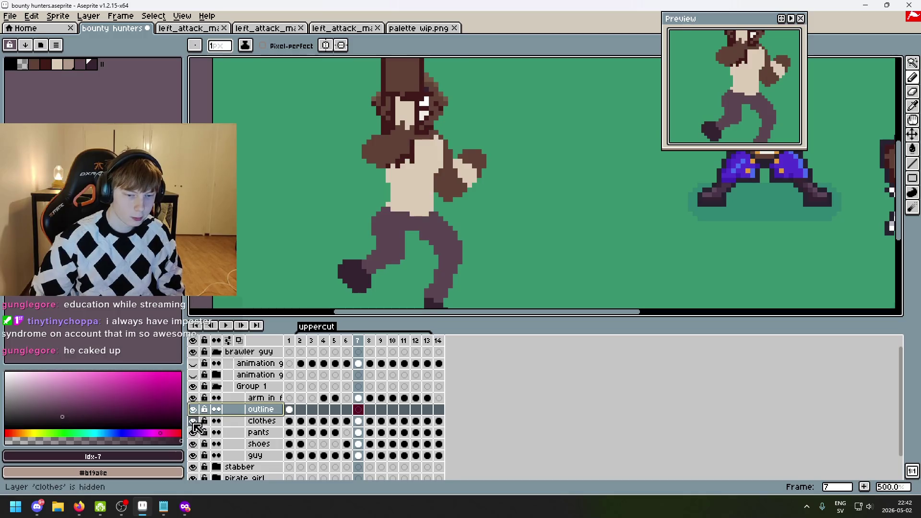
{"action": "left_click", "coordinate": [261, 421]}
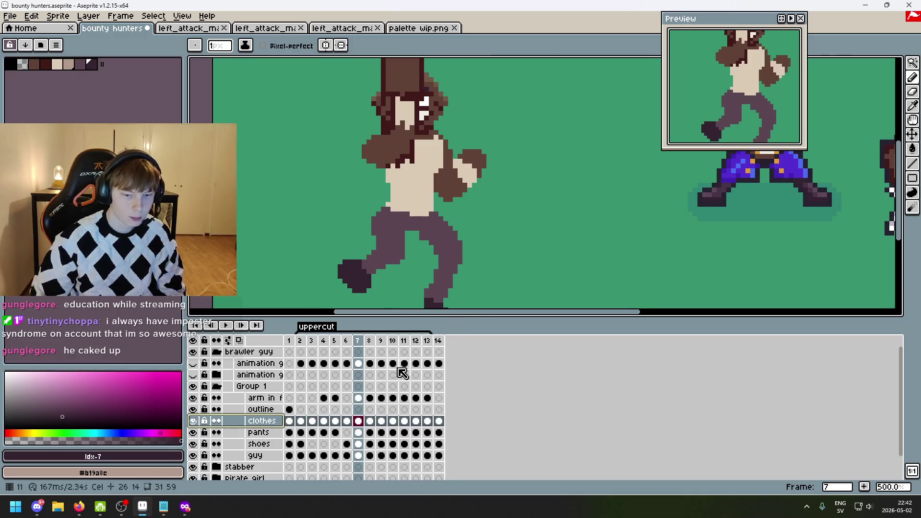
{"action": "scroll", "coordinate": [384, 186], "scroll_direction": "up", "scroll_amount": 2}
{"action": "left_click", "coordinate": [391, 210], "text": "alt"}
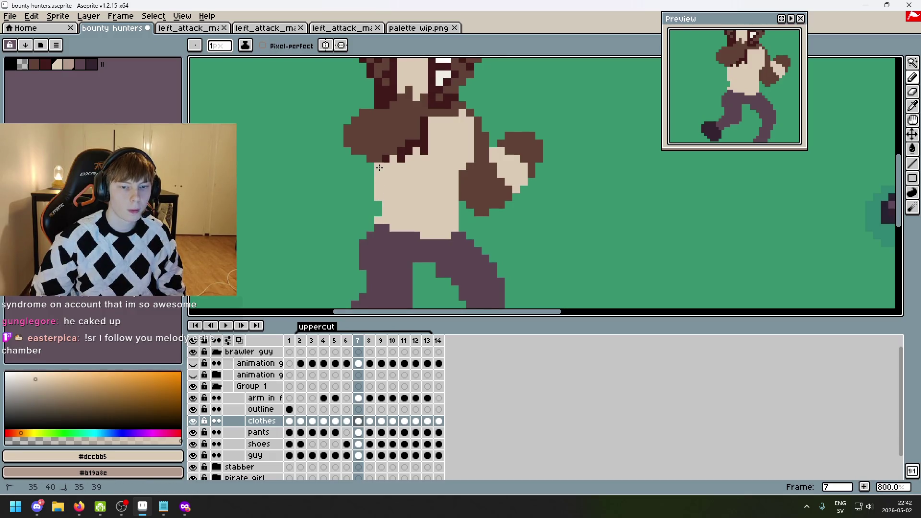
{"action": "scroll", "coordinate": [379, 168], "scroll_direction": "down", "scroll_amount": 5}
{"action": "scroll", "coordinate": [405, 198], "scroll_direction": "up", "scroll_amount": 4}
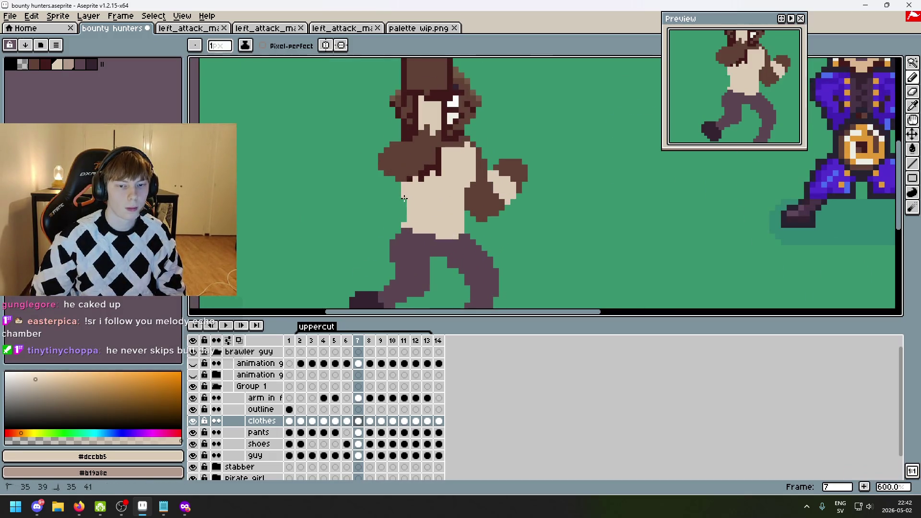
{"action": "scroll", "coordinate": [472, 222], "scroll_direction": "down", "scroll_amount": 4}
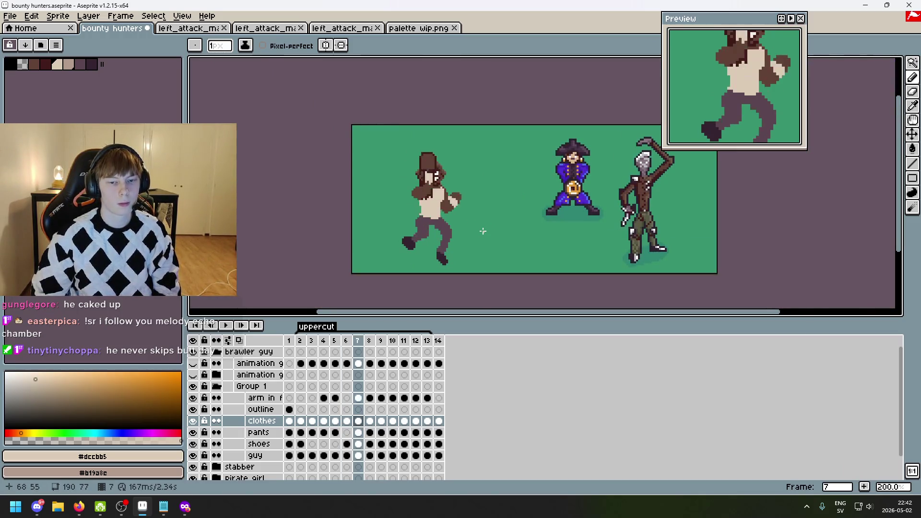
{"action": "scroll", "coordinate": [463, 223], "scroll_direction": "up", "scroll_amount": 5}
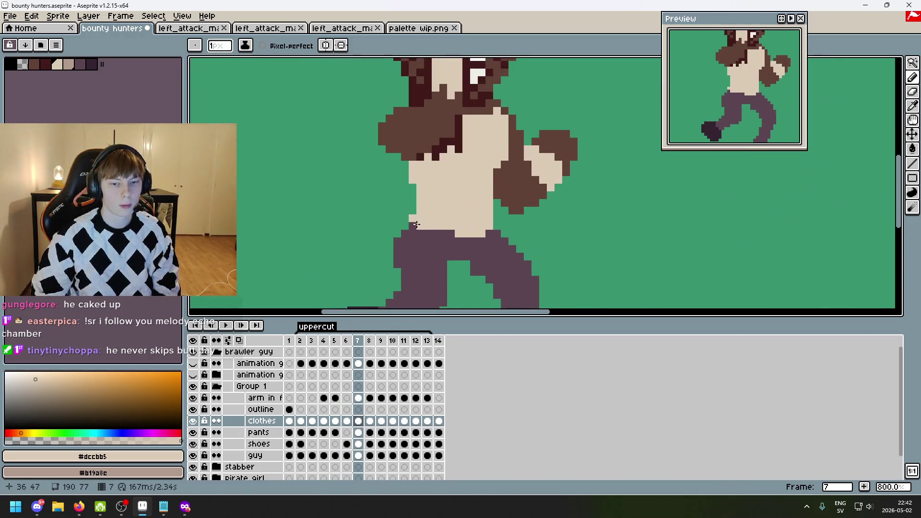
{"action": "scroll", "coordinate": [416, 227], "scroll_direction": "down", "scroll_amount": 4}
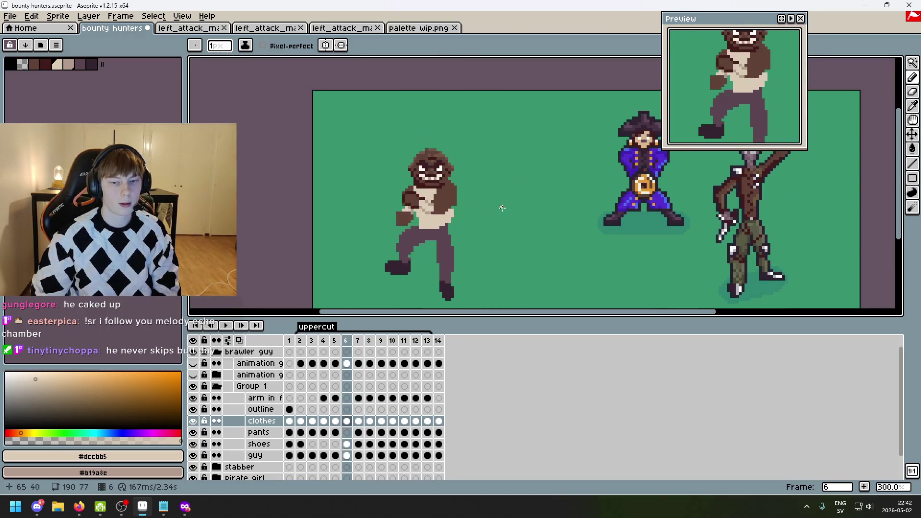
{"action": "scroll", "coordinate": [504, 211], "scroll_direction": "down", "scroll_amount": 3}
{"action": "scroll", "coordinate": [510, 230], "scroll_direction": "up", "scroll_amount": 1}
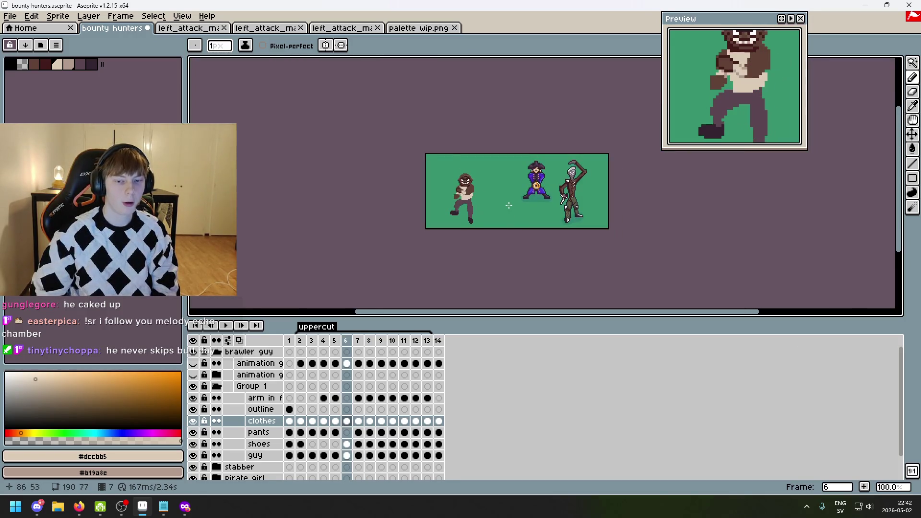
{"action": "scroll", "coordinate": [537, 233], "scroll_direction": "up", "scroll_amount": 3}
{"action": "scroll", "coordinate": [533, 226], "scroll_direction": "down", "scroll_amount": 1}
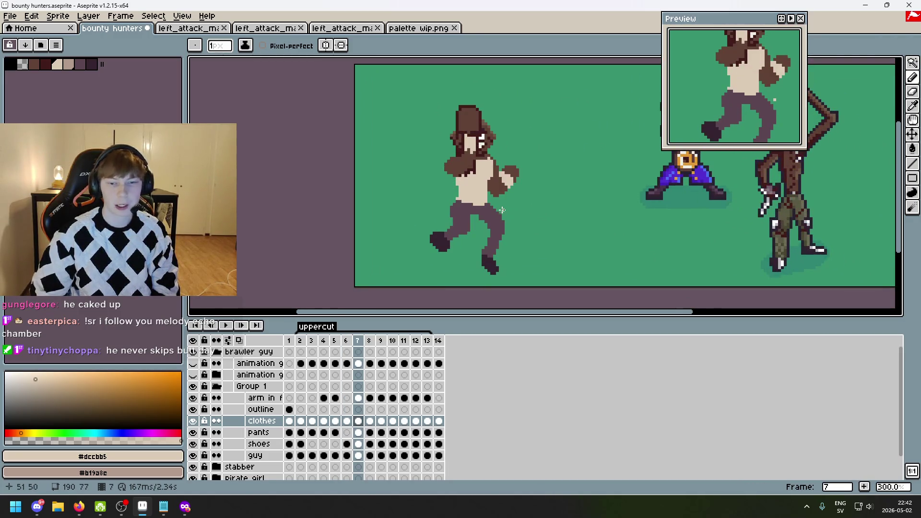
- Compare the torso edge on frame 8 against frames 7 and 9
{"action": "key", "text": "Right"}
{"action": "key", "text": "Left"}
{"action": "scroll", "coordinate": [488, 195], "scroll_direction": "up", "scroll_amount": 4}
{"action": "key", "text": "Right"}
{"action": "key", "text": "Left"}
{"action": "key", "text": "Right"}
{"action": "key", "text": "Right"}
{"action": "key", "text": "Left"}
{"action": "key", "text": "Left"}
{"action": "key", "text": "Right"}
{"action": "key", "text": "Left"}
{"action": "key", "text": "Right"}
{"action": "key", "text": "Right"}
{"action": "key", "text": "Left"}
{"action": "key", "text": "Left"}
{"action": "key", "text": "Right"}
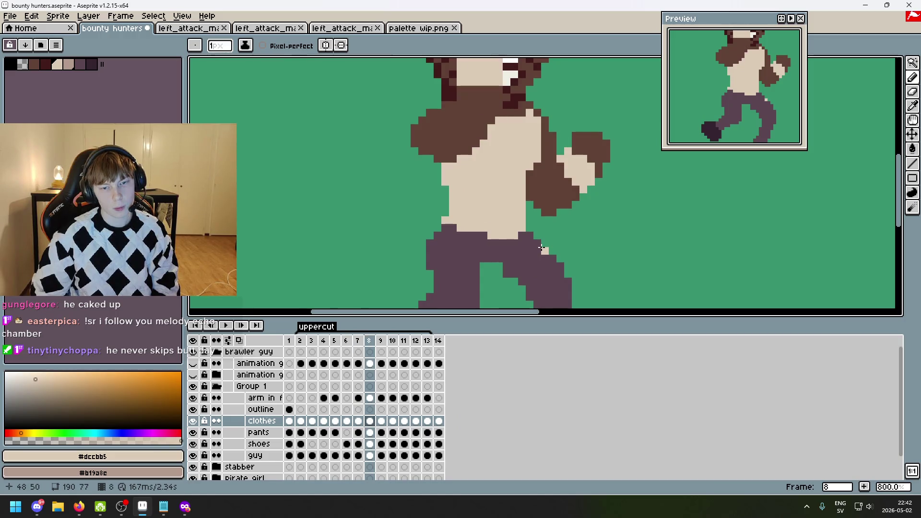
{"action": "key", "text": "Right"}
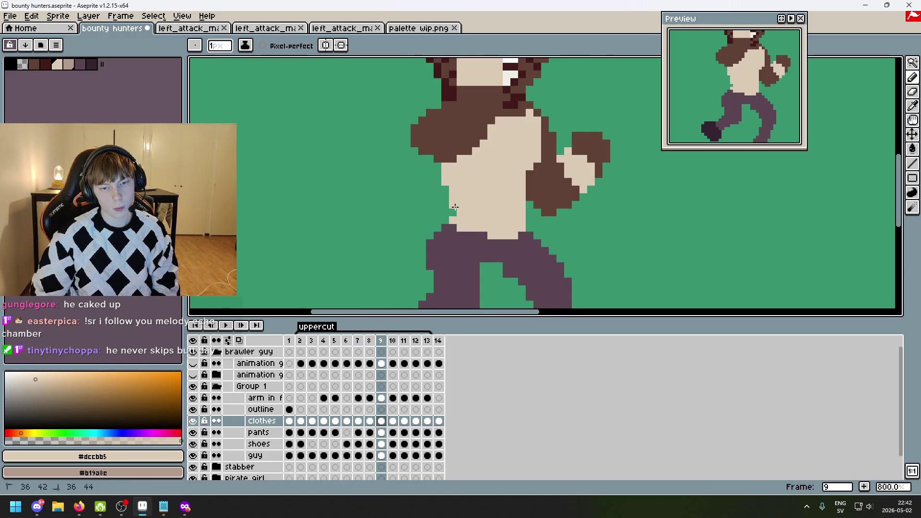
- Check frames 10 through 12 against their previous frames
{"action": "key", "text": "Right"}
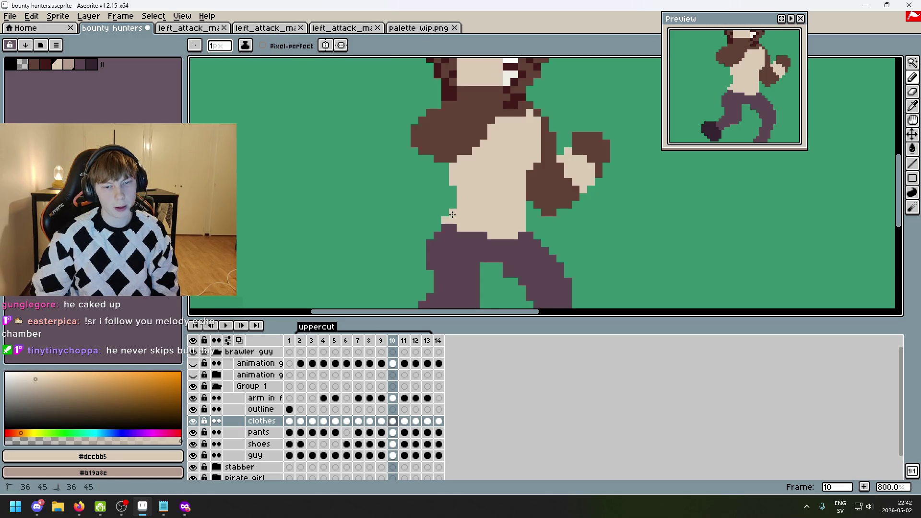
{"action": "key", "text": "Left"}
{"action": "key", "text": "Right"}
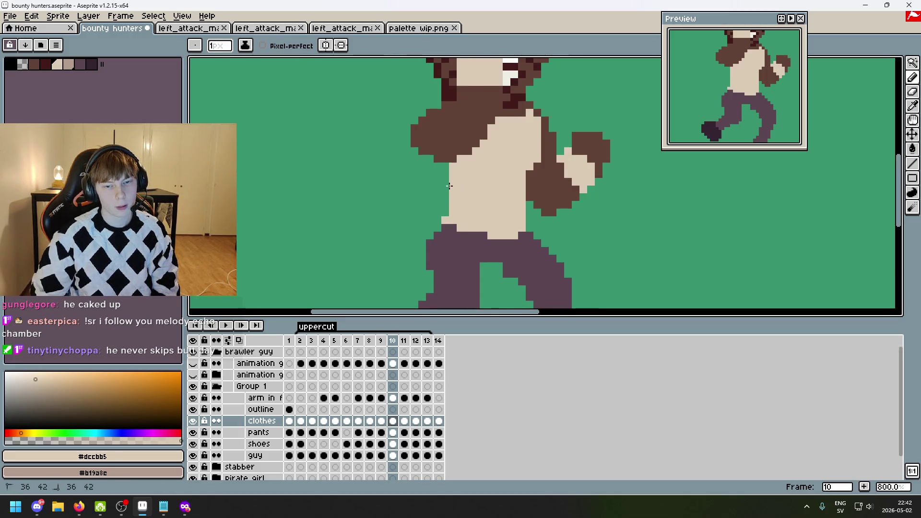
{"action": "key", "text": "Right"}
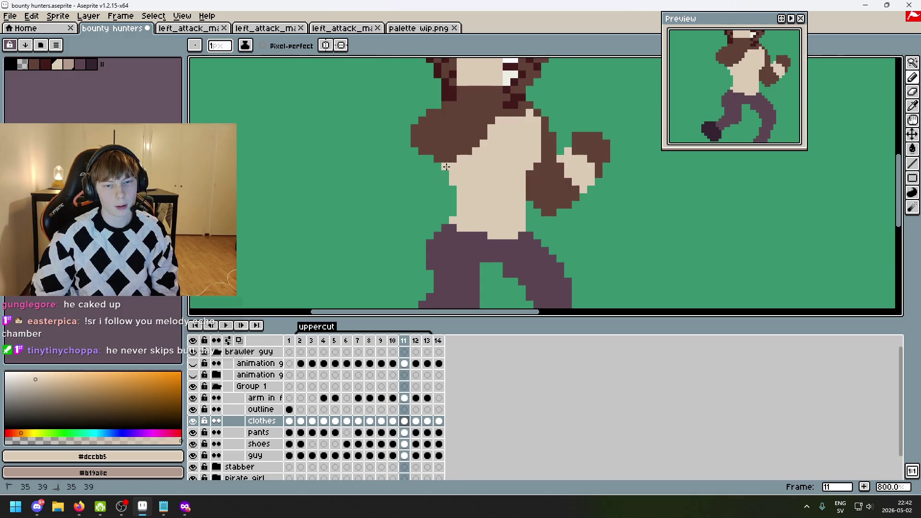
{"action": "key", "text": "Right"}
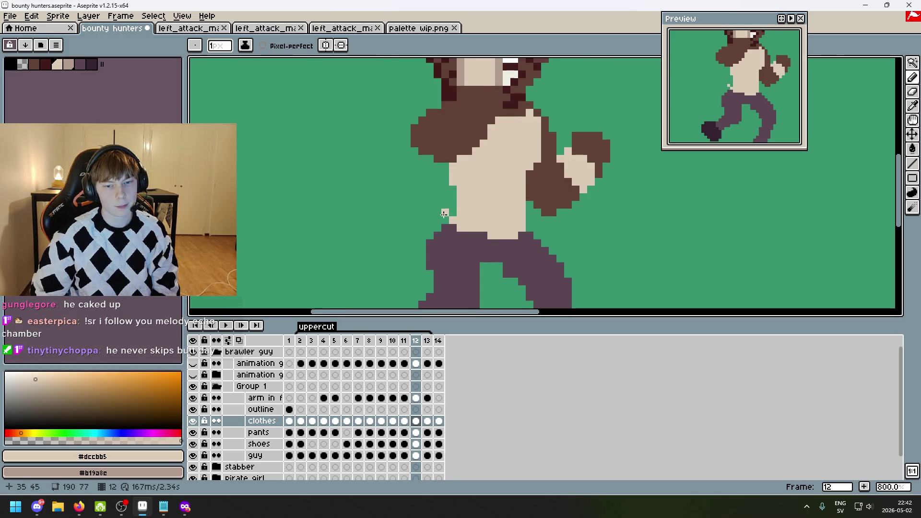
{"action": "key", "text": "Left"}
{"action": "key", "text": "Right"}
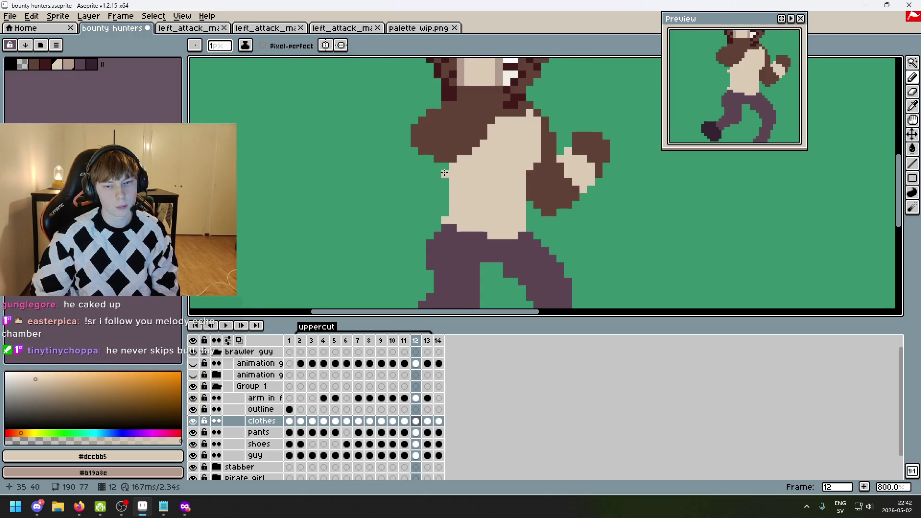
- Check frame 13, then zoom out and return to the start of the animation
{"action": "key", "text": "Right"}
{"action": "key", "text": "Left"}
{"action": "key", "text": "Right"}
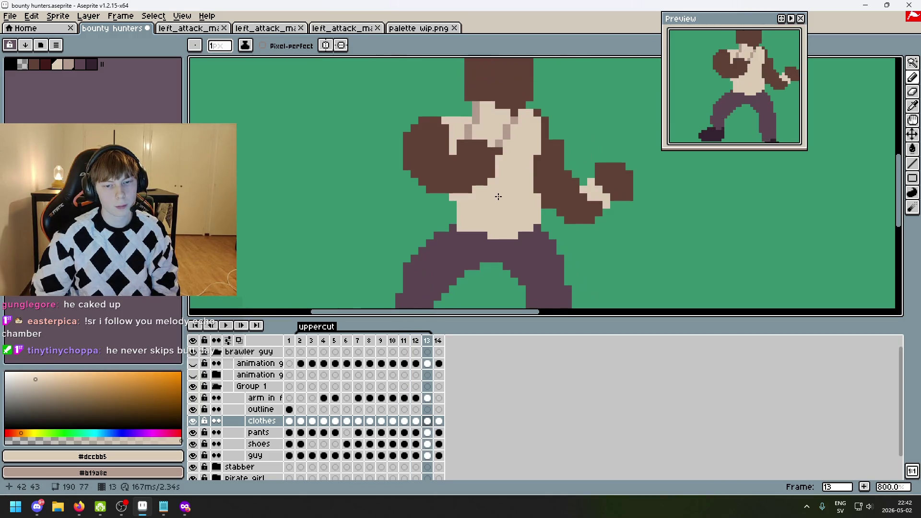
{"action": "scroll", "coordinate": [500, 203], "scroll_direction": "down", "scroll_amount": 3}
{"action": "key", "text": "Right"}
{"action": "key", "text": "Left"}
{"action": "key", "text": "Left"}
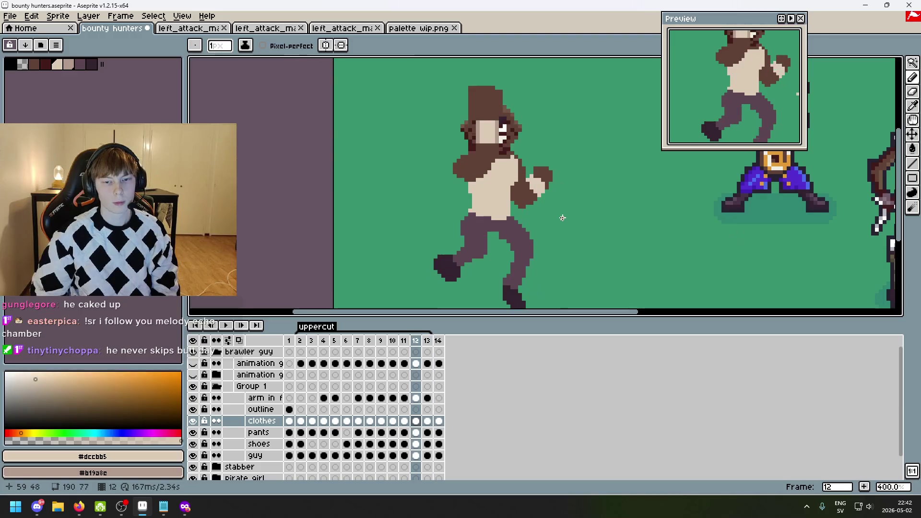
{"action": "key", "text": "Right"}
{"action": "key", "text": "Right"}
{"action": "key", "text": "Right"}
{"action": "scroll", "coordinate": [595, 231], "scroll_direction": "down", "scroll_amount": 3}
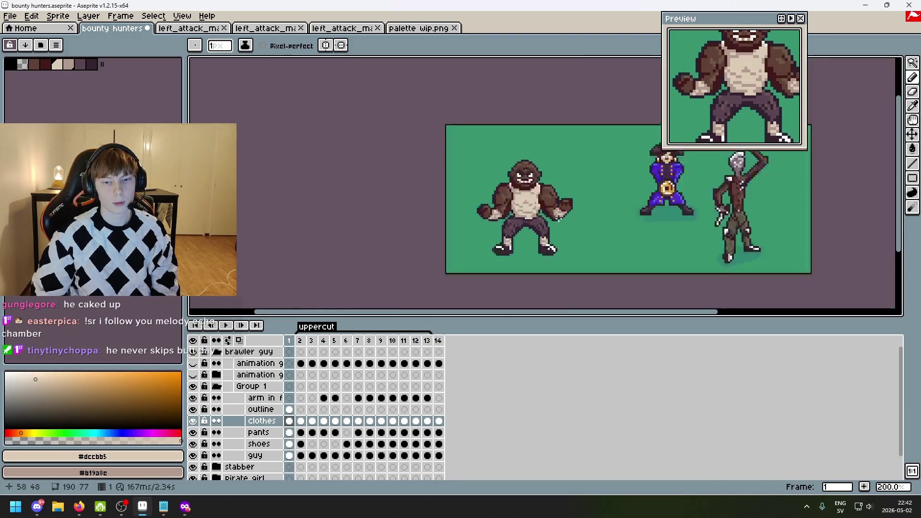
- Play the uppercut, zoom in, and pan to centre the brawler on frame 7
{"action": "scroll", "coordinate": [595, 230], "scroll_direction": "up", "scroll_amount": 1}
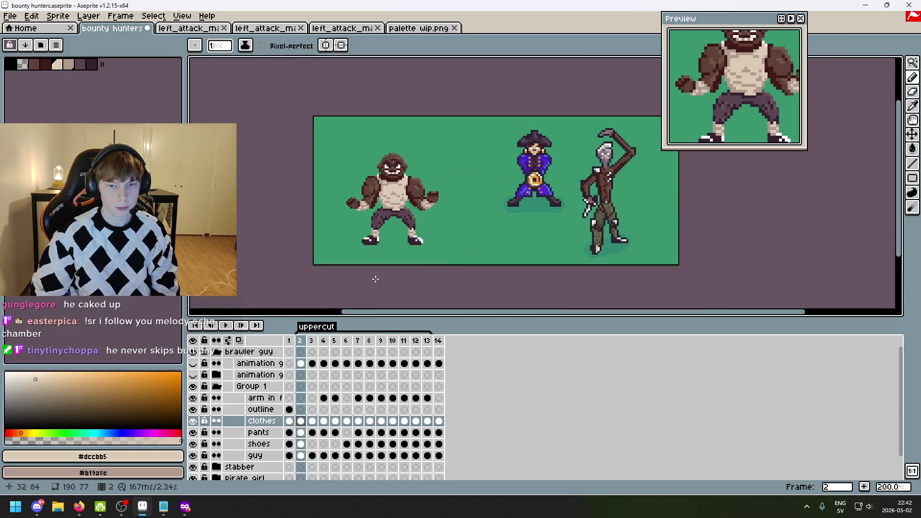
{"action": "left_click", "coordinate": [225, 325]}
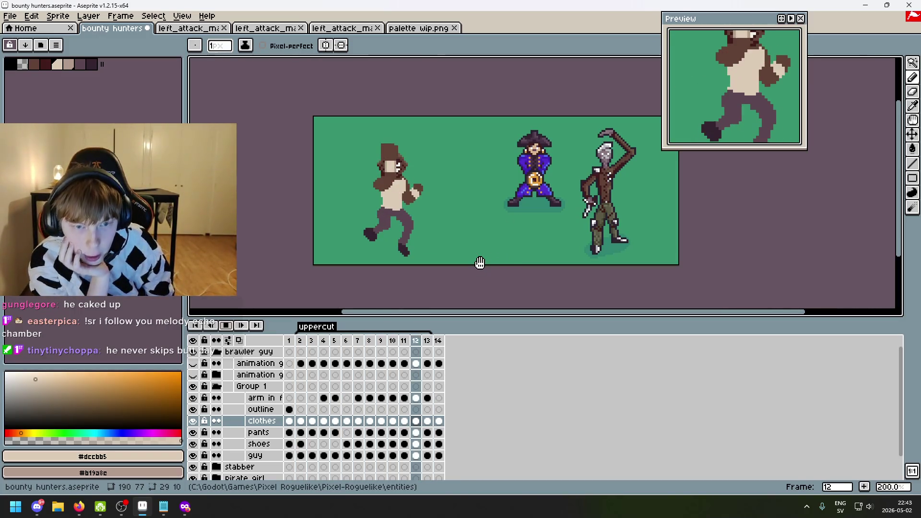
{"action": "scroll", "coordinate": [379, 163], "scroll_direction": "up", "scroll_amount": 3}
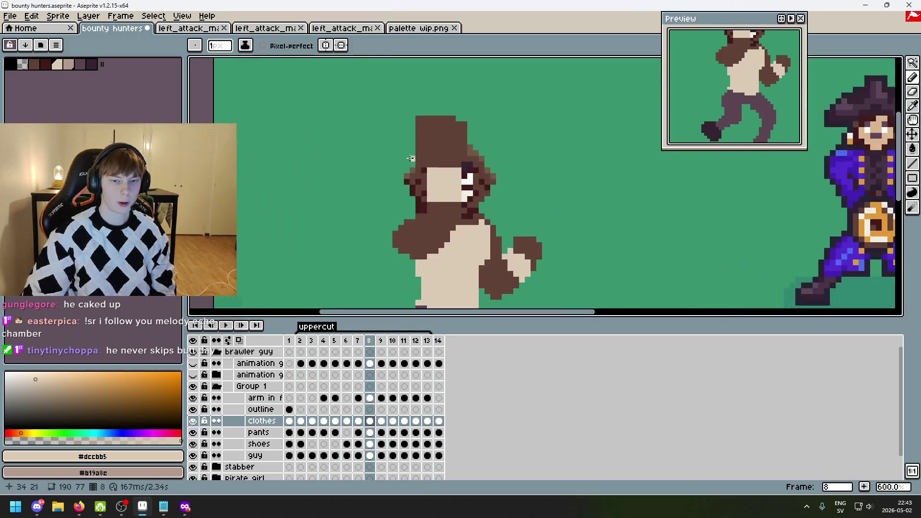
{"action": "left_click_drag", "start_coordinate": [525, 225], "coordinate": [478, 112]}
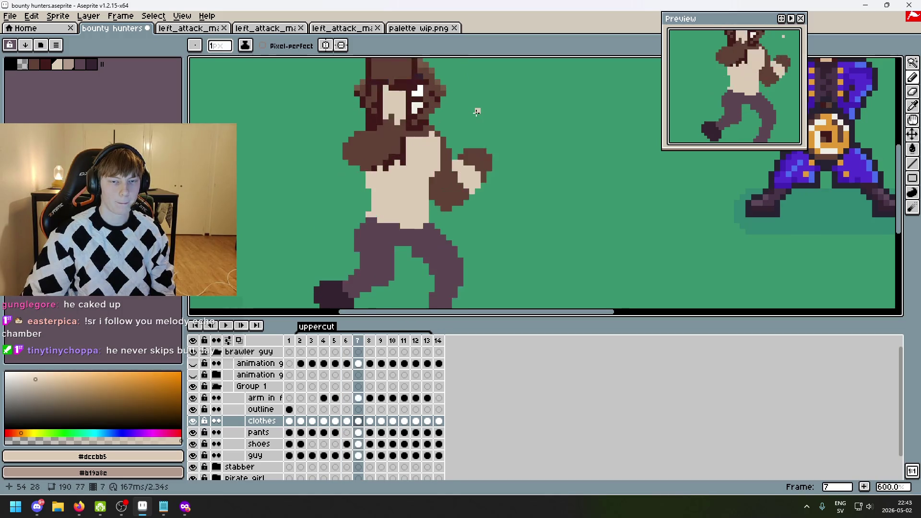
{"action": "scroll", "coordinate": [471, 112], "scroll_direction": "down", "scroll_amount": 2}
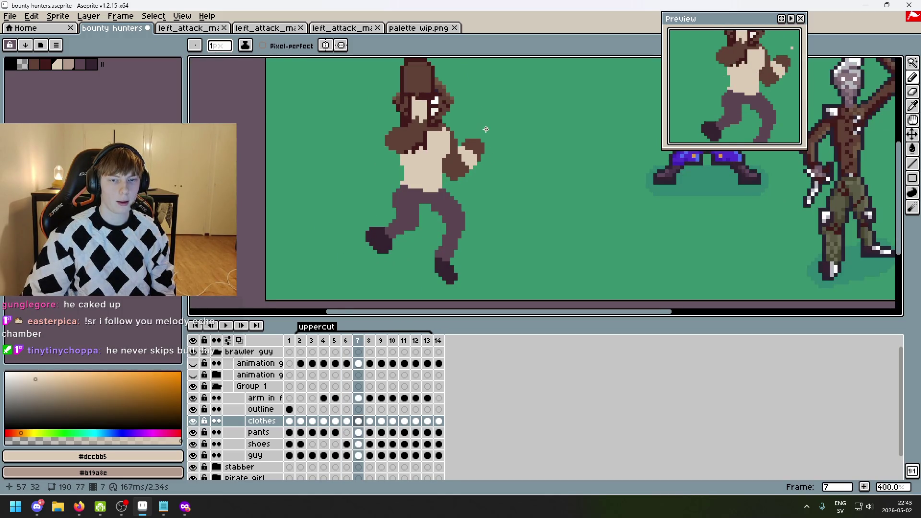
{"action": "left_click_drag", "start_coordinate": [486, 130], "coordinate": [477, 153]}
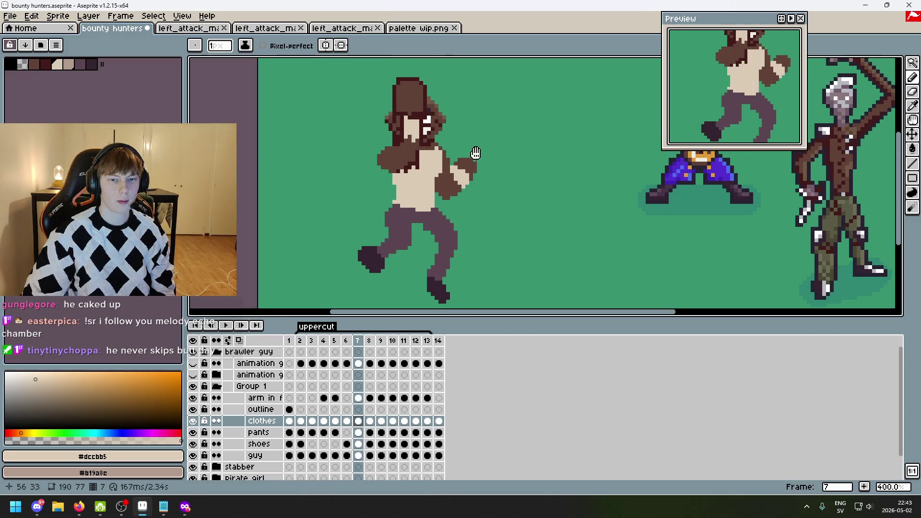
- Switch to rectangular selection and compare frames 6 and 7
{"action": "left_click", "coordinate": [911, 65]}
{"action": "key", "text": "Left"}
{"action": "key", "text": "Right"}
{"action": "key", "text": "Right"}
{"action": "key", "text": "Right"}
{"action": "key", "text": "Left"}
{"action": "key", "text": "Left"}
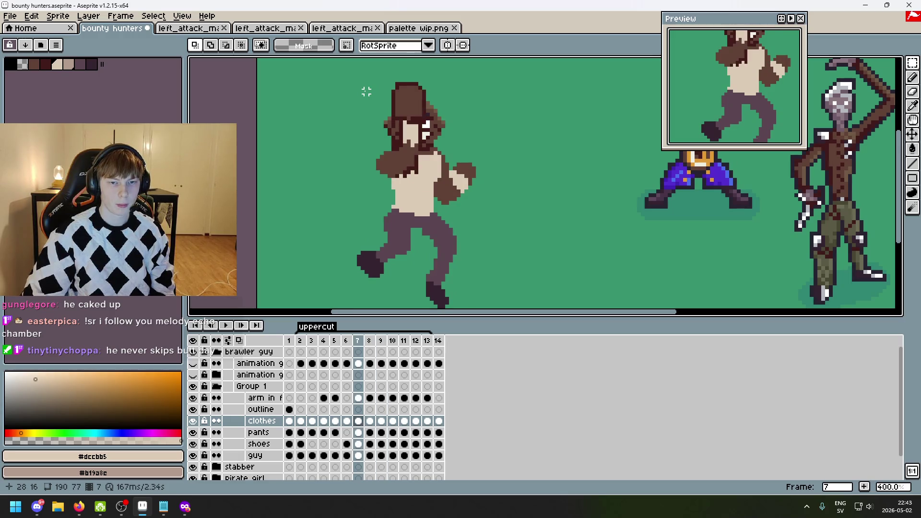
{"action": "scroll", "coordinate": [477, 145], "scroll_direction": "down", "scroll_amount": 3}
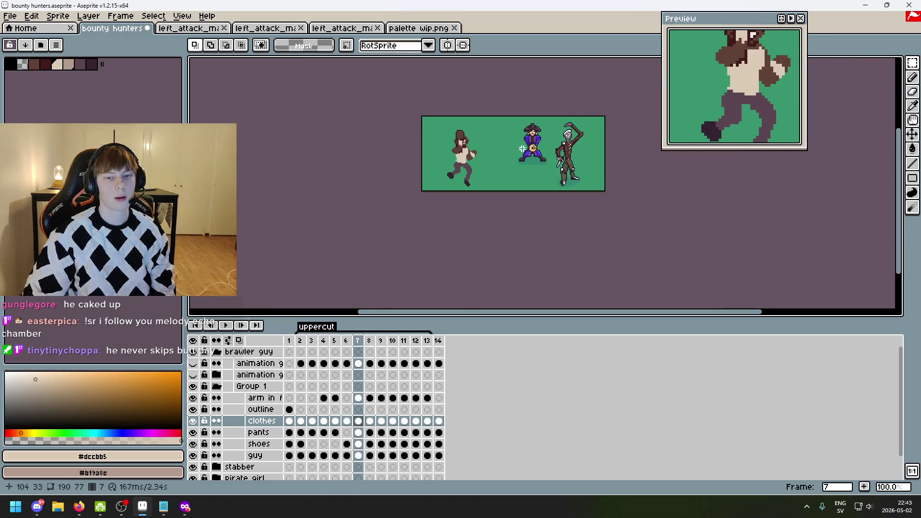
{"action": "scroll", "coordinate": [520, 149], "scroll_direction": "up", "scroll_amount": 4}
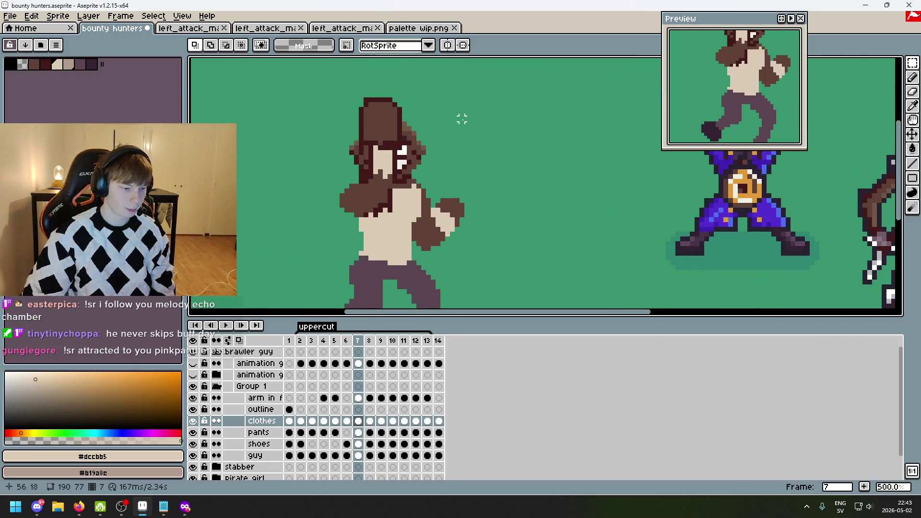
{"action": "key", "text": "Left"}
{"action": "key", "text": "Right"}
{"action": "scroll", "coordinate": [508, 130], "scroll_direction": "up", "scroll_amount": 1}
{"action": "key", "text": "Left"}
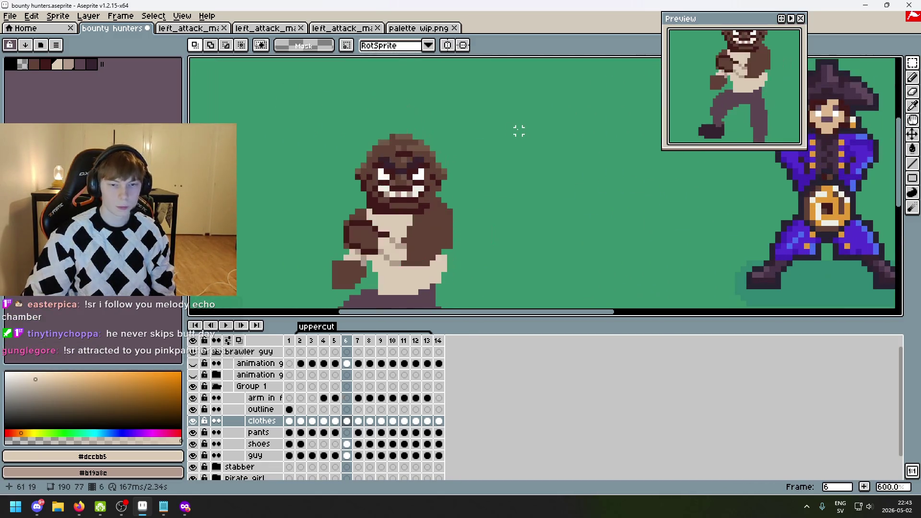
{"action": "key", "text": "Right"}
{"action": "key", "text": "Left"}
{"action": "key", "text": "Right"}
{"action": "key", "text": "Left"}
- On frame 7, hide the 'arm in f' layer and lasso the brawler's head
{"action": "left_click", "coordinate": [255, 444]}
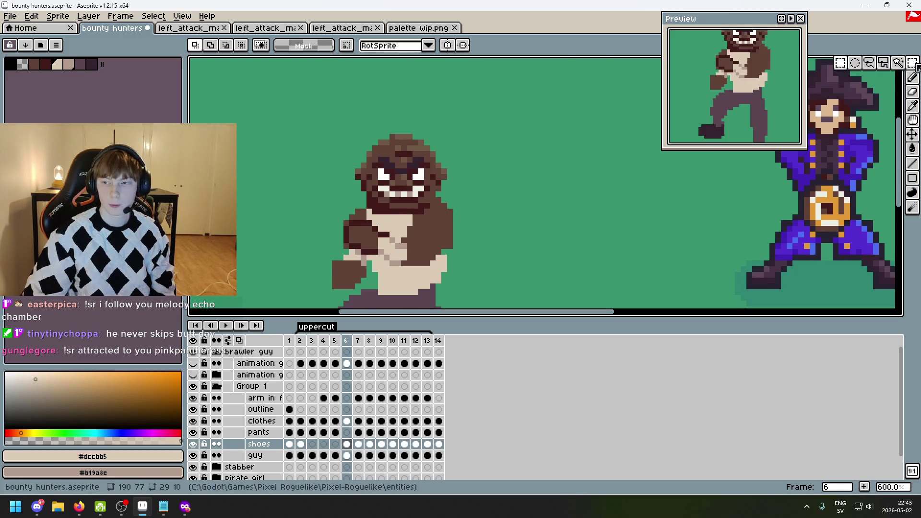
{"action": "left_click", "coordinate": [881, 68]}
{"action": "key", "text": "Right"}
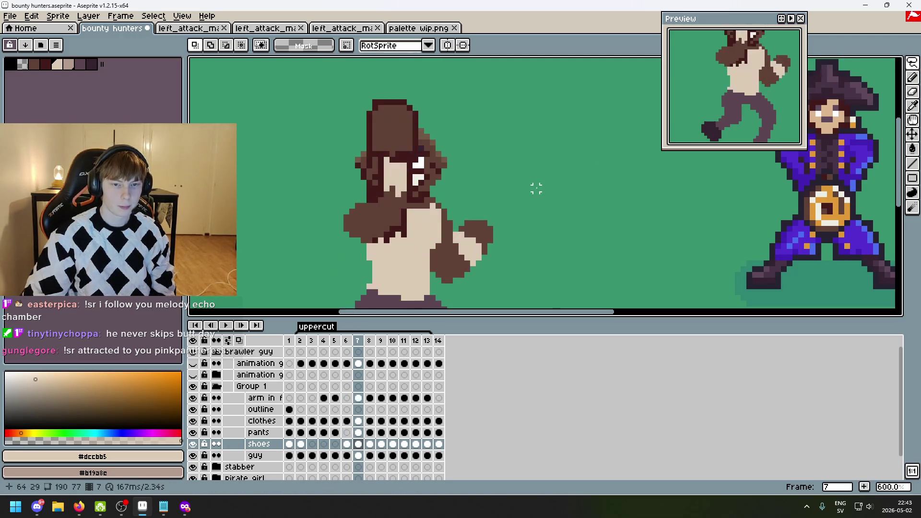
{"action": "scroll", "coordinate": [449, 188], "scroll_direction": "up", "scroll_amount": 3}
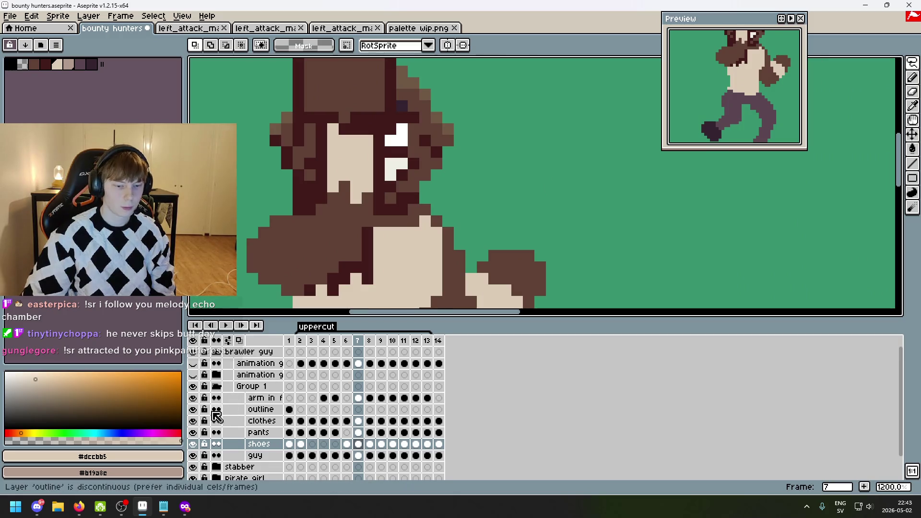
{"action": "left_click", "coordinate": [193, 398]}
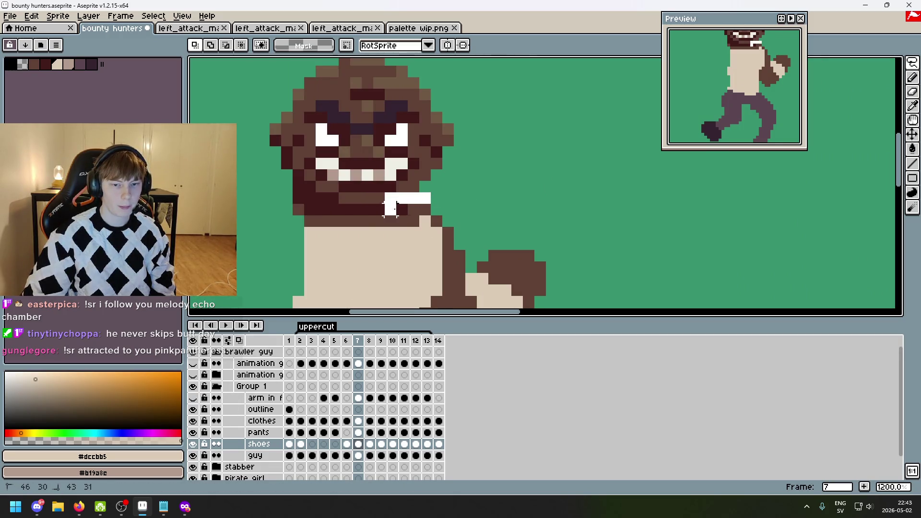
{"action": "scroll", "coordinate": [335, 144], "scroll_direction": "down", "scroll_amount": 1}
{"action": "mouse_move", "coordinate": [274, 198]}
{"action": "left_mouse_down"}
{"action": "mouse_move", "coordinate": [442, 72]}
{"action": "mouse_move", "coordinate": [513, 268]}
{"action": "mouse_move", "coordinate": [499, 268]}
{"action": "left_mouse_up"}
{"action": "scroll", "coordinate": [611, 158], "scroll_direction": "down", "scroll_amount": 1}
{"action": "key", "text": "Down"}
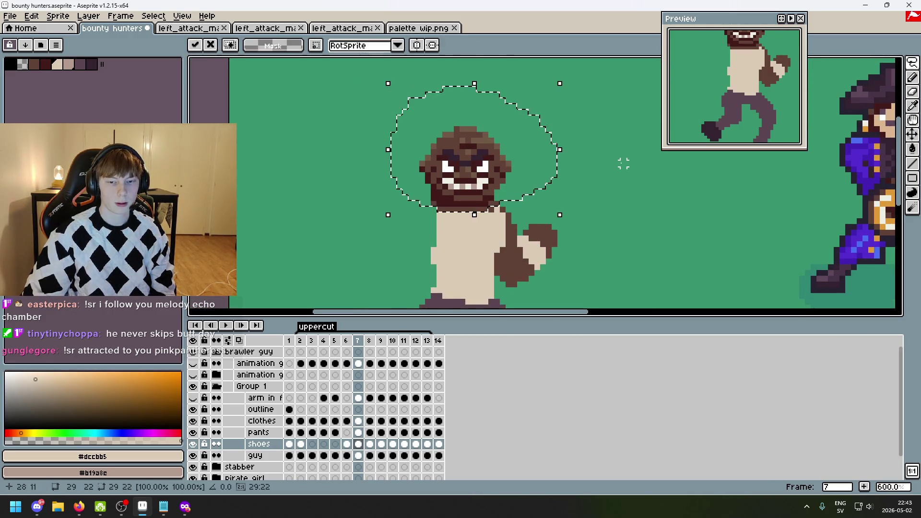
{"action": "key", "text": "Up"}
- On the guy layer, move the reselected head down one pixel and deselect
{"action": "left_click", "coordinate": [288, 459]}
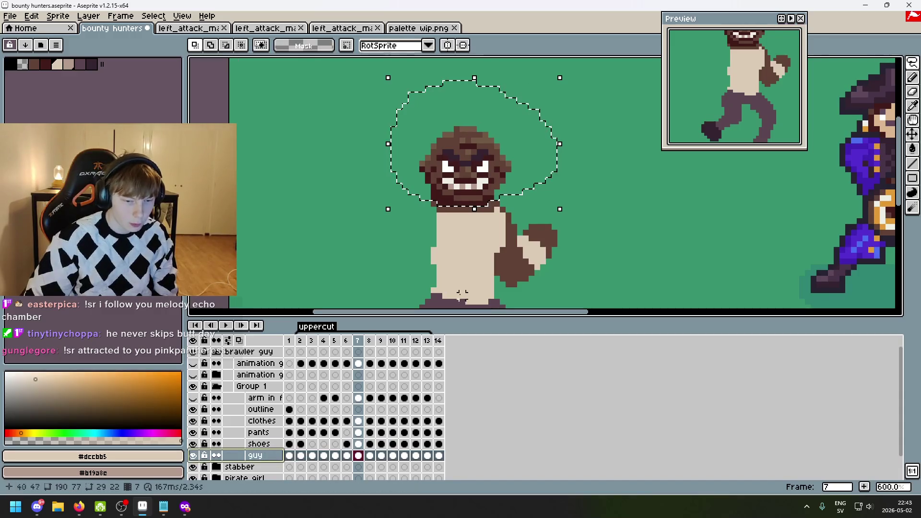
{"action": "left_click", "coordinate": [589, 209]}
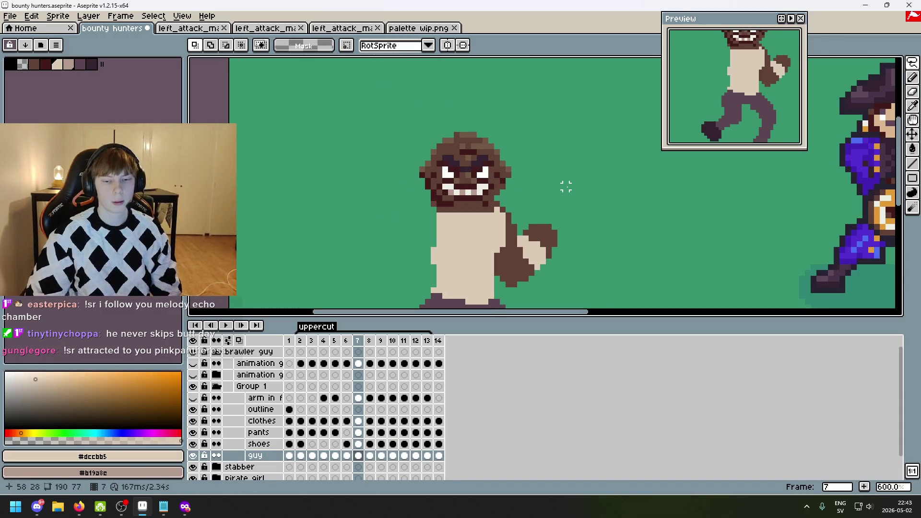
{"action": "key", "text": "ctrl+shift+d"}
{"action": "scroll", "coordinate": [506, 210], "scroll_direction": "up", "scroll_amount": 4}
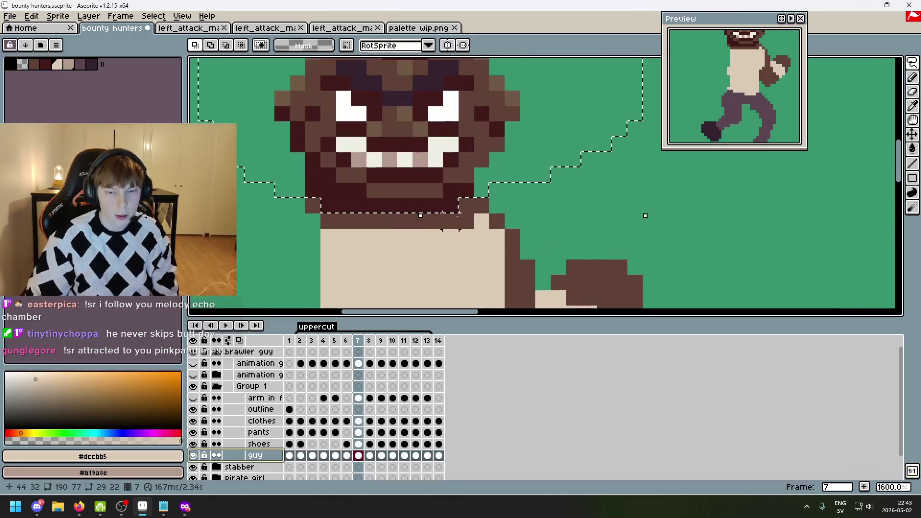
{"action": "key", "text": "Down"}
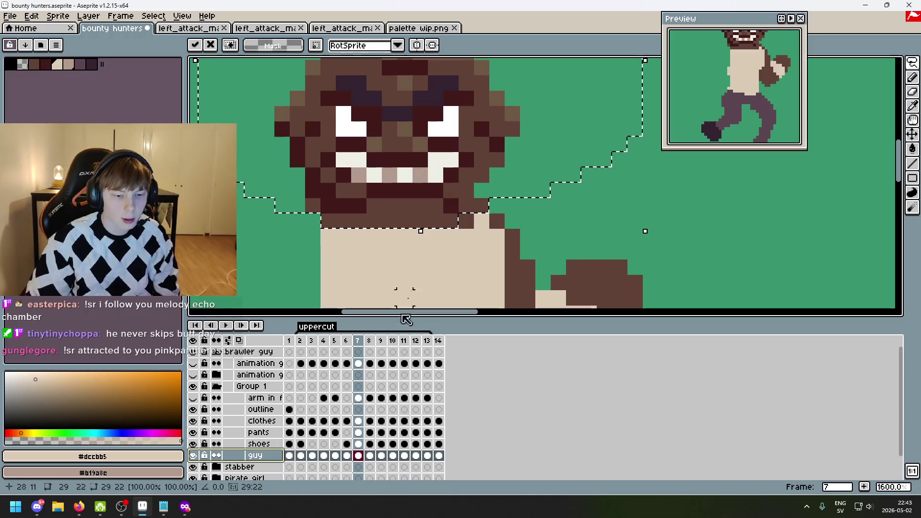
{"action": "key", "text": "ctrl+d"}
- Draw a dark neck line under the chin on the clothes layer
{"action": "left_click", "coordinate": [358, 420]}
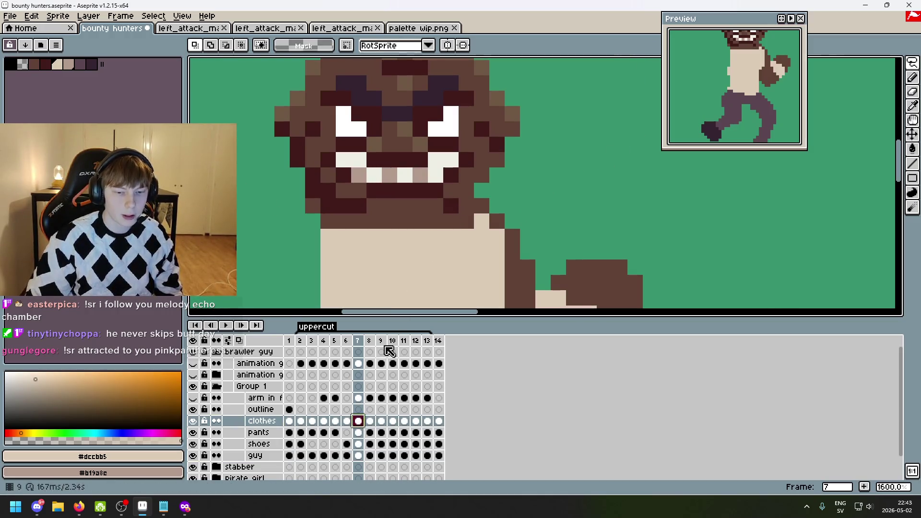
{"action": "key", "text": "b"}
{"action": "left_click_drag", "start_coordinate": [375, 221], "coordinate": [435, 221]}
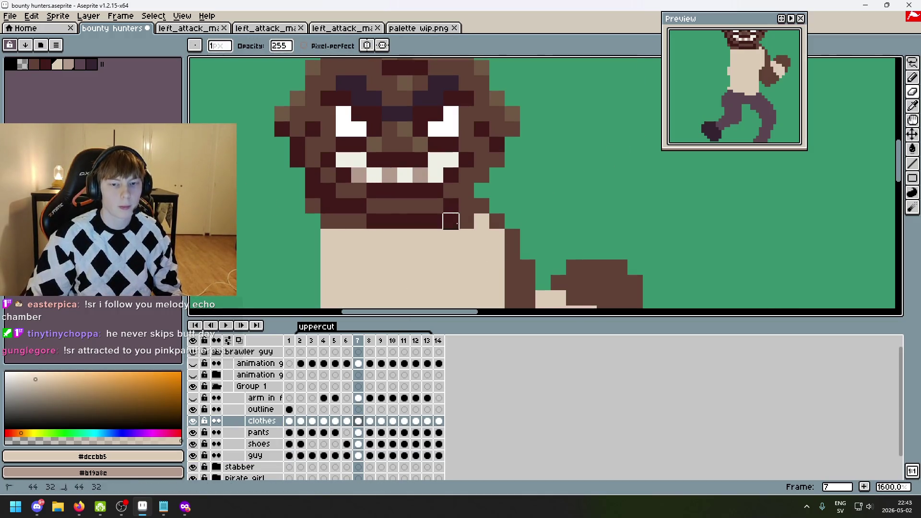
{"action": "left_click_drag", "start_coordinate": [367, 221], "coordinate": [328, 222]}
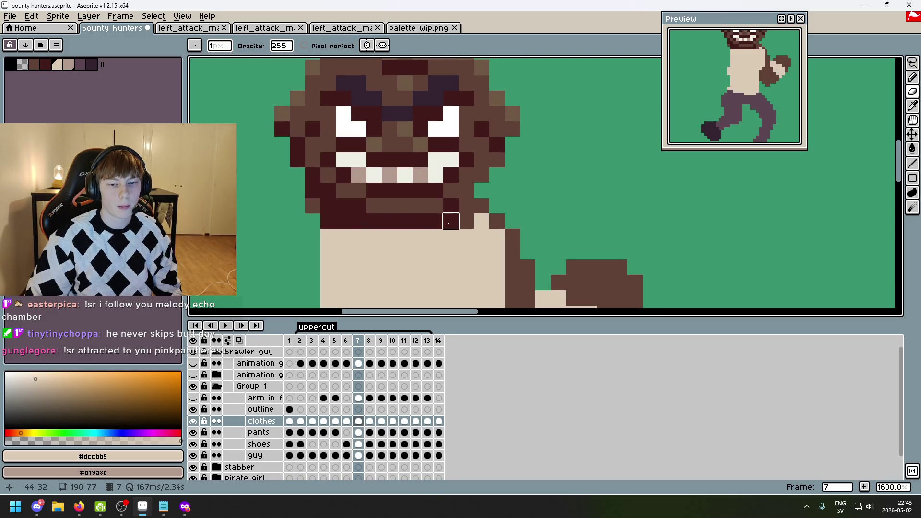
{"action": "scroll", "coordinate": [474, 229], "scroll_direction": "down", "scroll_amount": 1}
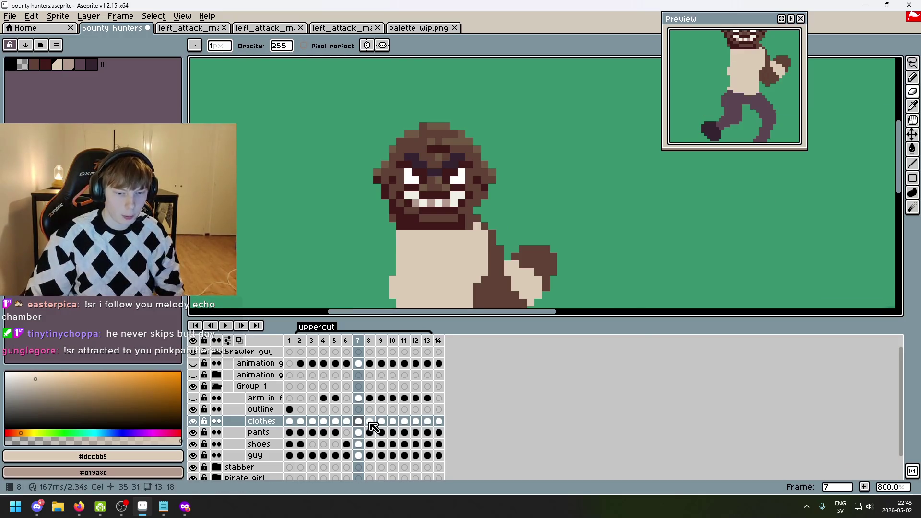
- Flip between frames 5 and 8 to check the pasted head, ending on the guy layer
{"action": "scroll", "coordinate": [569, 218], "scroll_direction": "down", "scroll_amount": 4}
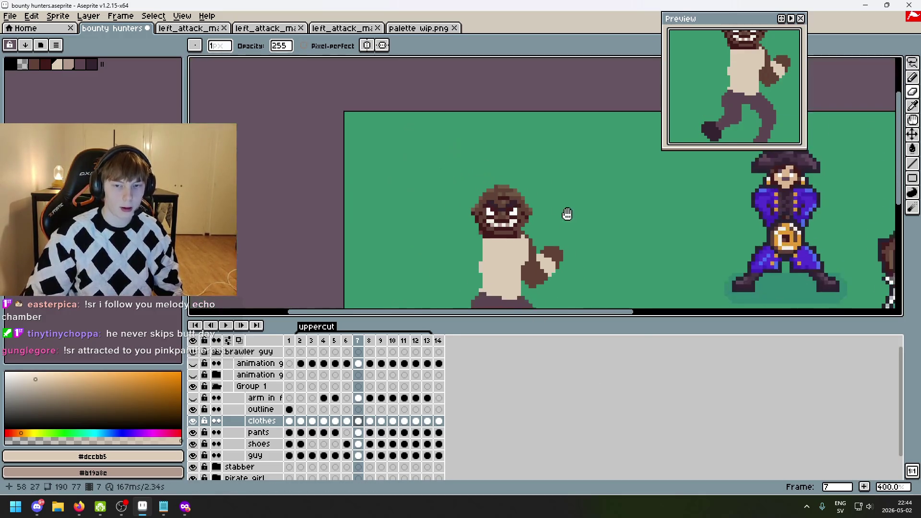
{"action": "scroll", "coordinate": [594, 214], "scroll_direction": "up", "scroll_amount": 1}
{"action": "key", "text": "Right"}
{"action": "key", "text": "Right"}
{"action": "key", "text": "Right"}
{"action": "key", "text": "Right"}
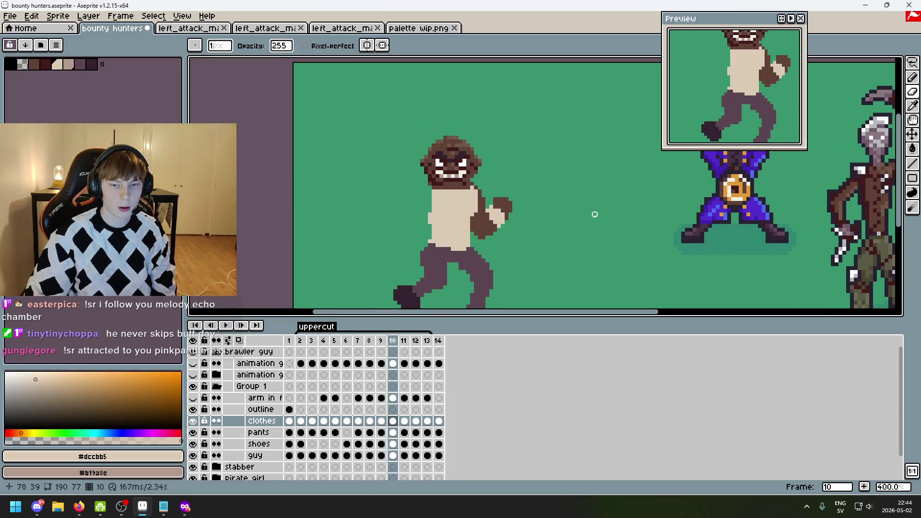
{"action": "key", "text": "Left"}
{"action": "key", "text": "Left"}
{"action": "key", "text": "Left"}
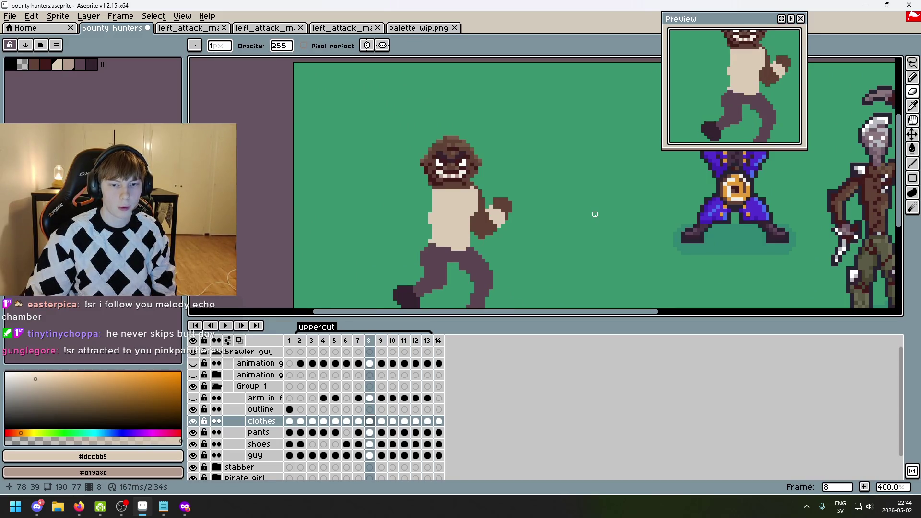
{"action": "key", "text": "Left"}
{"action": "key", "text": "Right"}
{"action": "key", "text": "Right"}
{"action": "key", "text": "Left"}
{"action": "key", "text": "Left"}
{"action": "key", "text": "Left"}
{"action": "key", "text": "Right"}
{"action": "key", "text": "Right"}
{"action": "key", "text": "Right"}
{"action": "key", "text": "Left"}
{"action": "key", "text": "Left"}
{"action": "key", "text": "Left"}
{"action": "key", "text": "Left"}
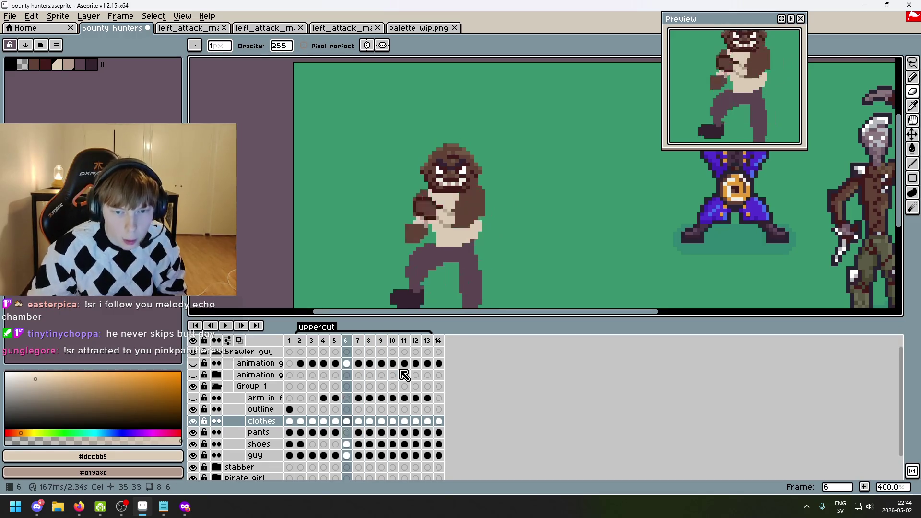
{"action": "key", "text": "Up"}
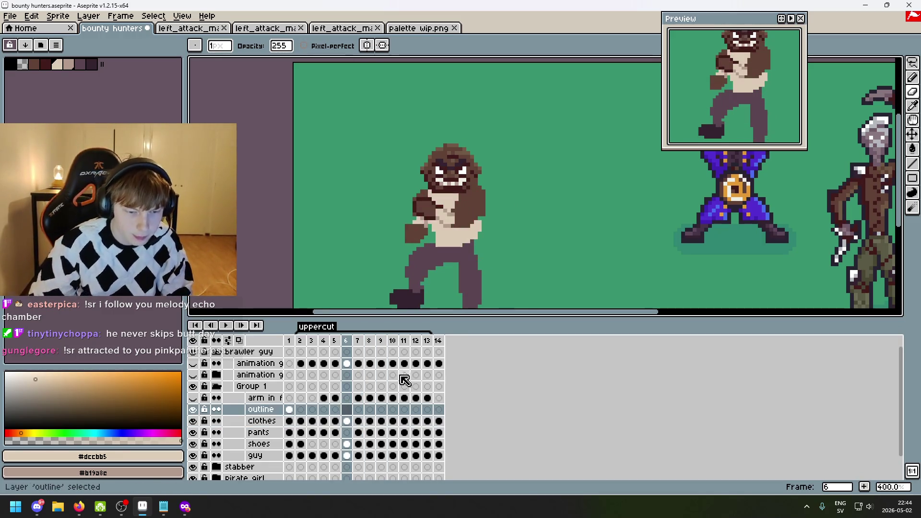
{"action": "key", "text": "Down"}
{"action": "key", "text": "Down"}
{"action": "key", "text": "Down"}
{"action": "key", "text": "Right"}
{"action": "key", "text": "Right"}
{"action": "key", "text": "Right"}
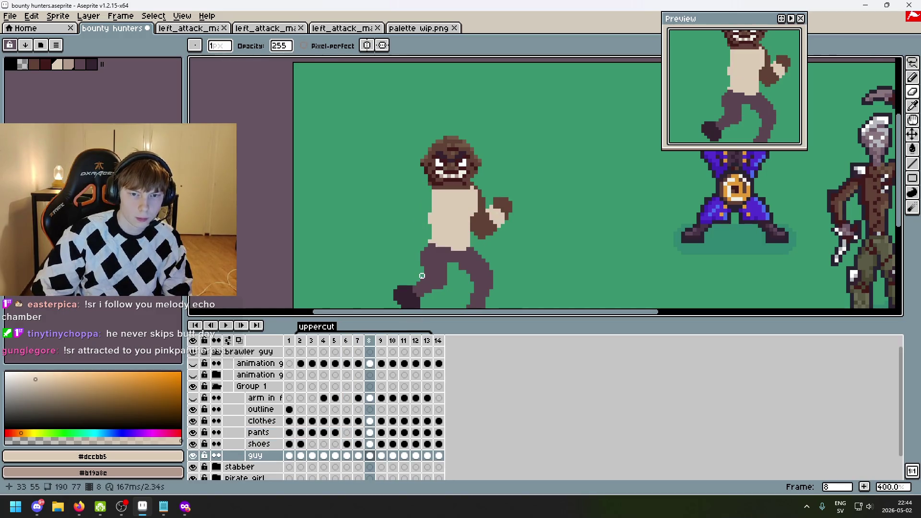
- Return to frame 7 via frame 6 and recentre the brawler on the canvas
{"action": "key", "text": "Right"}
{"action": "key", "text": "Right"}
{"action": "key", "text": "Left"}
{"action": "key", "text": "Left"}
{"action": "key", "text": "Left"}
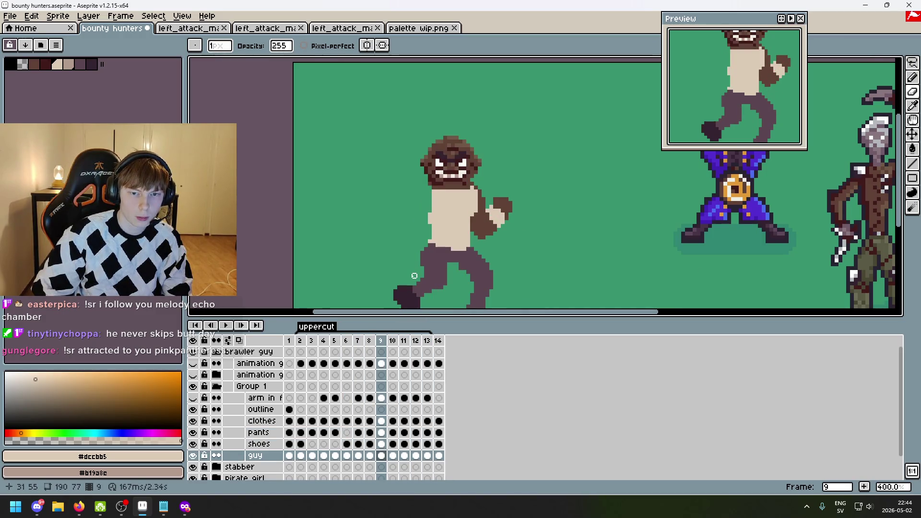
{"action": "key", "text": "Left"}
{"action": "key", "text": "Left"}
{"action": "key", "text": "Left"}
{"action": "key", "text": "Right"}
{"action": "key", "text": "Right"}
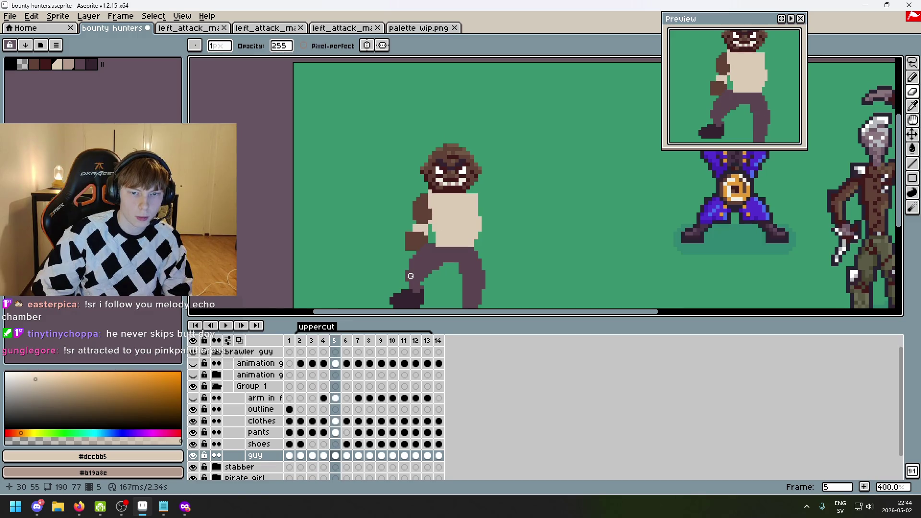
{"action": "key", "text": "Right"}
{"action": "left_click_drag", "start_coordinate": [415, 229], "coordinate": [423, 193]}
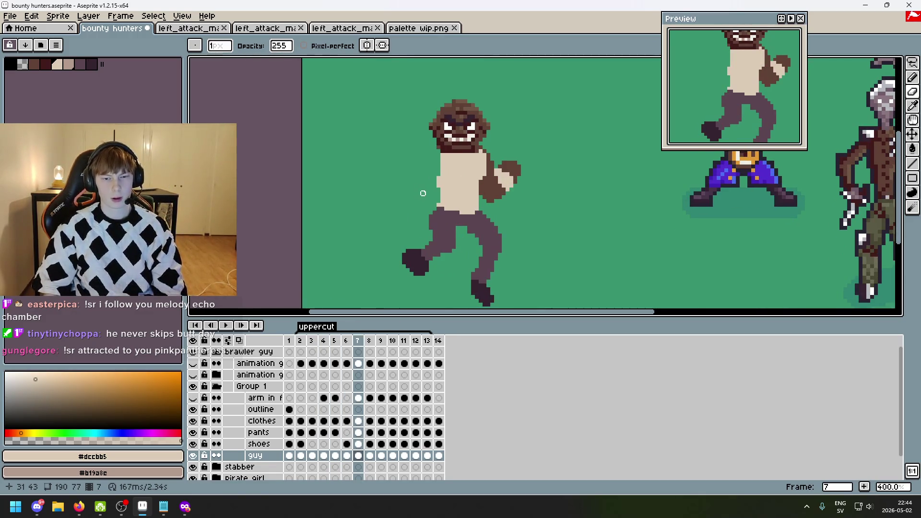
- Undo the last erase and transform, deselect the head, and compare frame 7 with undo/redo
{"action": "key", "text": "ctrl+z"}
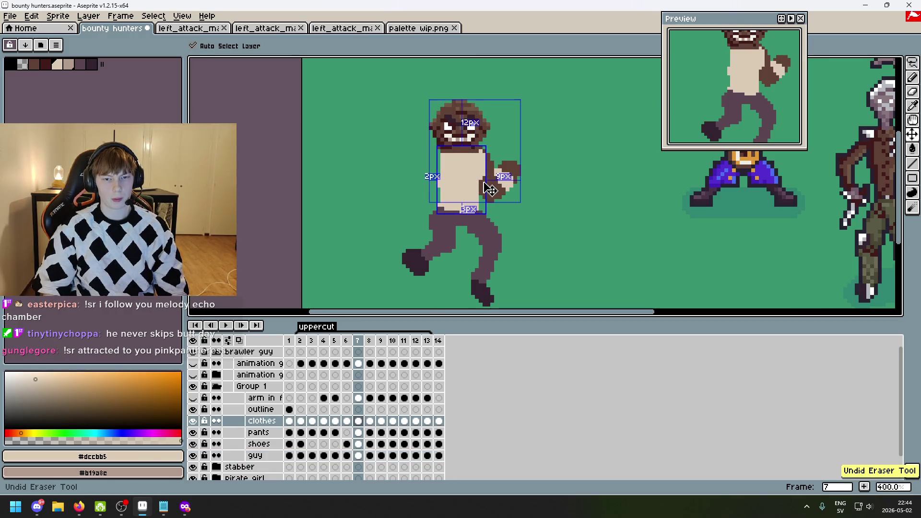
{"action": "key", "text": "ctrl+z"}
{"action": "key", "text": "ctrl+d"}
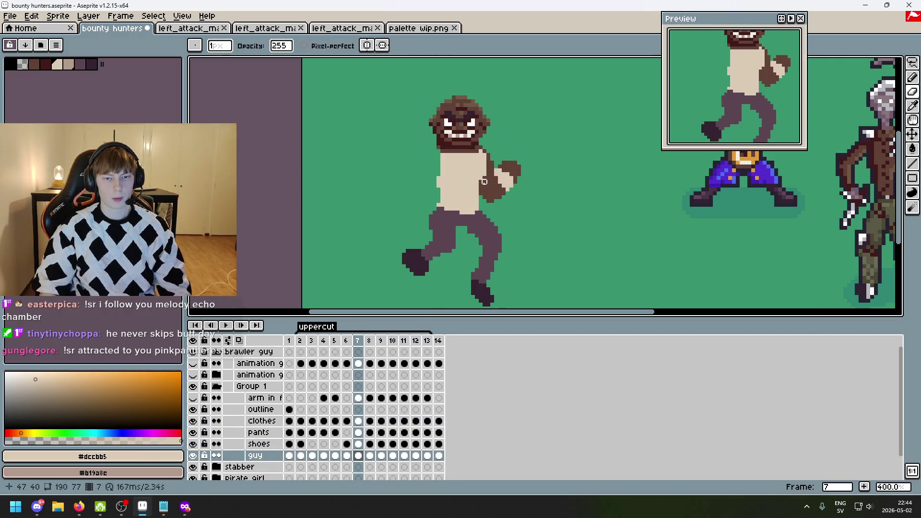
{"action": "key", "text": "Right"}
{"action": "key", "text": "Left"}
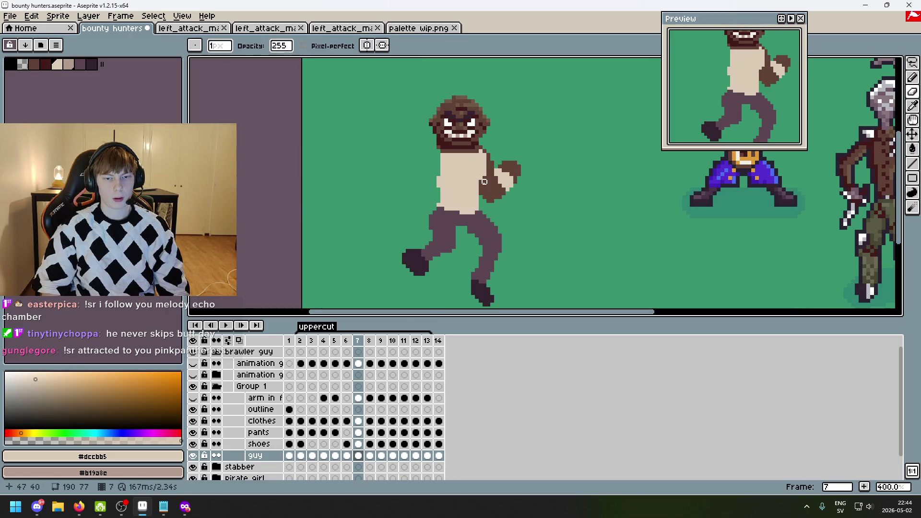
{"action": "key", "text": "ctrl+z"}
{"action": "key", "text": "ctrl+z"}
{"action": "key", "text": "ctrl+y"}
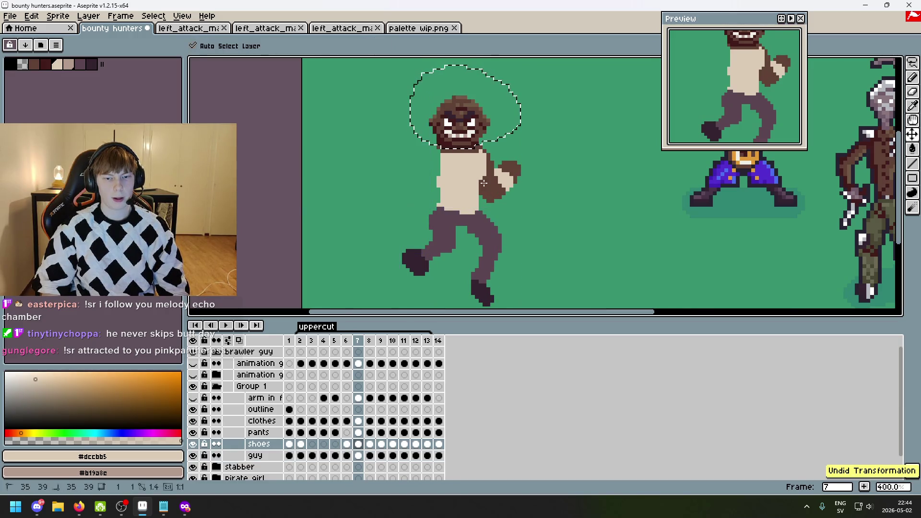
{"action": "key", "text": "ctrl+y"}
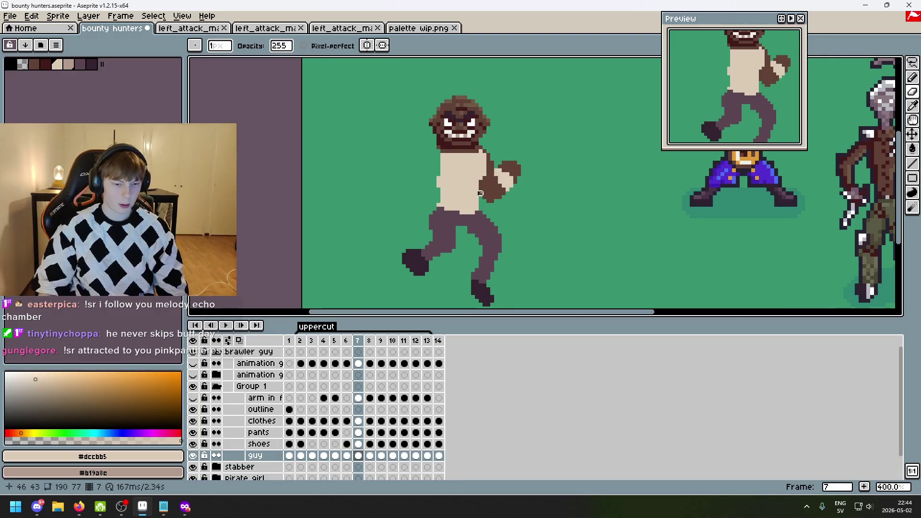
- Step through the neighbouring uppercut frames, settle on frame 7, and pick the Lasso tool
{"action": "scroll", "coordinate": [474, 171], "scroll_direction": "up", "scroll_amount": 1}
{"action": "key", "text": "Left"}
{"action": "key", "text": "Right"}
{"action": "key", "text": "Right"}
{"action": "key", "text": "Right"}
{"action": "key", "text": "Left"}
{"action": "key", "text": "Left"}
{"action": "key", "text": "Left"}
{"action": "key", "text": "Right"}
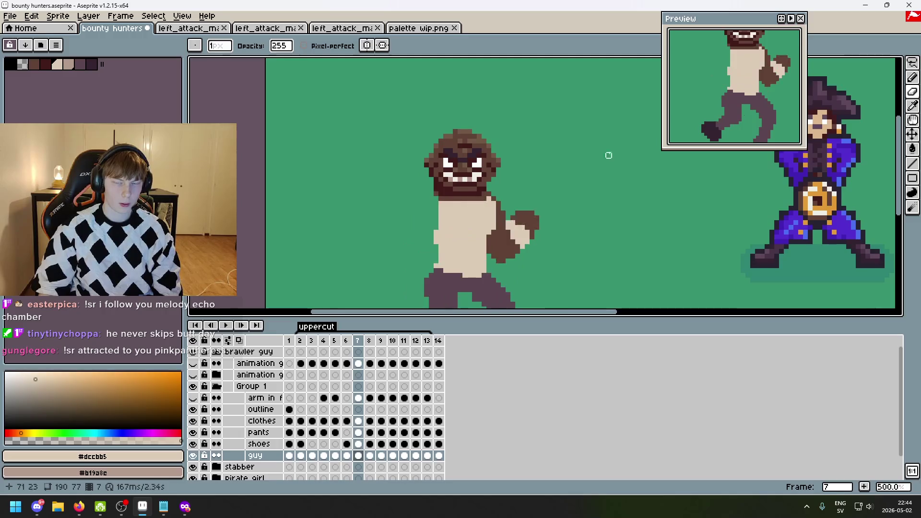
{"action": "key", "text": "Left"}
{"action": "key", "text": "Right"}
{"action": "left_click", "coordinate": [912, 65]}
- Lasso around the brawler's head on frame 7 and drop the selection
{"action": "scroll", "coordinate": [487, 187], "scroll_direction": "up", "scroll_amount": 2}
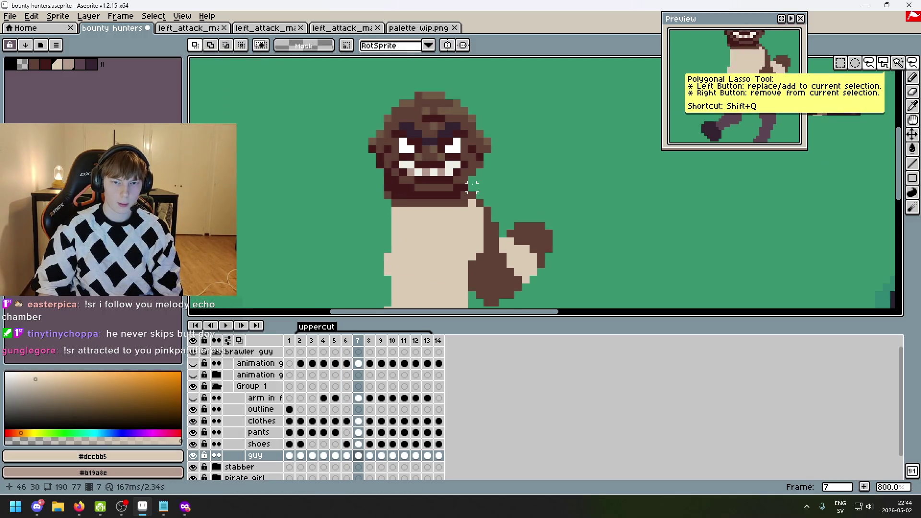
{"action": "left_click", "coordinate": [473, 187]}
{"action": "key", "text": "Escape"}
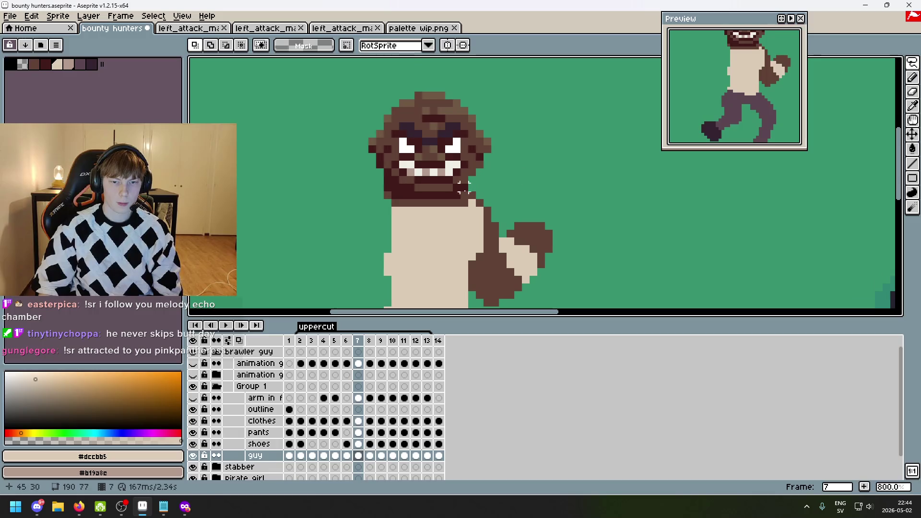
{"action": "left_click", "coordinate": [466, 194]}
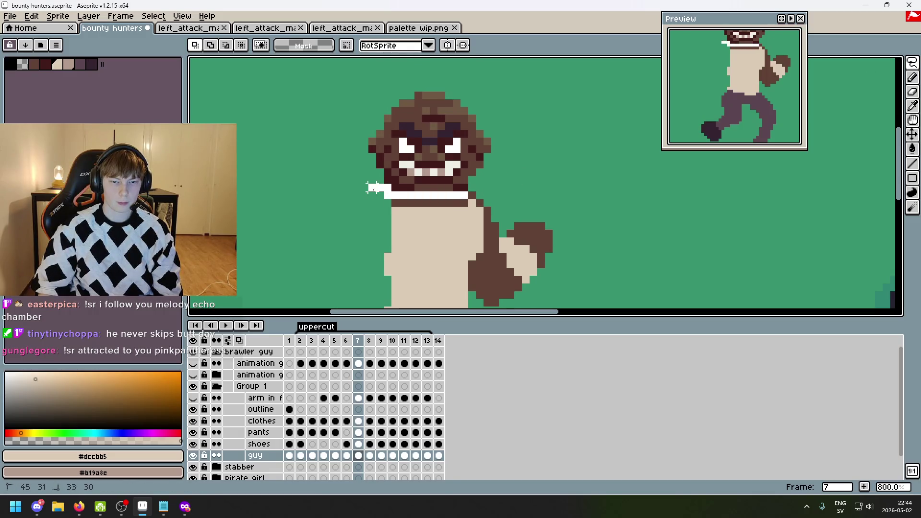
{"action": "key", "text": "Escape"}
{"action": "left_click", "coordinate": [459, 195]}
{"action": "mouse_move", "coordinate": [518, 150]}
{"action": "left_mouse_down"}
{"action": "mouse_move", "coordinate": [293, 178]}
{"action": "mouse_move", "coordinate": [363, 235]}
{"action": "mouse_move", "coordinate": [404, 243]}
{"action": "left_mouse_up"}
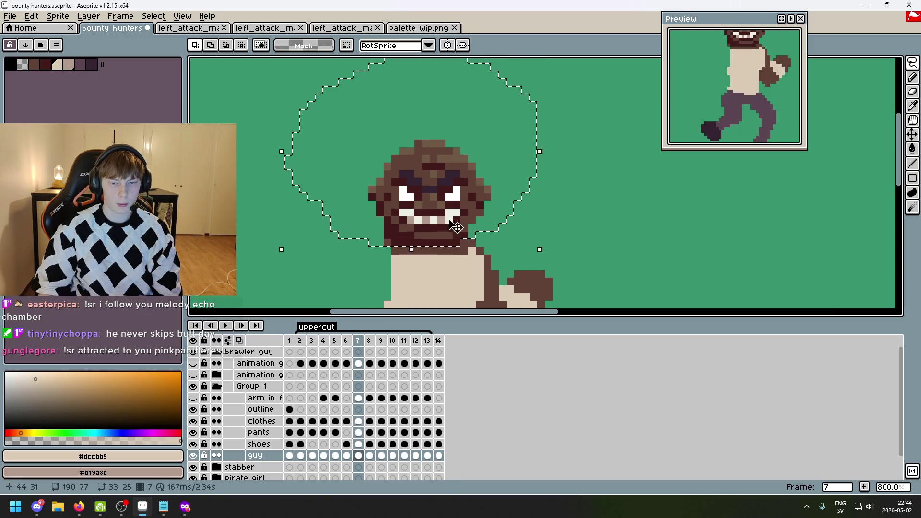
{"action": "left_click", "coordinate": [451, 192]}
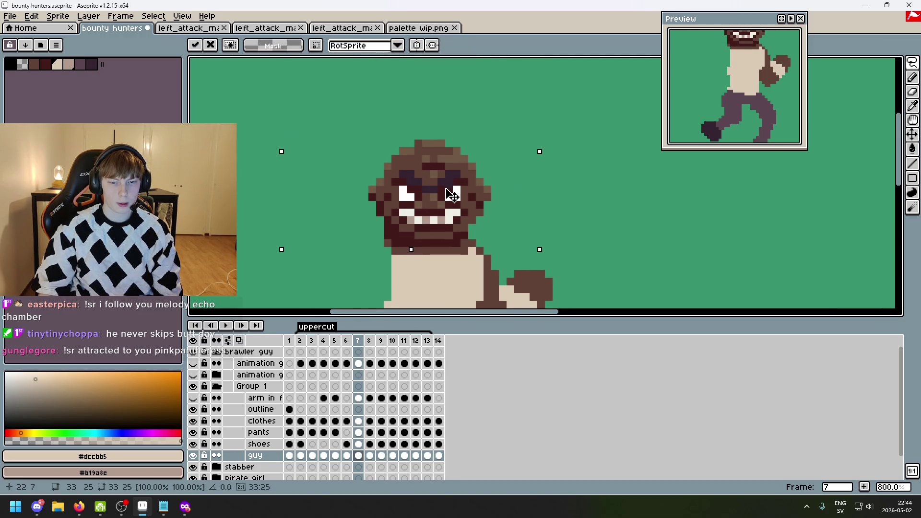
{"action": "left_click", "coordinate": [617, 211]}
- Compare frames 6 and 7, step through frames 7 to 12, then land on frame 8
{"action": "key", "text": "Left"}
{"action": "key", "text": "Right"}
{"action": "key", "text": "Left"}
{"action": "key", "text": "Right"}
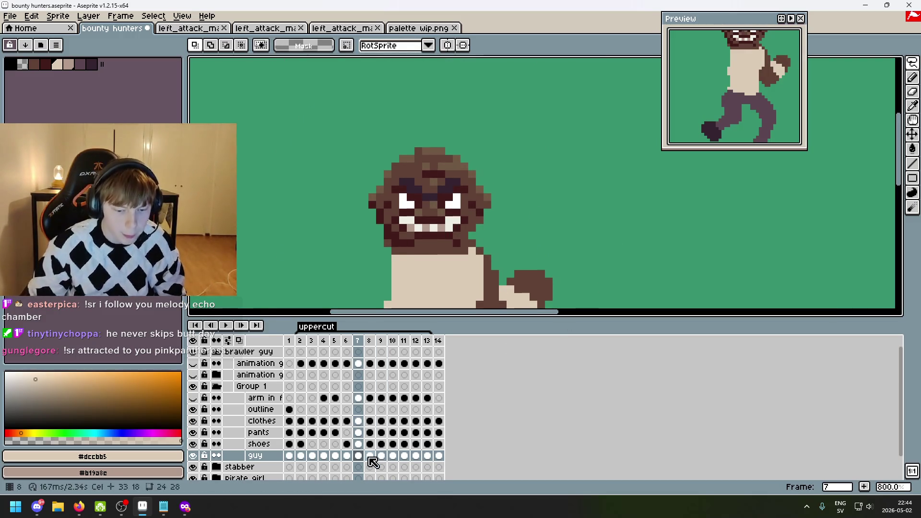
{"action": "left_click", "coordinate": [360, 456]}
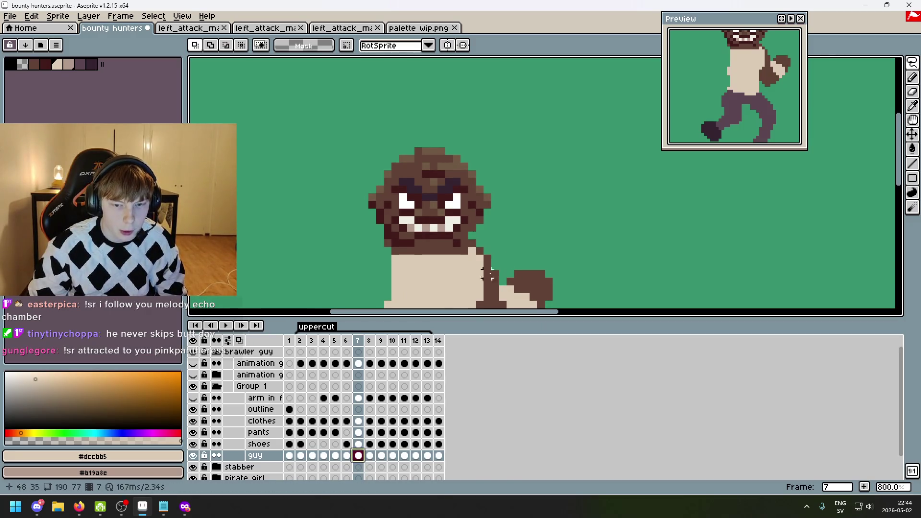
{"action": "scroll", "coordinate": [533, 133], "scroll_direction": "down", "scroll_amount": 2}
{"action": "key", "text": "Right"}
{"action": "key", "text": "Right"}
{"action": "key", "text": "Right"}
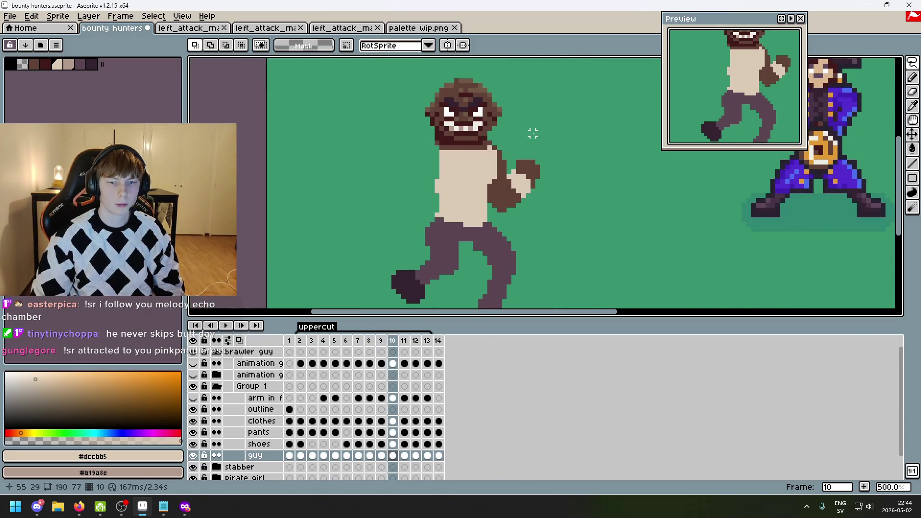
{"action": "key", "text": "Left"}
{"action": "key", "text": "Left"}
{"action": "key", "text": "Left"}
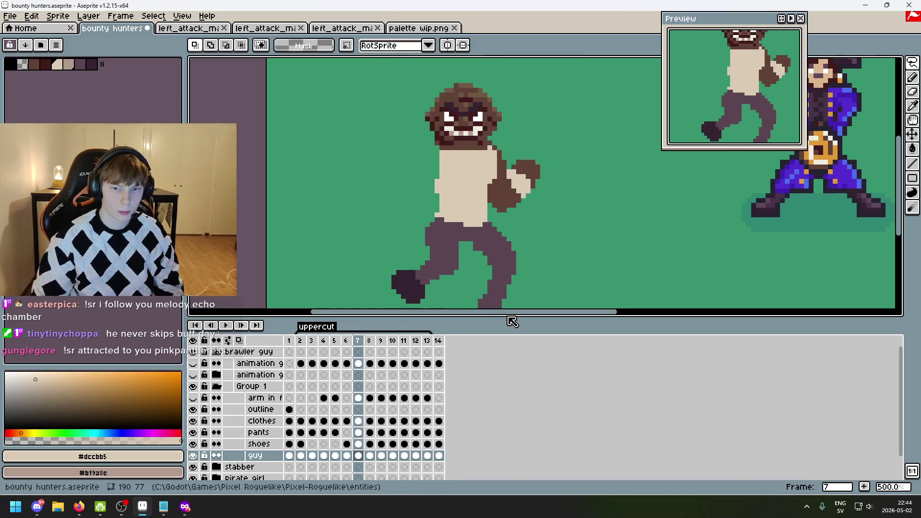
{"action": "key", "text": "Right"}
{"action": "scroll", "coordinate": [499, 162], "scroll_direction": "up", "scroll_amount": 3}
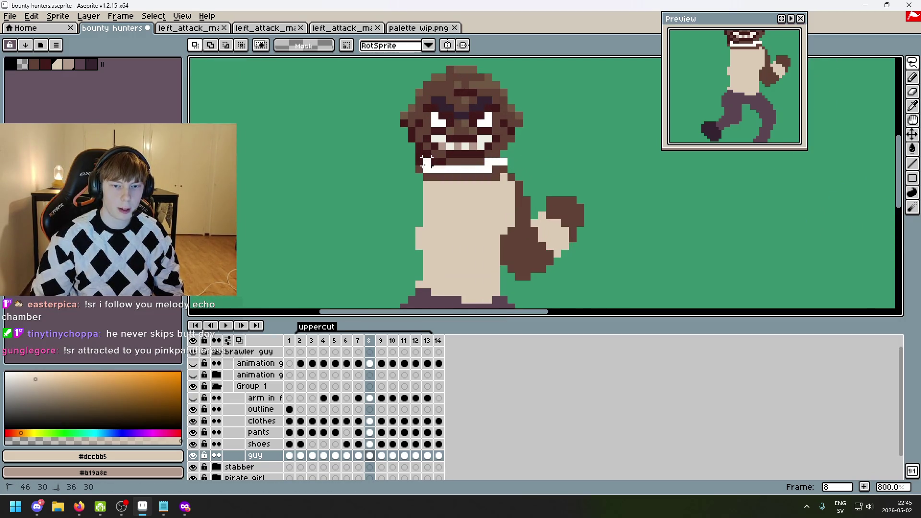
- Lasso the head on frame 8, drag it down onto the shoulders, and commit it
{"action": "mouse_move", "coordinate": [398, 161]}
{"action": "left_mouse_down"}
{"action": "mouse_move", "coordinate": [528, 84]}
{"action": "mouse_move", "coordinate": [509, 170]}
{"action": "mouse_move", "coordinate": [501, 168]}
{"action": "left_mouse_up"}
{"action": "left_click_drag", "start_coordinate": [479, 134], "coordinate": [479, 158]}
{"action": "left_click", "coordinate": [611, 178]}
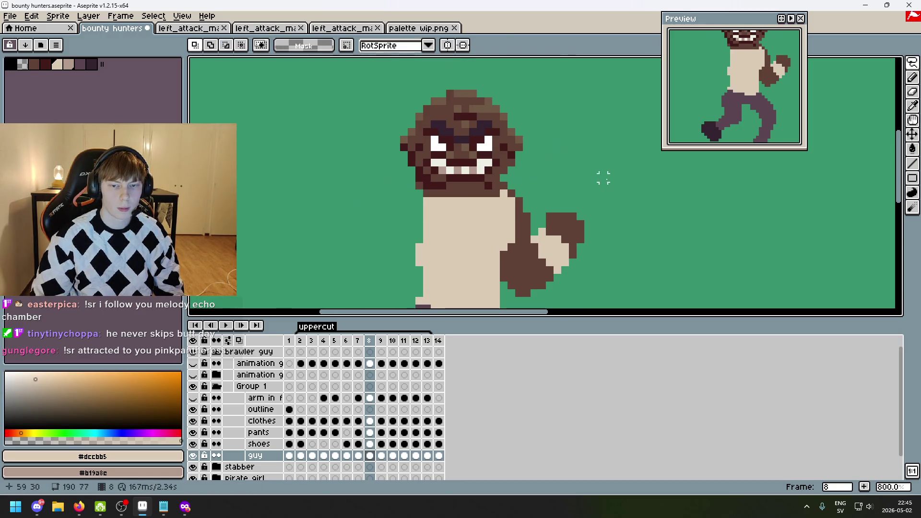
- Click through guy-layer frames 8 to 13 in the timeline to view the later poses
{"action": "left_click", "coordinate": [371, 457]}
{"action": "left_click", "coordinate": [381, 455]}
{"action": "left_click", "coordinate": [392, 456]}
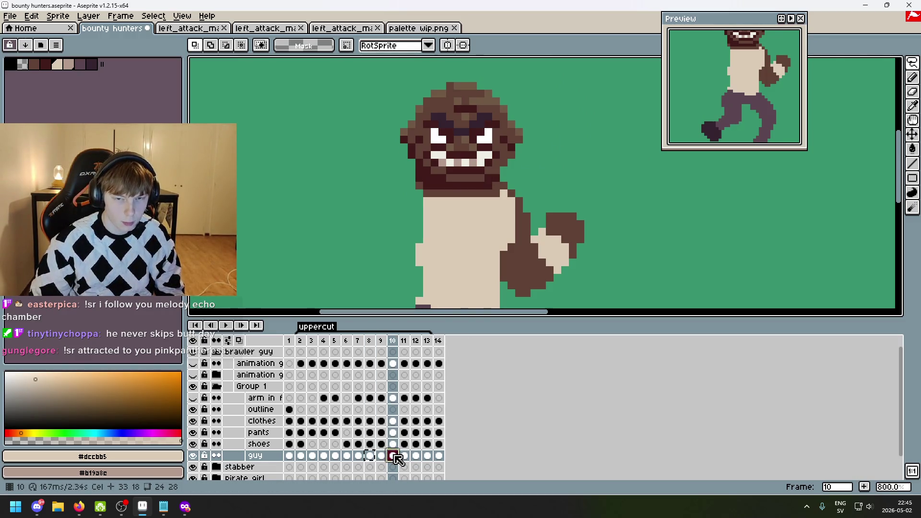
{"action": "left_click", "coordinate": [404, 455]}
{"action": "left_click", "coordinate": [415, 456]}
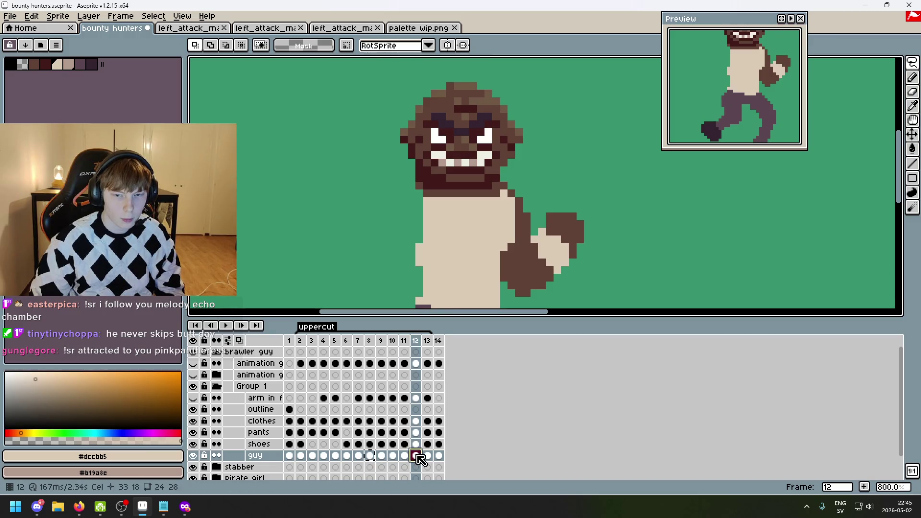
{"action": "left_click", "coordinate": [428, 457]}
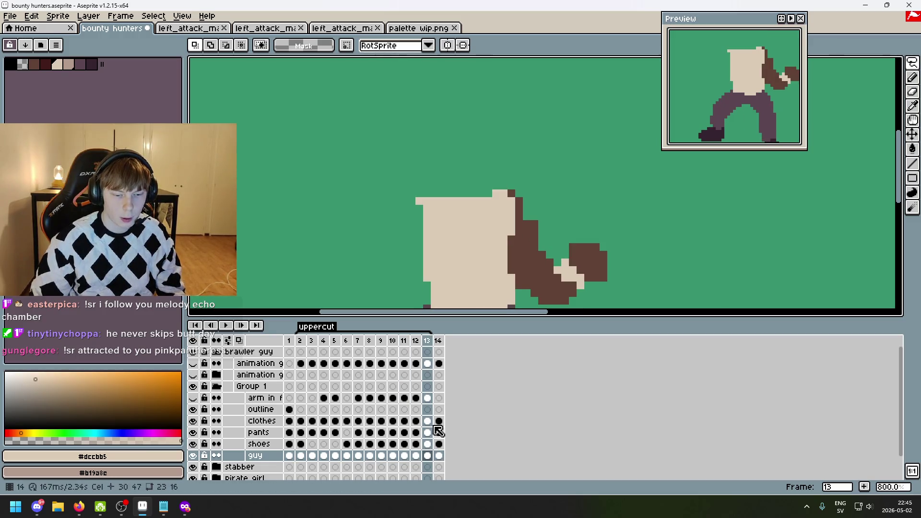
- Flip between frames 6 and 7 to compare, settling on frame 7
{"action": "key", "text": "Left"}
{"action": "key", "text": "Left"}
{"action": "key", "text": "Left"}
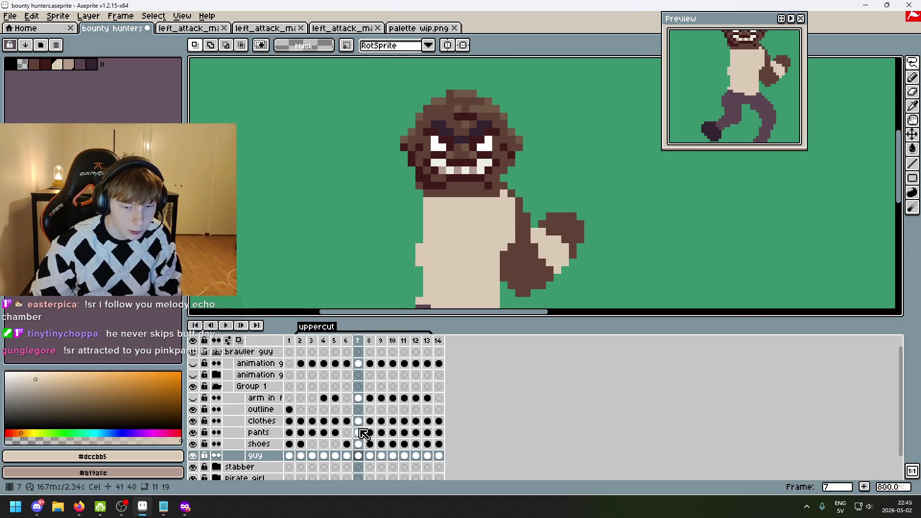
{"action": "key", "text": "Right"}
{"action": "key", "text": "Left"}
{"action": "key", "text": "Right"}
{"action": "key", "text": "Right"}
{"action": "key", "text": "Left"}
{"action": "key", "text": "Left"}
{"action": "key", "text": "Right"}
{"action": "key", "text": "Left"}
{"action": "key", "text": "Right"}
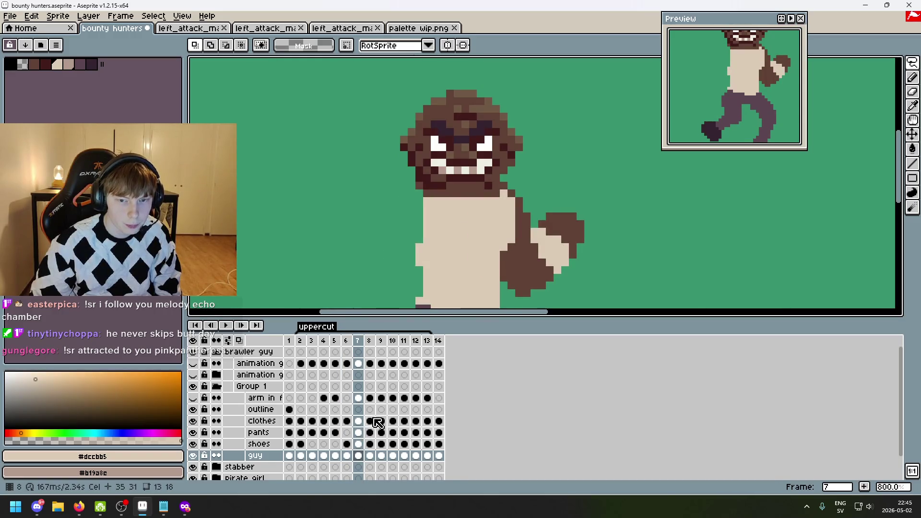
- Select and unhide the clothes layer, then undo the eraser stroke on frame 7's neck
{"action": "key", "text": "b"}
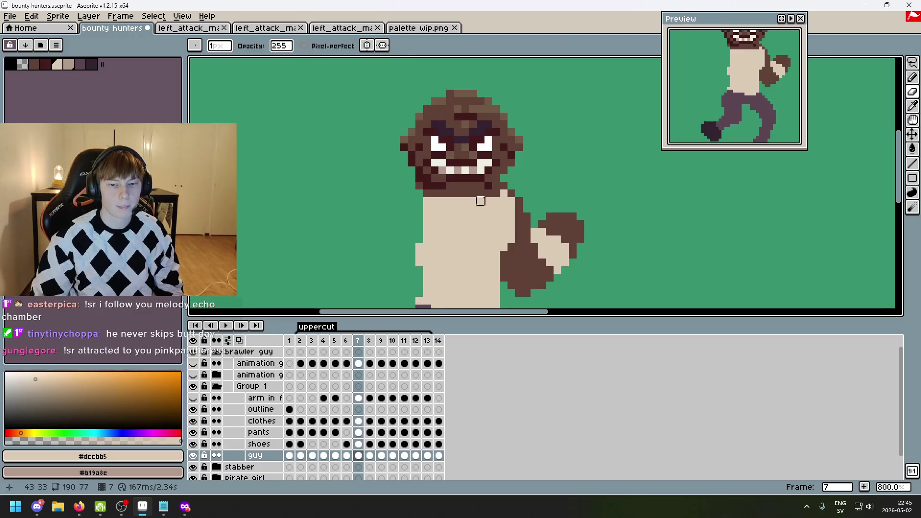
{"action": "key", "text": "ctrl+z"}
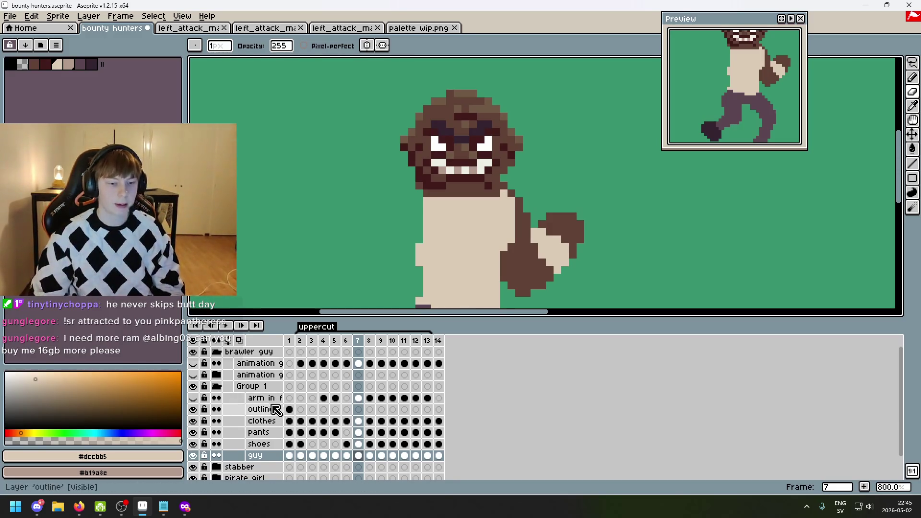
{"action": "left_click", "coordinate": [266, 419]}
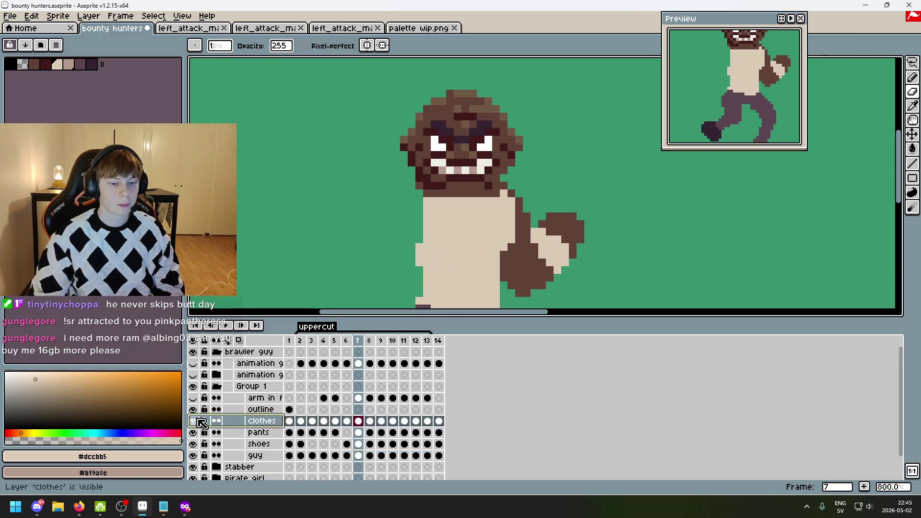
{"action": "left_click", "coordinate": [195, 421]}
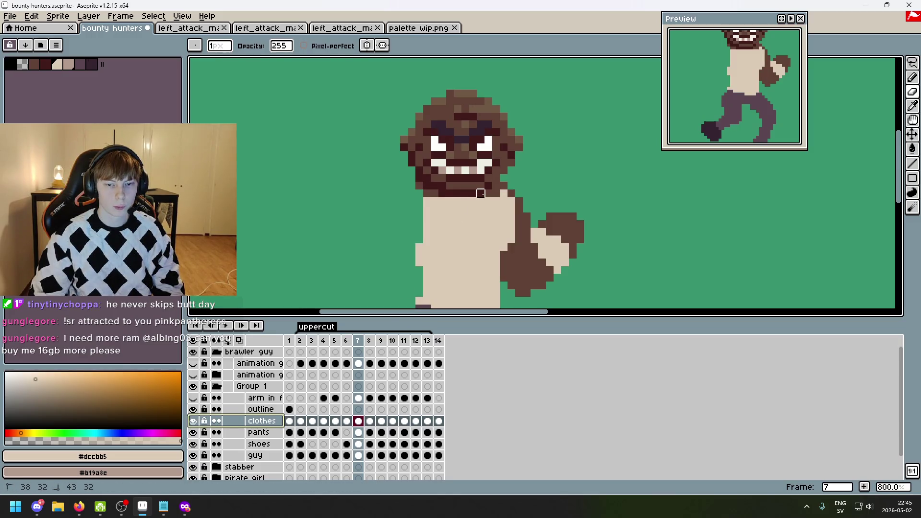
{"action": "key", "text": "ctrl+z"}
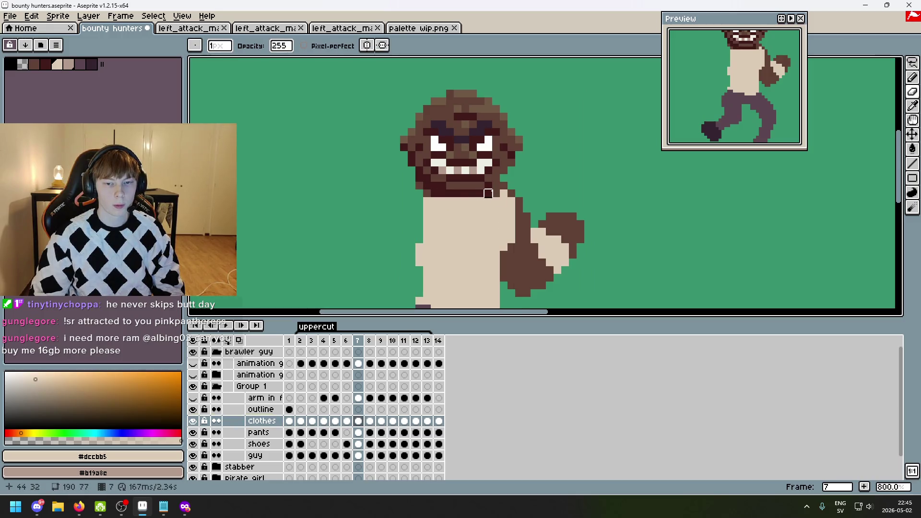
{"action": "scroll", "coordinate": [503, 232], "scroll_direction": "down", "scroll_amount": 2}
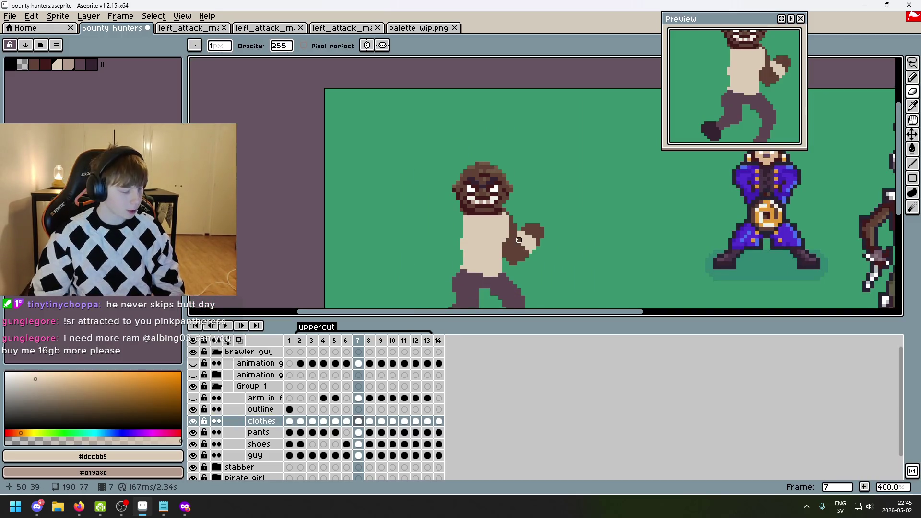
{"action": "scroll", "coordinate": [522, 248], "scroll_direction": "up", "scroll_amount": 2}
- Clear the head selection with Ctrl+D and click the clothes cels at frames 8 and 9
{"action": "key", "text": "w"}
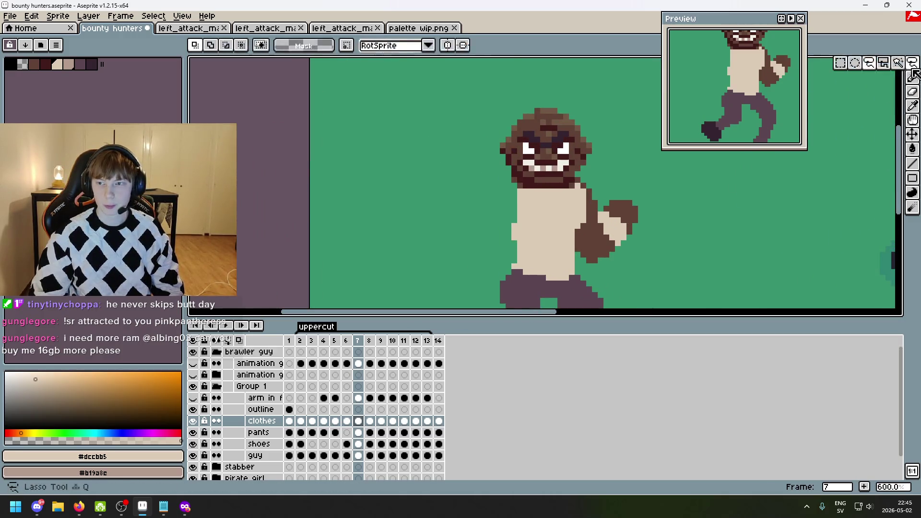
{"action": "left_click", "coordinate": [571, 184]}
{"action": "mouse_move", "coordinate": [479, 177]}
{"action": "left_mouse_down"}
{"action": "mouse_move", "coordinate": [537, 76]}
{"action": "mouse_move", "coordinate": [599, 127]}
{"action": "mouse_move", "coordinate": [594, 162]}
{"action": "mouse_move", "coordinate": [572, 180]}
{"action": "left_mouse_up"}
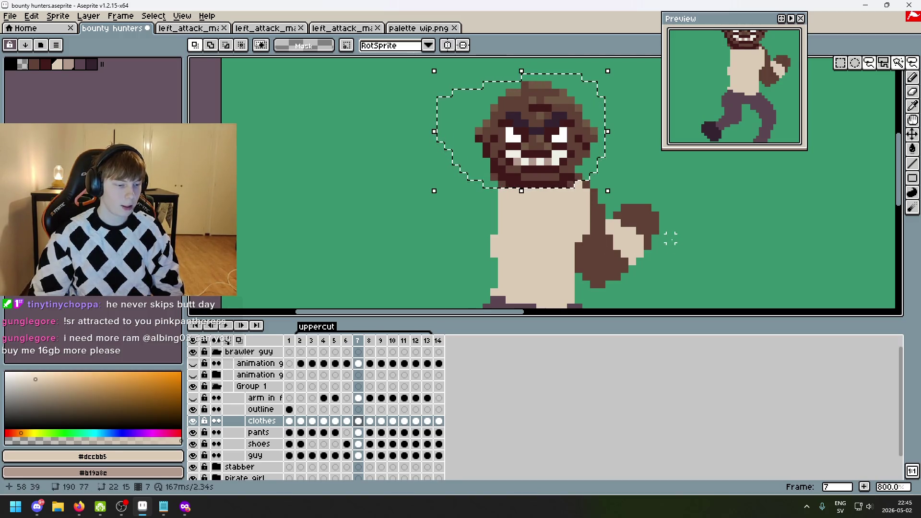
{"action": "scroll", "coordinate": [609, 222], "scroll_direction": "right", "scroll_amount": 3}
{"action": "key", "text": "ctrl+d"}
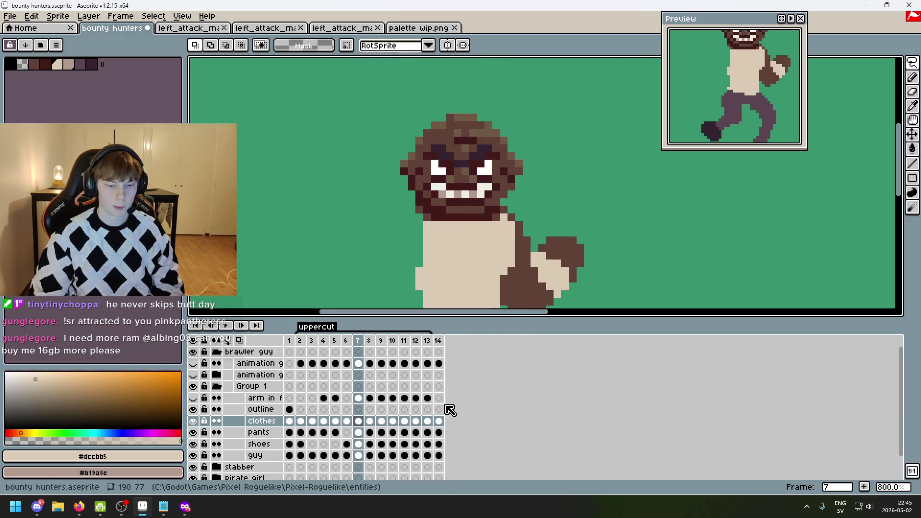
{"action": "left_click", "coordinate": [370, 424]}
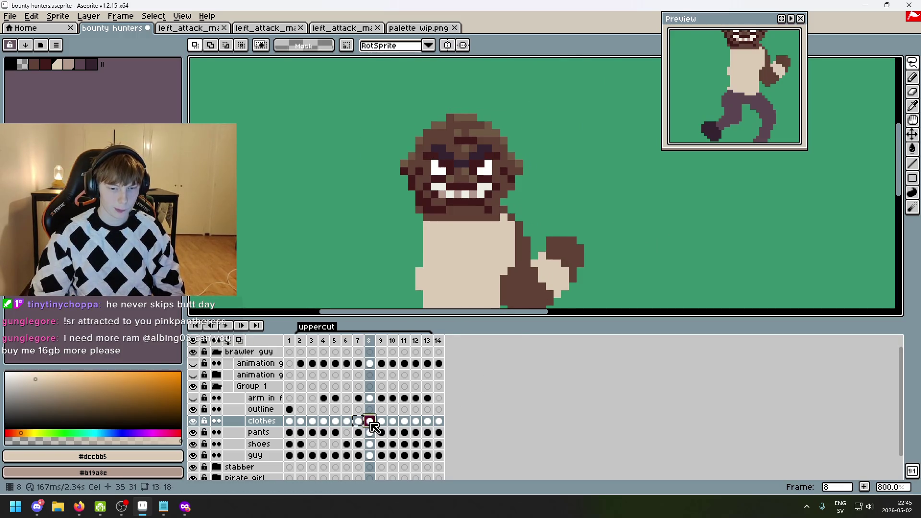
{"action": "left_click", "coordinate": [381, 422]}
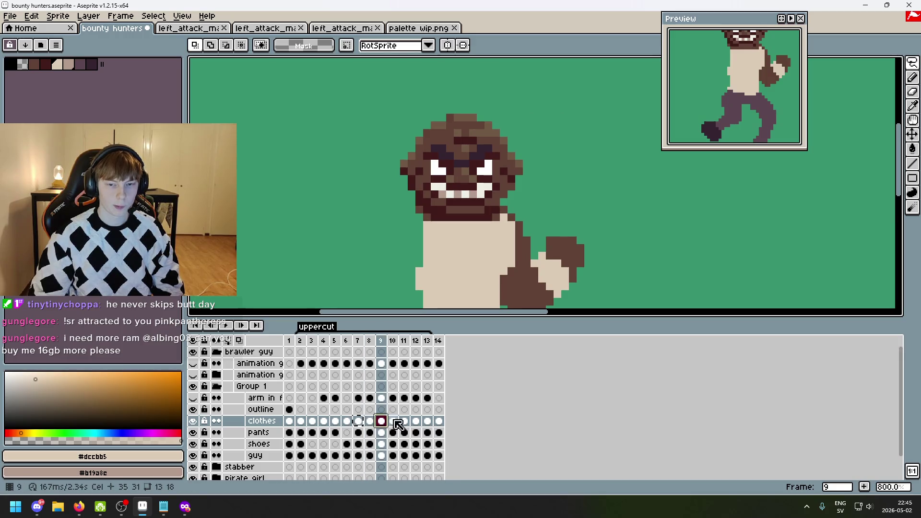
- Click through timeline frames 10 to 13, back to 12, and pan to the neighbouring sprite
{"action": "left_click", "coordinate": [394, 422]}
{"action": "left_click", "coordinate": [404, 422]}
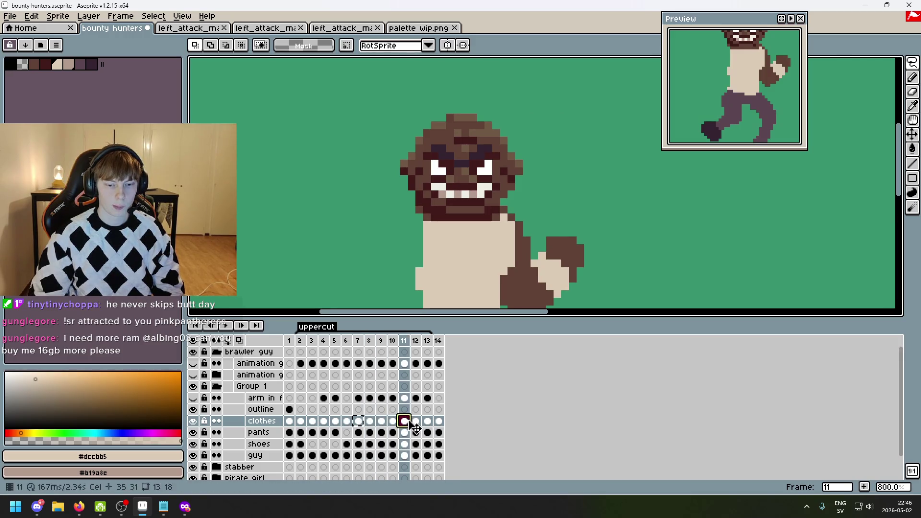
{"action": "left_click", "coordinate": [416, 422]}
{"action": "left_click", "coordinate": [429, 422]}
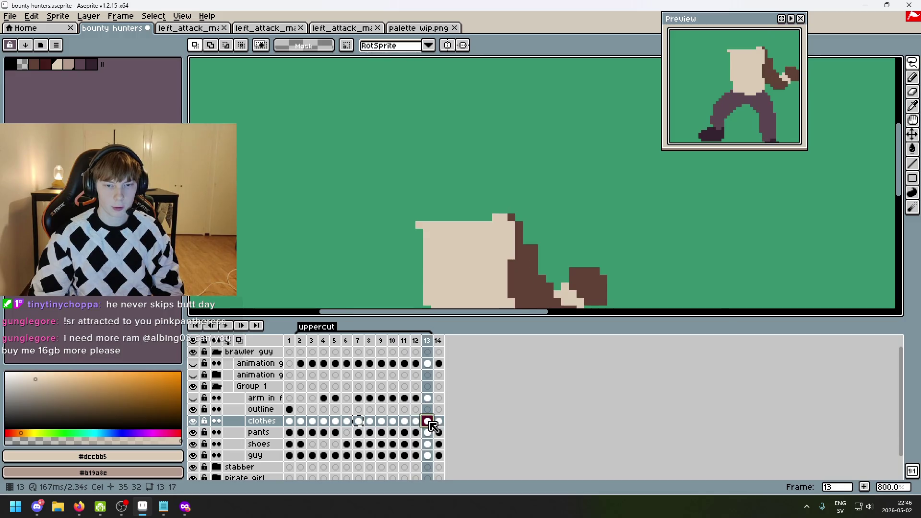
{"action": "left_click", "coordinate": [416, 422]}
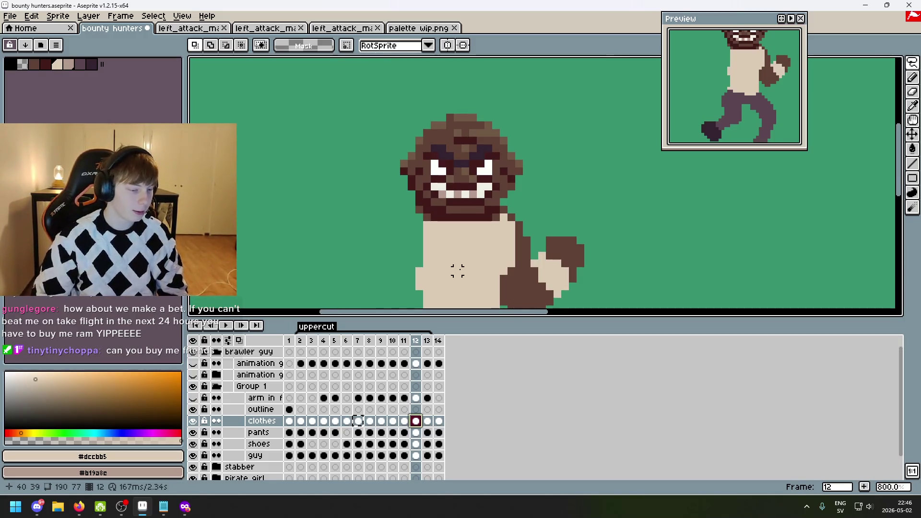
{"action": "scroll", "coordinate": [412, 232], "scroll_direction": "down", "scroll_amount": 1}
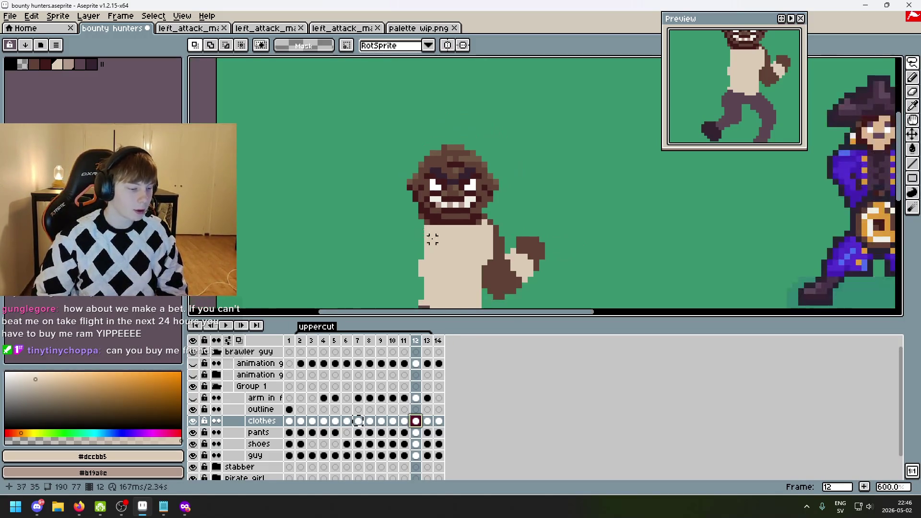
{"action": "scroll", "coordinate": [461, 249], "scroll_direction": "up", "scroll_amount": 1}
{"action": "mouse_move", "coordinate": [538, 235]}
{"action": "left_mouse_down"}
{"action": "mouse_move", "coordinate": [407, 222]}
{"action": "mouse_move", "coordinate": [499, 235]}
{"action": "left_mouse_up"}
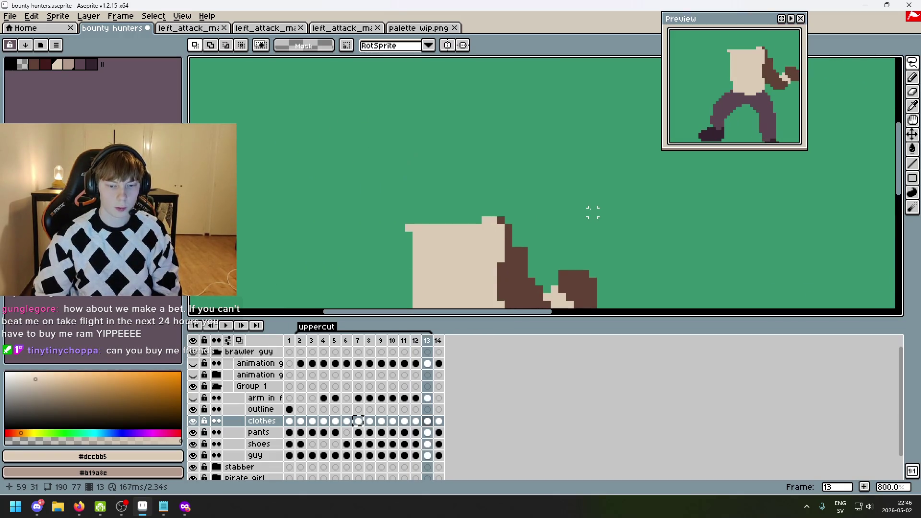
{"action": "scroll", "coordinate": [593, 212], "scroll_direction": "down", "scroll_amount": 1}
{"action": "left_click_drag", "start_coordinate": [600, 205], "coordinate": [581, 205]}
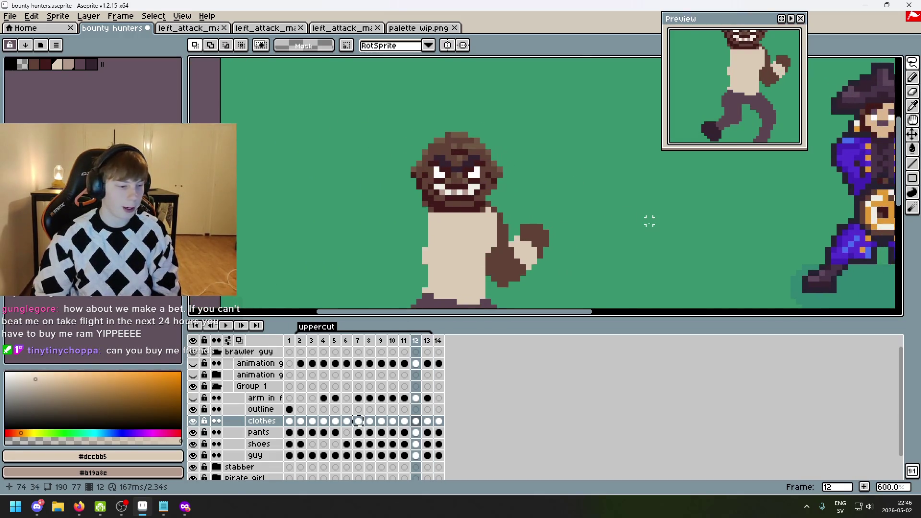
- Flip between frames 12 and 13 to spot the missing head, then unhide 'arm in front'
{"action": "key", "text": "Right"}
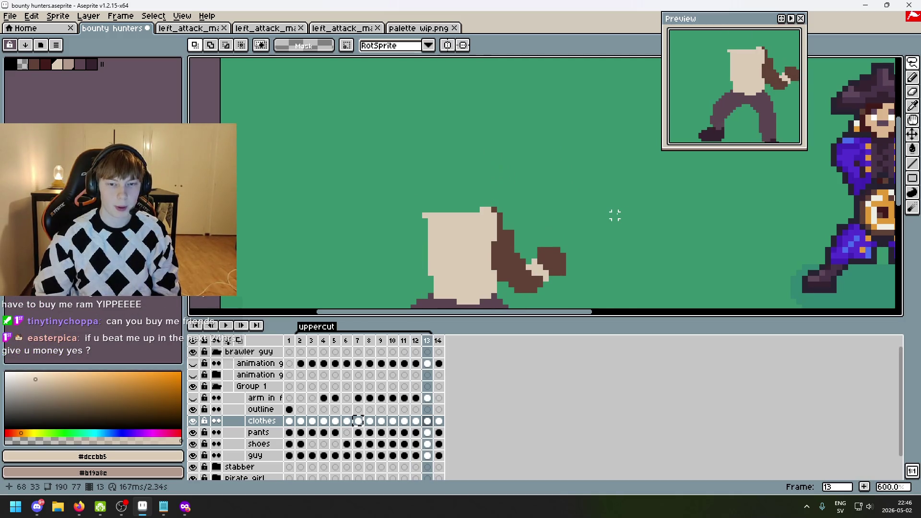
{"action": "scroll", "coordinate": [610, 214], "scroll_direction": "down", "scroll_amount": 2}
{"action": "left_click_drag", "start_coordinate": [610, 214], "coordinate": [489, 212]}
{"action": "scroll", "coordinate": [477, 211], "scroll_direction": "up", "scroll_amount": 1}
{"action": "key", "text": "Left"}
{"action": "key", "text": "Right"}
{"action": "key", "text": "Left"}
{"action": "key", "text": "Right"}
{"action": "key", "text": "Left"}
{"action": "left_click", "coordinate": [193, 398]}
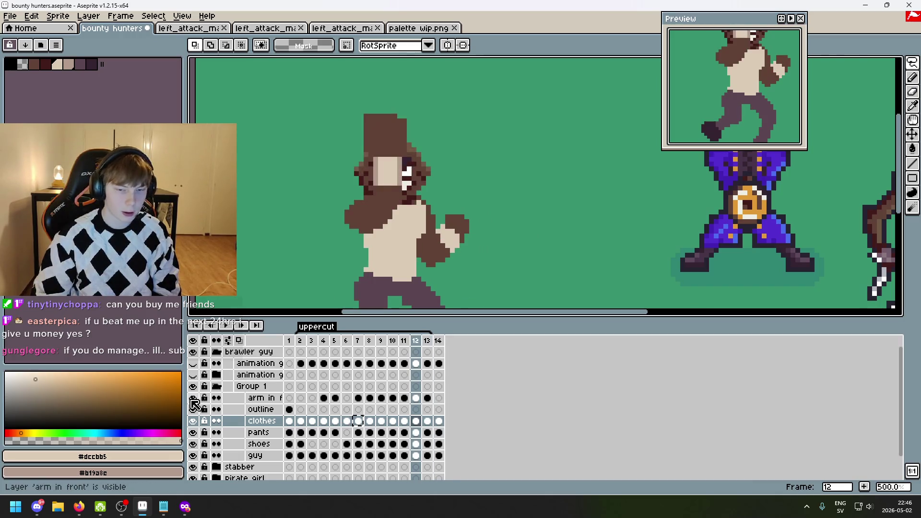
- Flip between frames 12, 13 and 14, ending back on frame 12
{"action": "key", "text": "Right"}
{"action": "key", "text": "Left"}
{"action": "key", "text": "Right"}
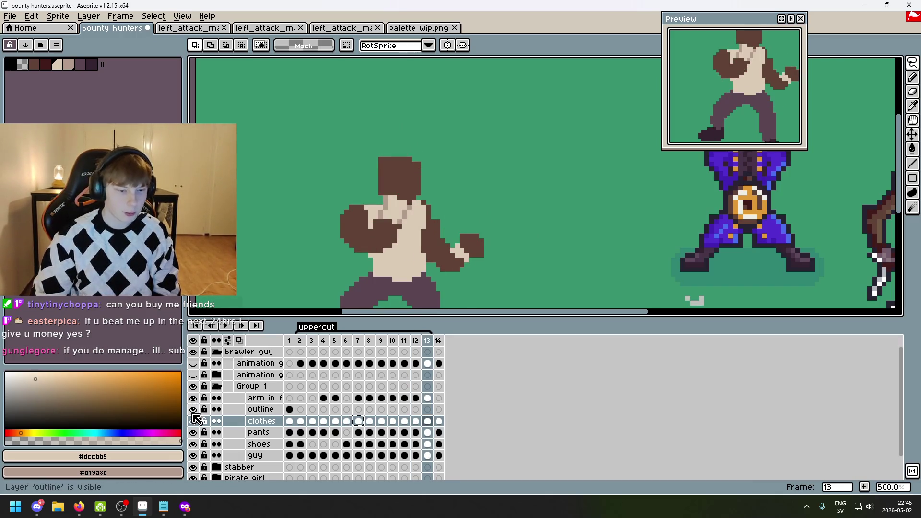
{"action": "key", "text": "Left"}
{"action": "key", "text": "Right"}
{"action": "key", "text": "Right"}
{"action": "key", "text": "Left"}
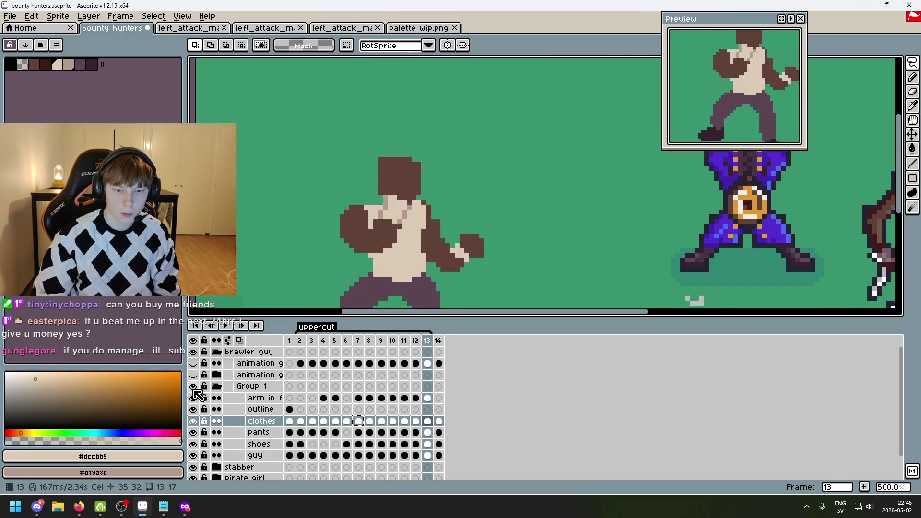
{"action": "key", "text": "Left"}
- Step backward through the frames to frame 3, zooming in on the brawler
{"action": "left_click_drag", "start_coordinate": [467, 197], "coordinate": [481, 190]}
{"action": "scroll", "coordinate": [580, 146], "scroll_direction": "down", "scroll_amount": 1}
{"action": "key", "text": "Left"}
{"action": "key", "text": "Left"}
{"action": "key", "text": "Left"}
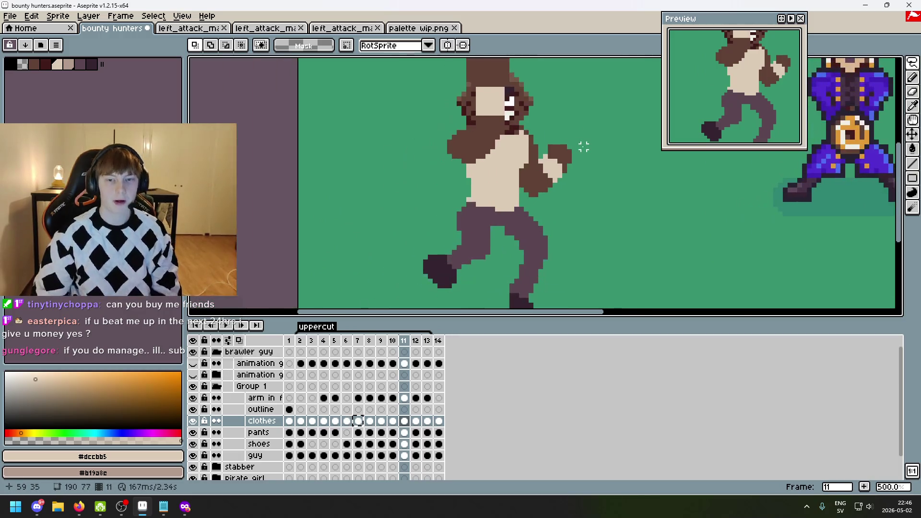
{"action": "scroll", "coordinate": [584, 163], "scroll_direction": "down", "scroll_amount": 1}
{"action": "key", "text": "Left"}
{"action": "key", "text": "Left"}
{"action": "key", "text": "Left"}
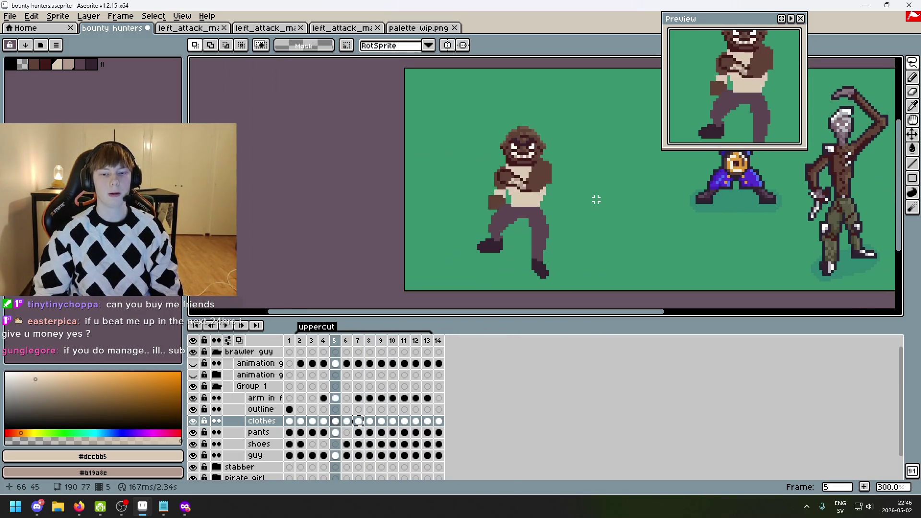
- Compare frames 2 and 3 repeatedly, then switch to lasso and select the guy layer
{"action": "key", "text": "Left"}
{"action": "key", "text": "Right"}
{"action": "key", "text": "Left"}
{"action": "key", "text": "Right"}
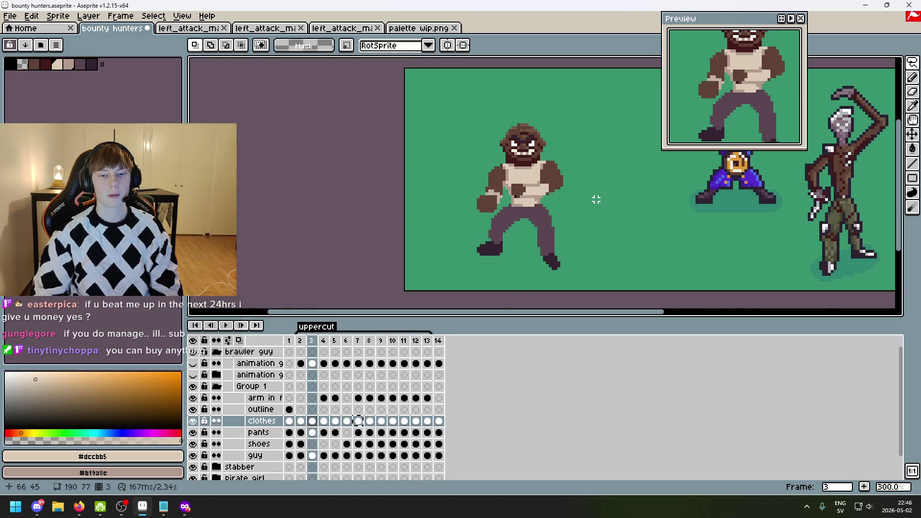
{"action": "key", "text": "Left"}
{"action": "key", "text": "Right"}
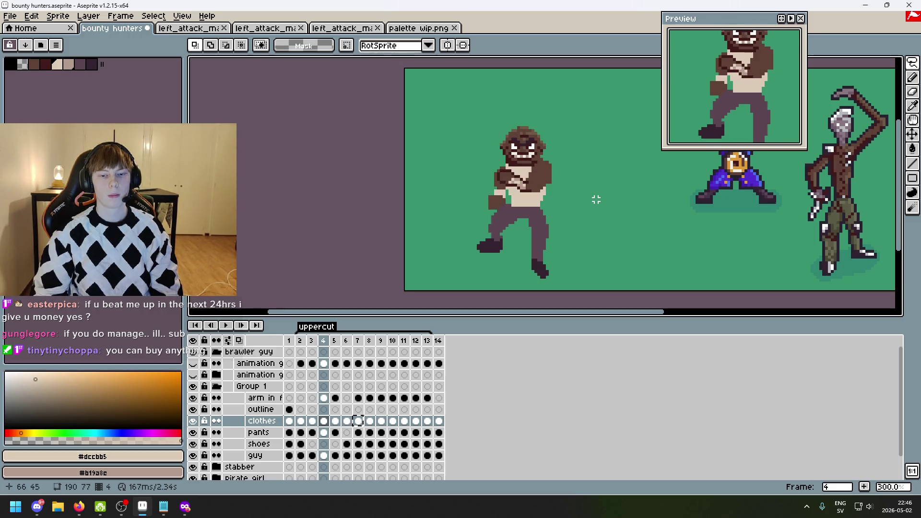
{"action": "key", "text": "Left"}
{"action": "key", "text": "Right"}
{"action": "scroll", "coordinate": [597, 199], "scroll_direction": "up", "scroll_amount": 3}
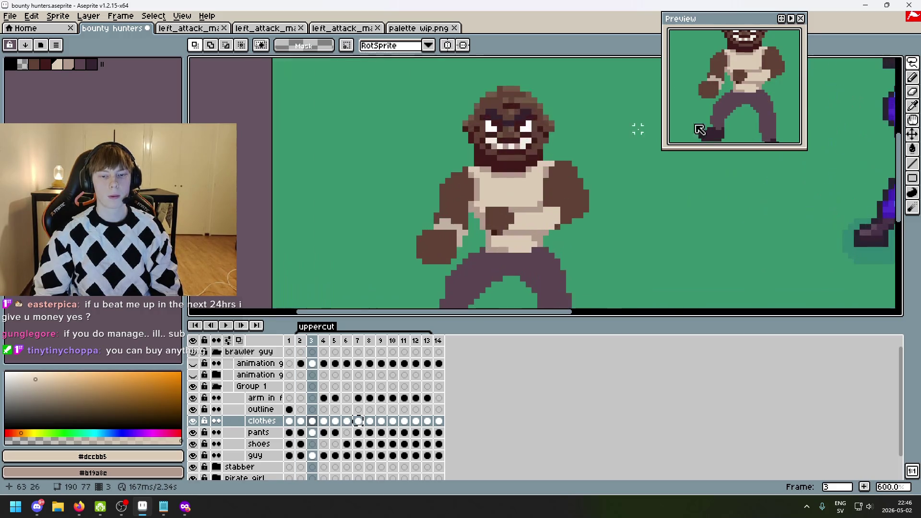
{"action": "key", "text": "shift+q"}
{"action": "key", "text": "Down"}
{"action": "key", "text": "Down"}
{"action": "key", "text": "Down"}
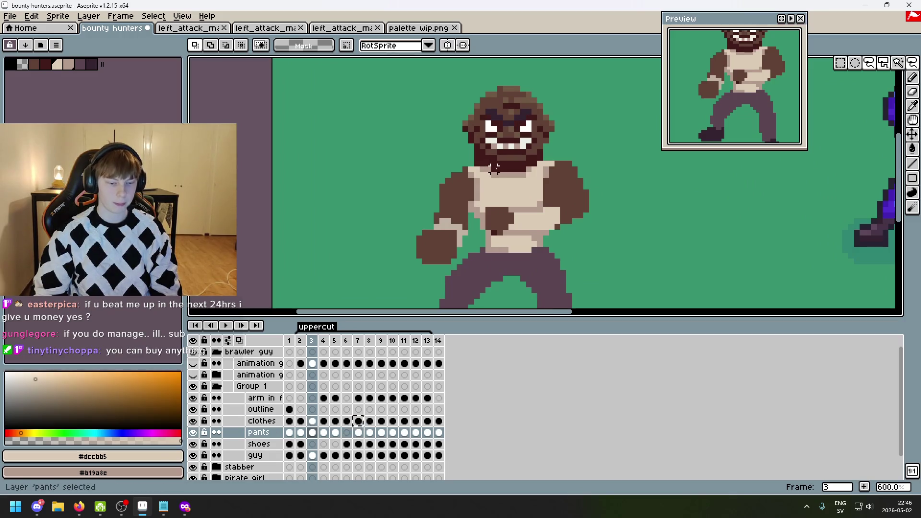
- Lasso the head on frame 3, nudge it down onto the neck, and drop it
{"action": "mouse_move", "coordinate": [506, 163]}
{"action": "left_mouse_down"}
{"action": "mouse_move", "coordinate": [467, 158]}
{"action": "mouse_move", "coordinate": [588, 112]}
{"action": "mouse_move", "coordinate": [512, 166]}
{"action": "left_mouse_up"}
{"action": "scroll", "coordinate": [499, 163], "scroll_direction": "up", "scroll_amount": 2}
{"action": "mouse_move", "coordinate": [509, 160]}
{"action": "left_mouse_down"}
{"action": "mouse_move", "coordinate": [485, 161]}
{"action": "mouse_move", "coordinate": [432, 62]}
{"action": "mouse_move", "coordinate": [686, 177]}
{"action": "left_mouse_up"}
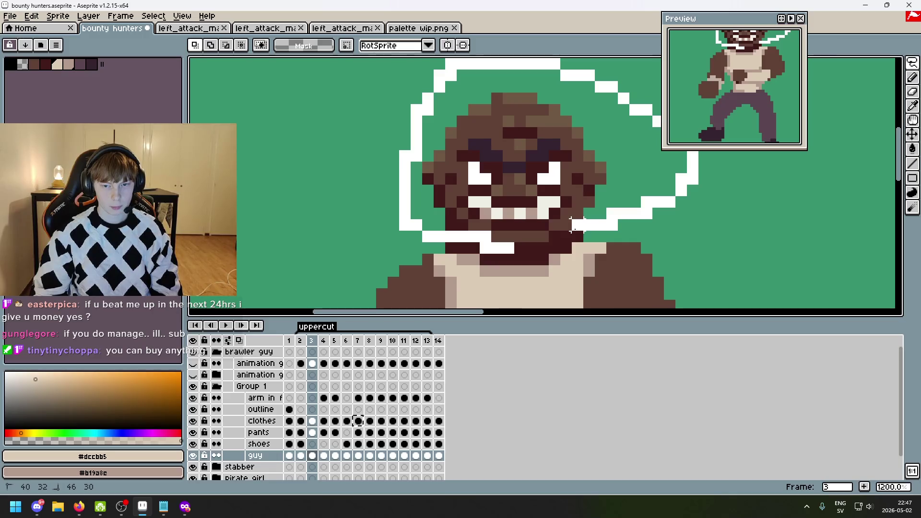
{"action": "left_click_drag", "start_coordinate": [542, 236], "coordinate": [502, 203]}
{"action": "key", "text": "Down"}
{"action": "key", "text": "Down"}
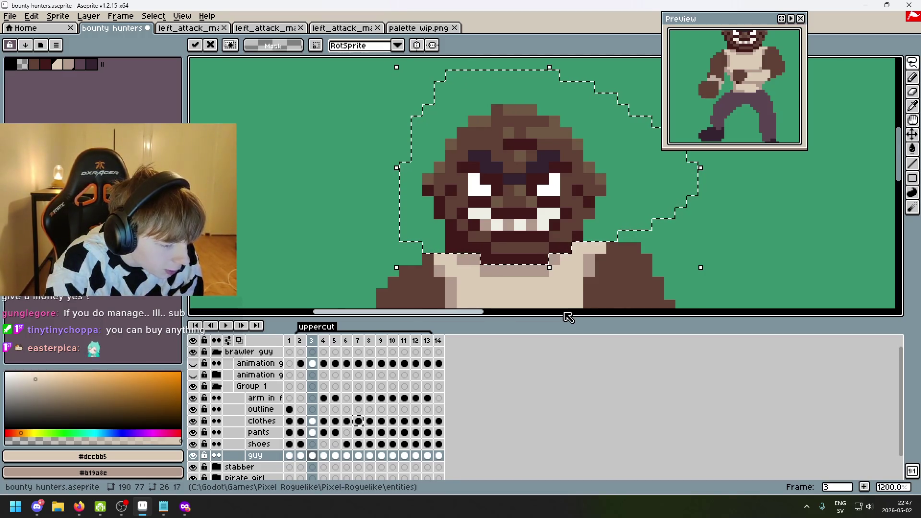
{"action": "left_click", "coordinate": [381, 208]}
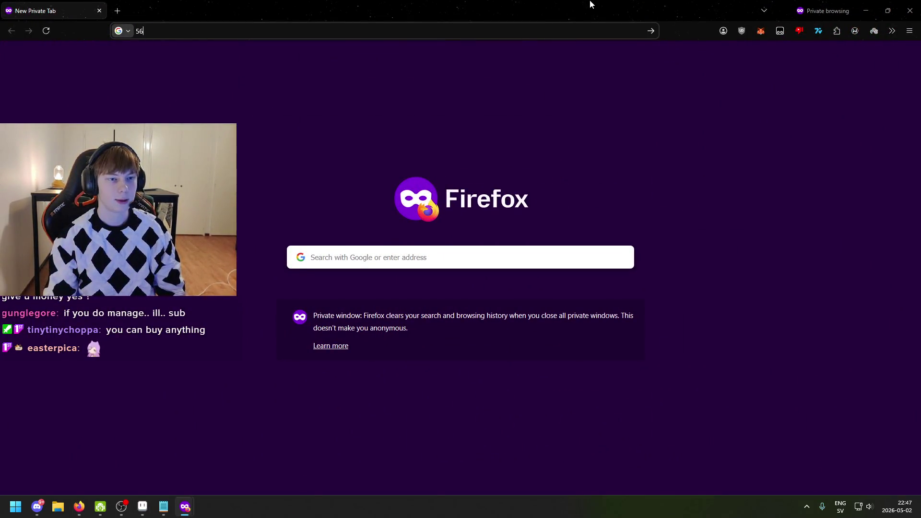
- Search Google for '16 gb ddr ram', try '16 gb ddr5 ram', then go back
{"action": "type", "text": "16 gb dd"}
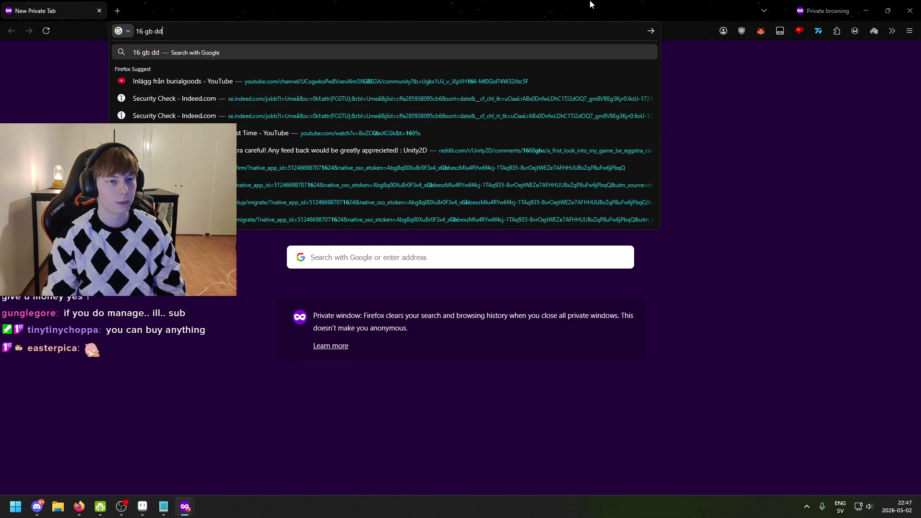
{"action": "type", "text": "r ram"}
{"action": "key", "text": "Return"}
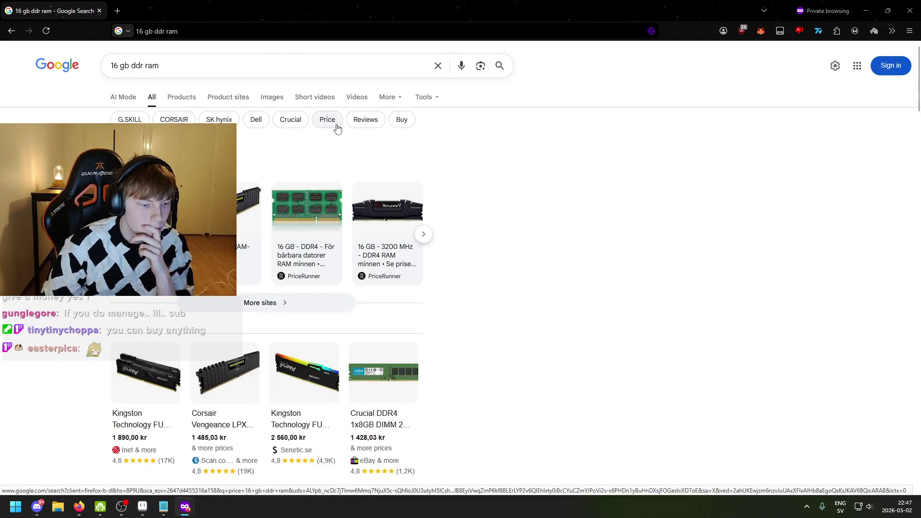
{"action": "scroll", "coordinate": [250, 180], "scroll_direction": "down", "scroll_amount": 3}
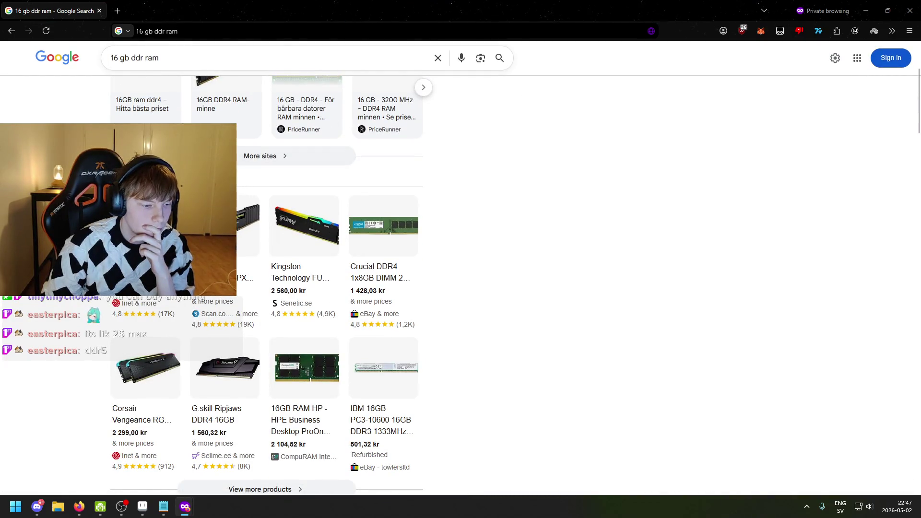
{"action": "left_click", "coordinate": [143, 59]}
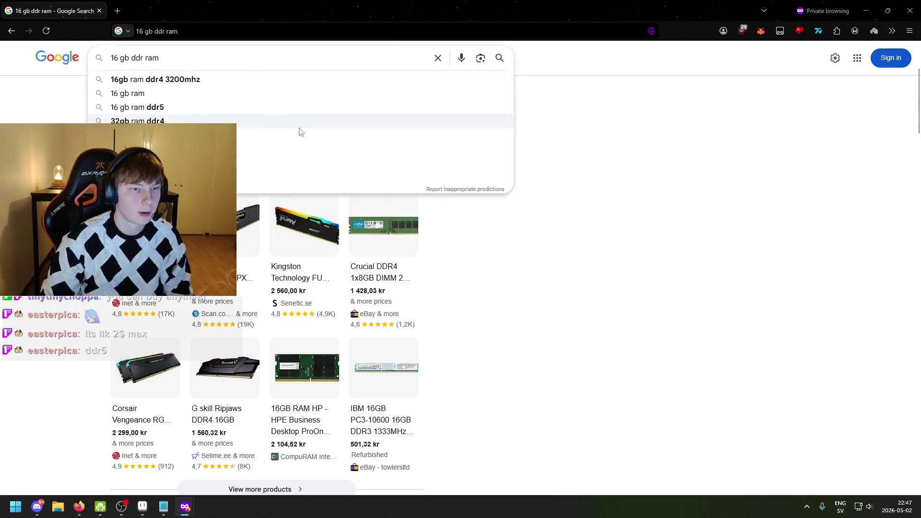
{"action": "type", "text": "5"}
{"action": "key", "text": "Return"}
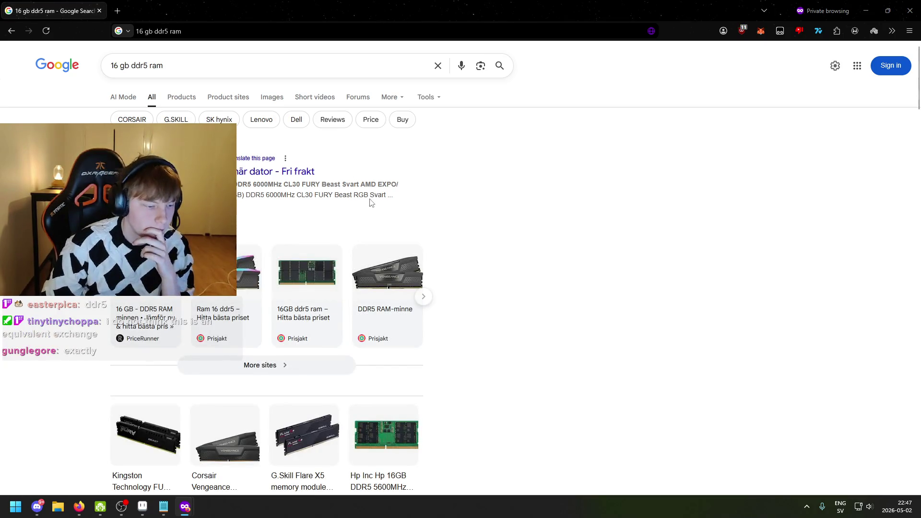
{"action": "key", "text": "alt+Left"}
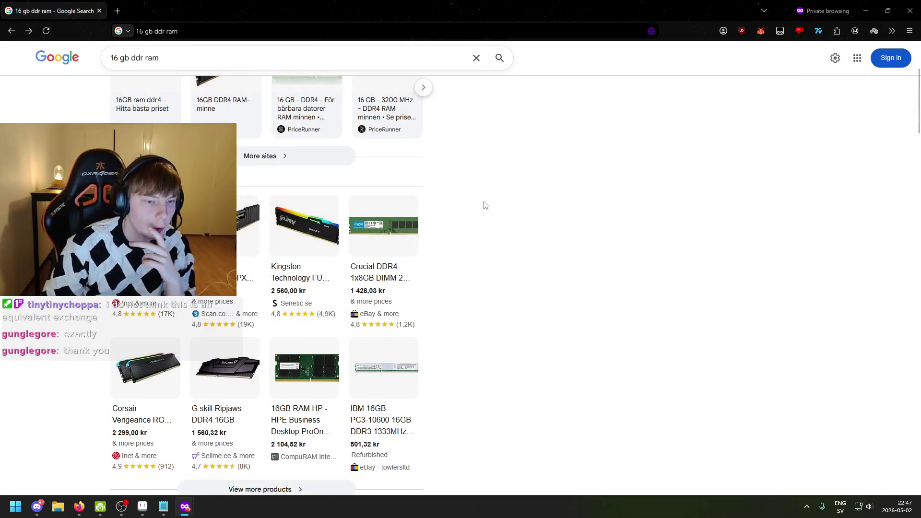
- Change the query to '16 gb ddr4 ram' and run that search
{"action": "scroll", "coordinate": [405, 201], "scroll_direction": "up", "scroll_amount": 1}
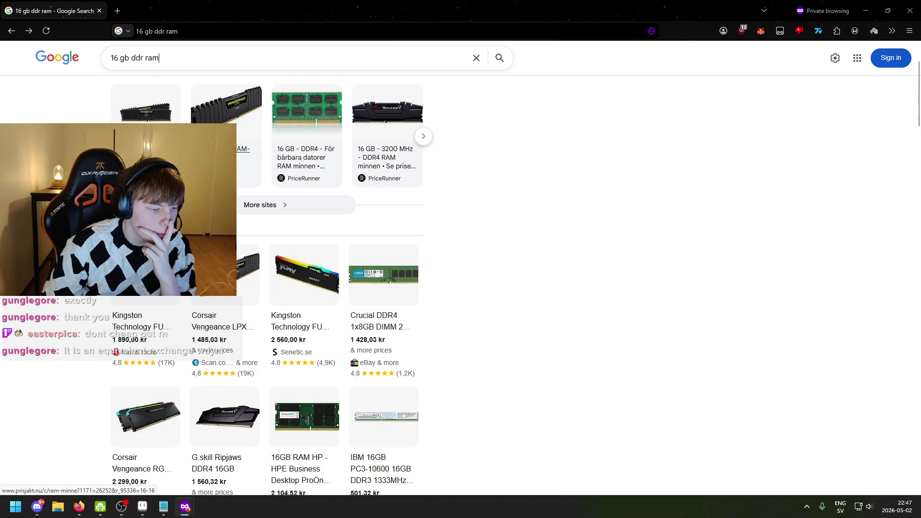
{"action": "left_click", "coordinate": [130, 61]}
{"action": "type", "text": "5"}
{"action": "key", "text": "BackSpace"}
{"action": "type", "text": "4"}
{"action": "key", "text": "Return"}
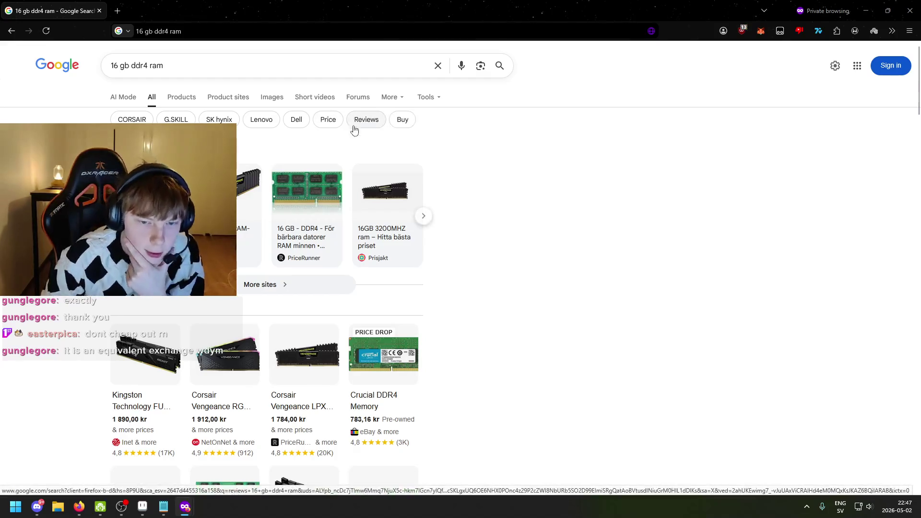
- Browse the ddr4 results, then start a 'neon white' search in a new private tab
{"action": "scroll", "coordinate": [341, 140], "scroll_direction": "down", "scroll_amount": 4}
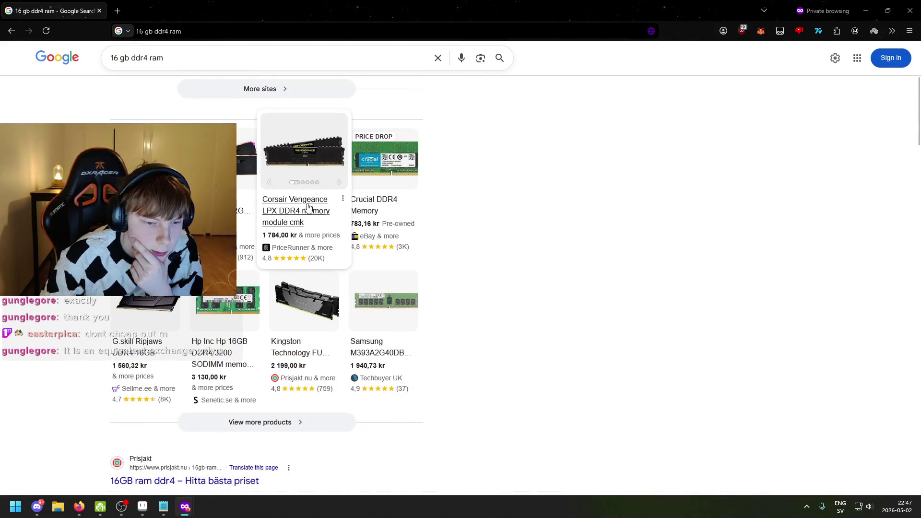
{"action": "scroll", "coordinate": [309, 207], "scroll_direction": "down", "scroll_amount": 1}
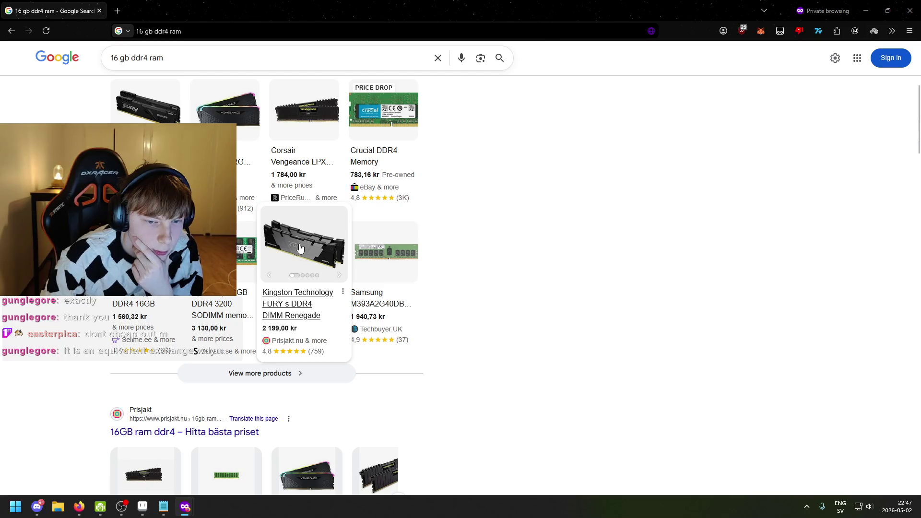
{"action": "scroll", "coordinate": [280, 248], "scroll_direction": "up", "scroll_amount": 4}
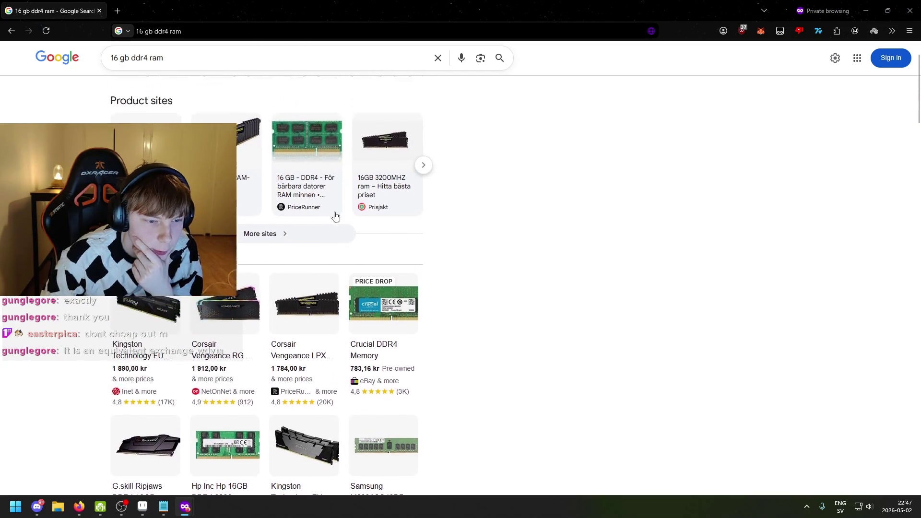
{"action": "scroll", "coordinate": [456, 274], "scroll_direction": "up", "scroll_amount": 1}
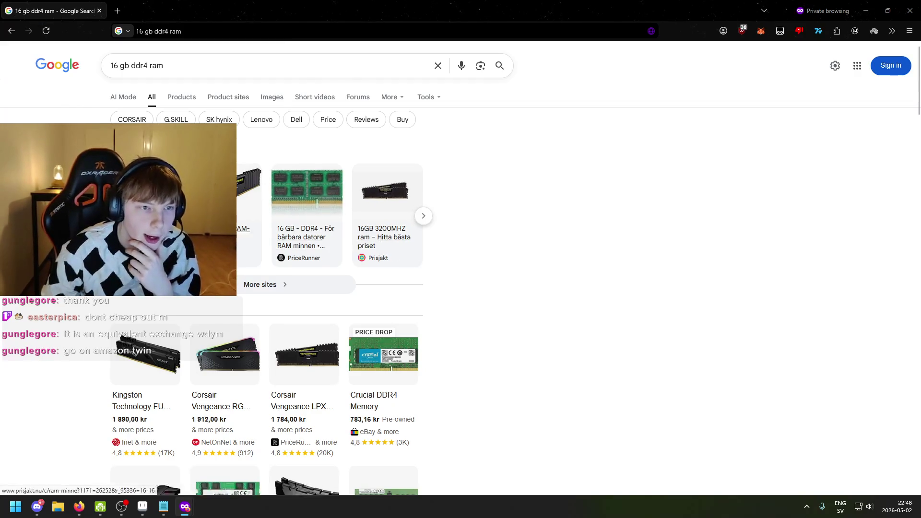
{"action": "left_click", "coordinate": [125, 6]}
{"action": "type", "text": "neo"}
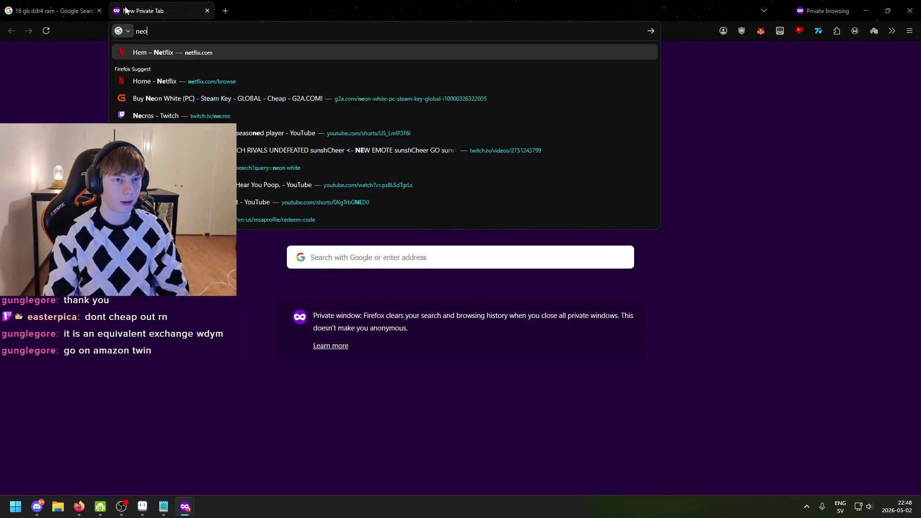
{"action": "type", "text": "n white"}
- View Neon White image results, preview the Steam picture, then return to the ddr4 RAM results
{"action": "key", "text": "Return"}
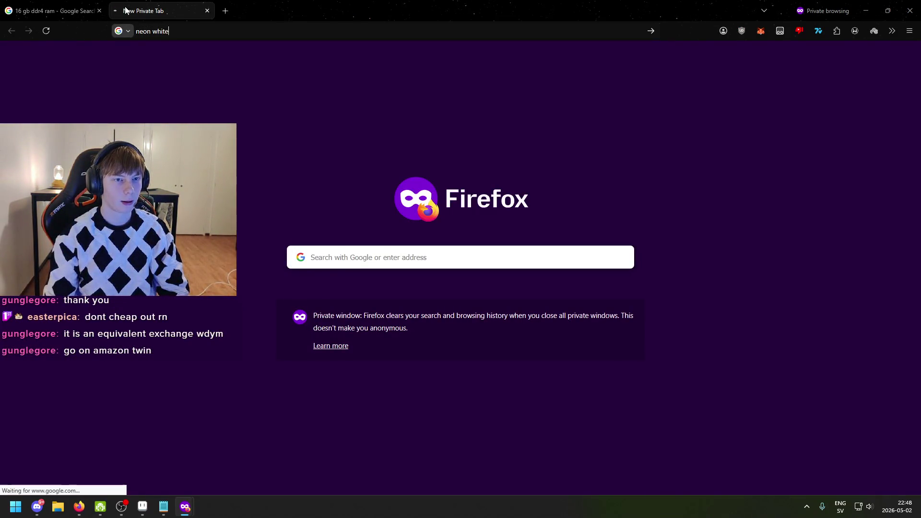
{"action": "left_click", "coordinate": [173, 99]}
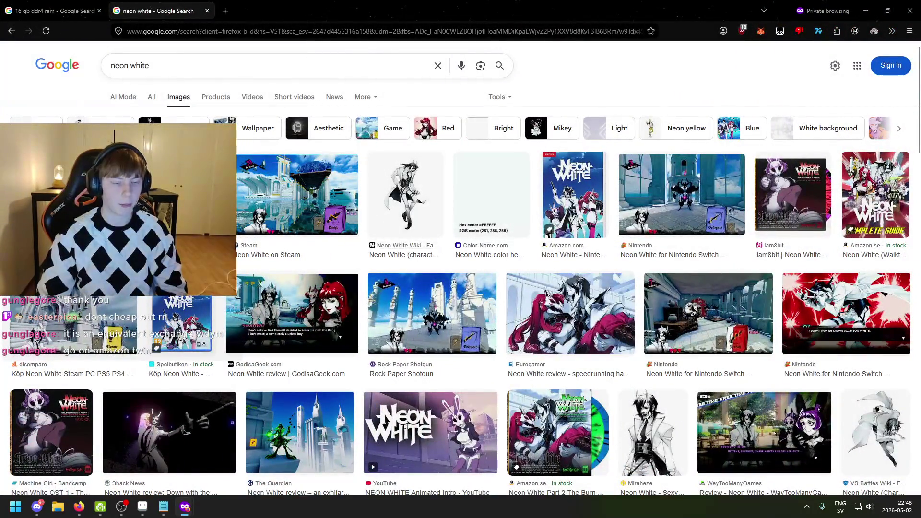
{"action": "left_click", "coordinate": [302, 203]}
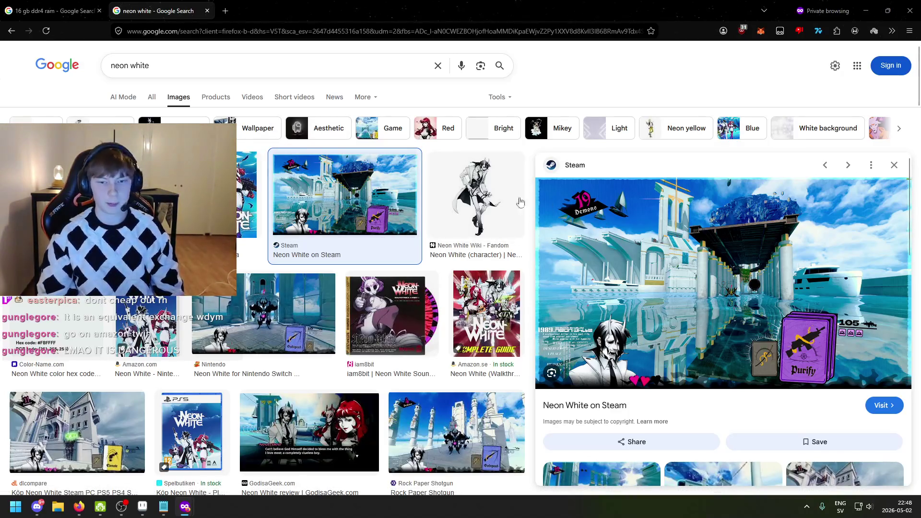
{"action": "mouse_move", "coordinate": [65, 4]}
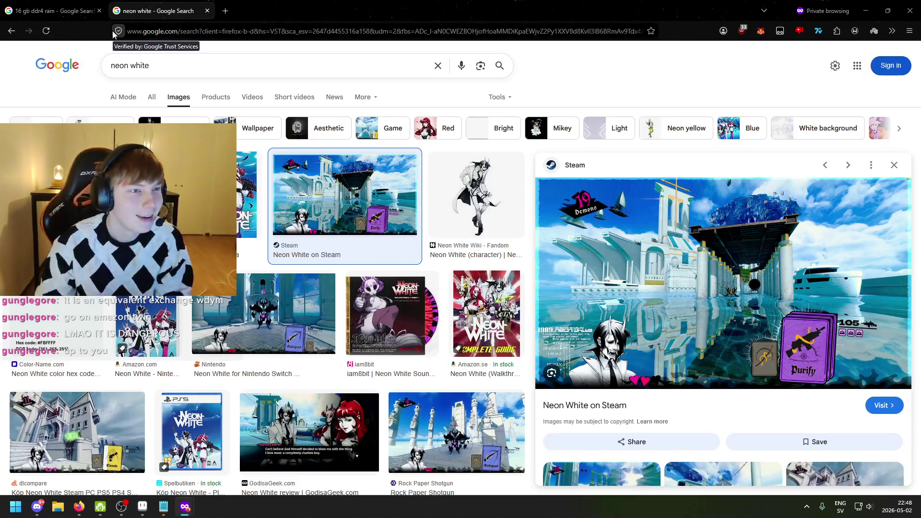
{"action": "left_click", "coordinate": [31, 4]}
{"action": "scroll", "coordinate": [144, 98], "scroll_direction": "down", "scroll_amount": 3}
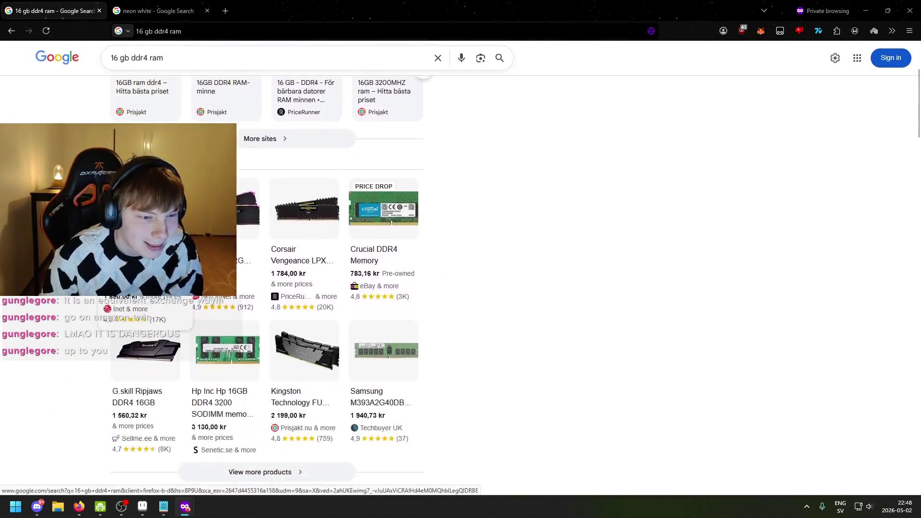
{"action": "scroll", "coordinate": [271, 280], "scroll_direction": "down", "scroll_amount": 6}
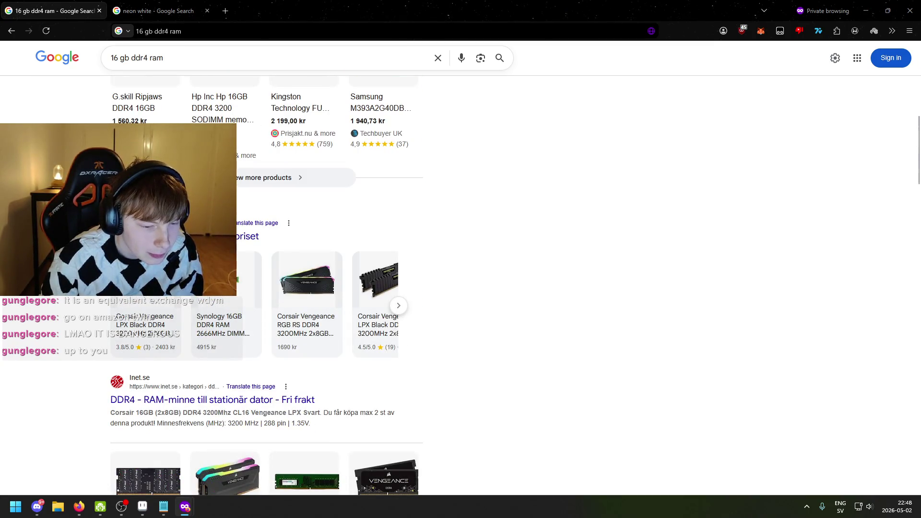
{"action": "scroll", "coordinate": [270, 281], "scroll_direction": "down", "scroll_amount": 6}
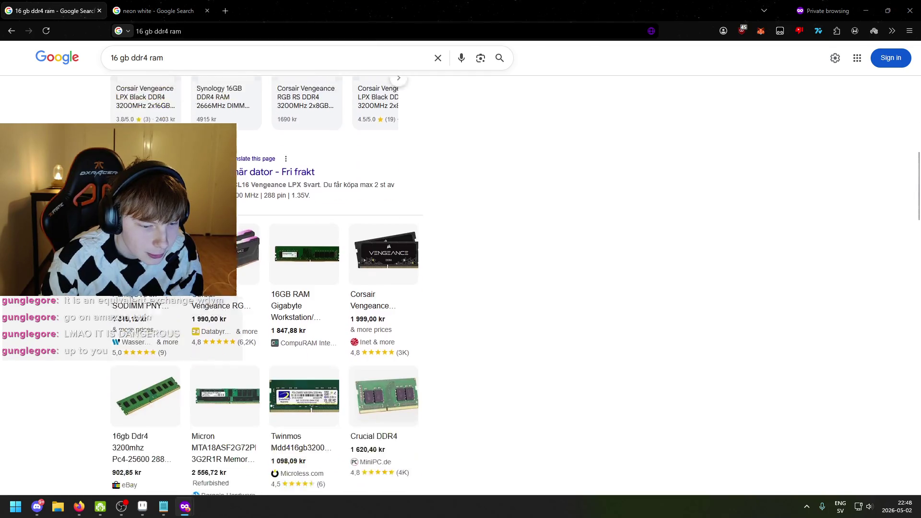
{"action": "scroll", "coordinate": [271, 281], "scroll_direction": "down", "scroll_amount": 2}
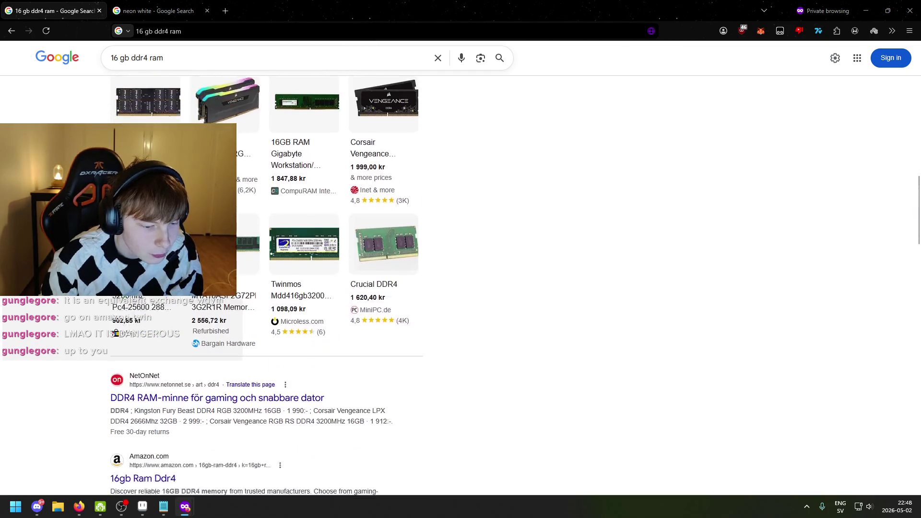
{"action": "scroll", "coordinate": [271, 281], "scroll_direction": "up", "scroll_amount": 1}
{"action": "scroll", "coordinate": [271, 280], "scroll_direction": "up", "scroll_amount": 6}
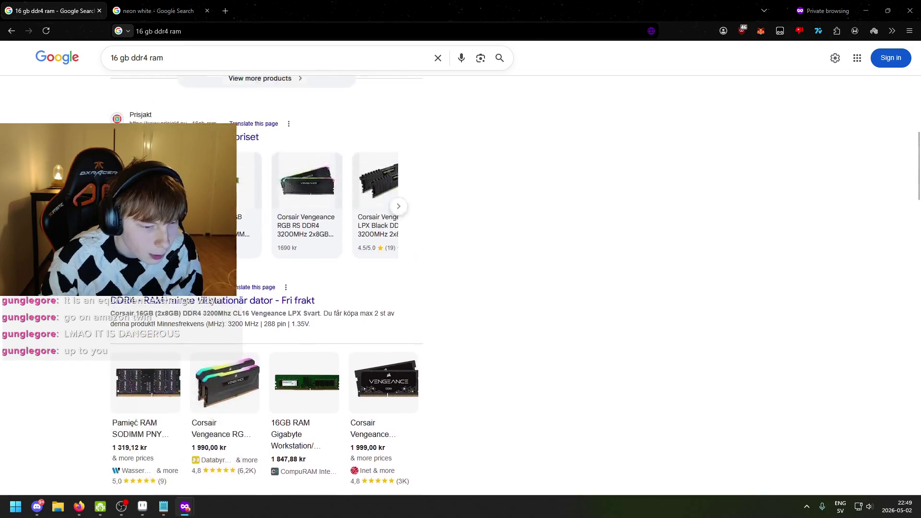
{"action": "scroll", "coordinate": [270, 280], "scroll_direction": "up", "scroll_amount": 7}
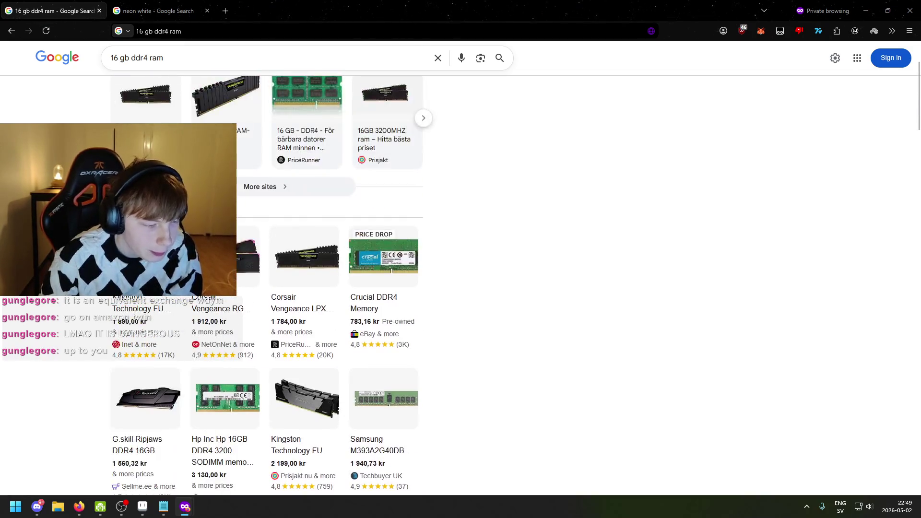
{"action": "scroll", "coordinate": [271, 281], "scroll_direction": "up", "scroll_amount": 2}
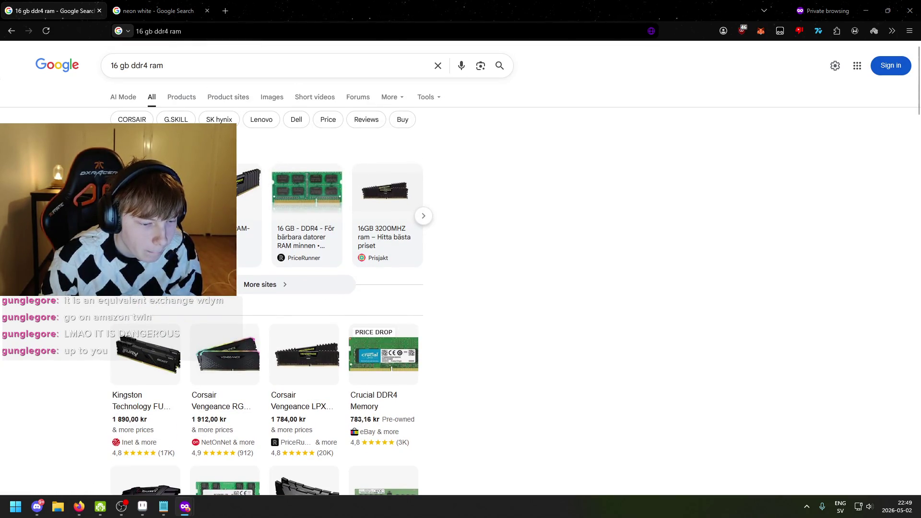
{"action": "scroll", "coordinate": [270, 280], "scroll_direction": "down", "scroll_amount": 2}
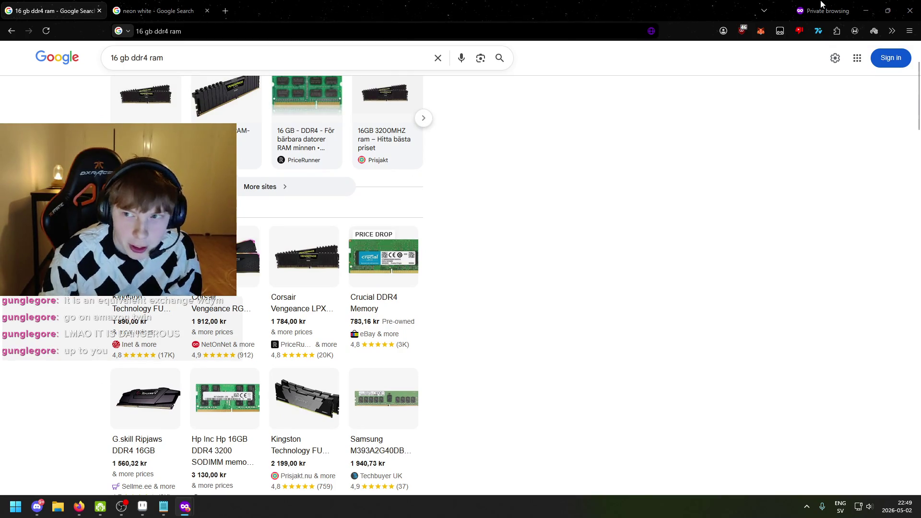
{"action": "left_click", "coordinate": [866, 10]}
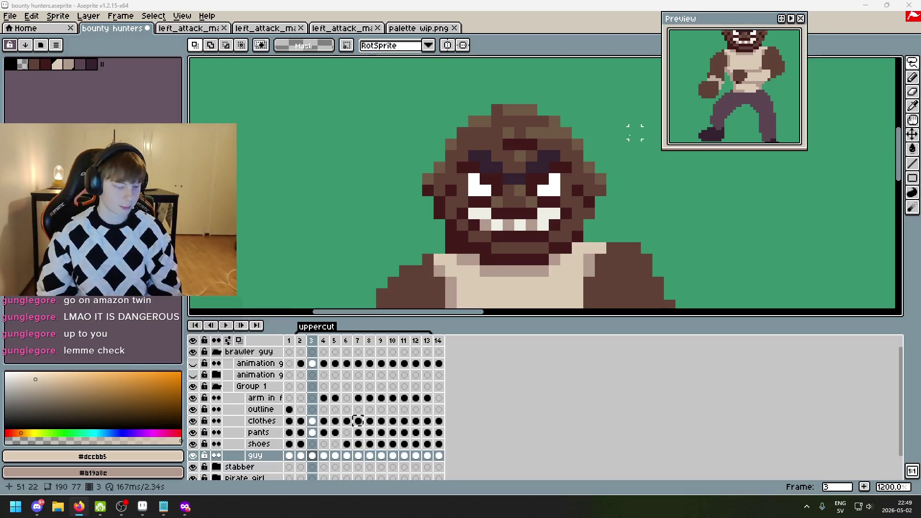
- Zoom the canvas out and step through uppercut frames 2 to 6, comparing neighbouring poses
{"action": "scroll", "coordinate": [600, 143], "scroll_direction": "down", "scroll_amount": 2}
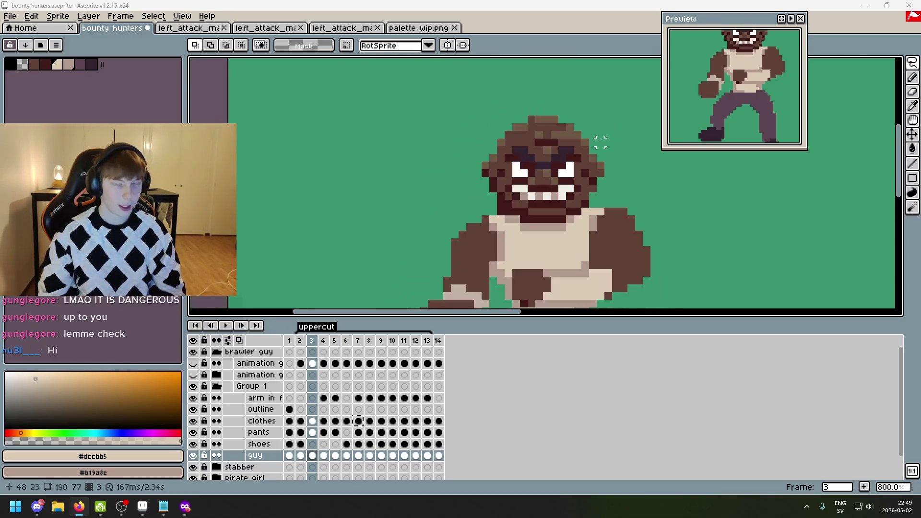
{"action": "scroll", "coordinate": [551, 158], "scroll_direction": "down", "scroll_amount": 1}
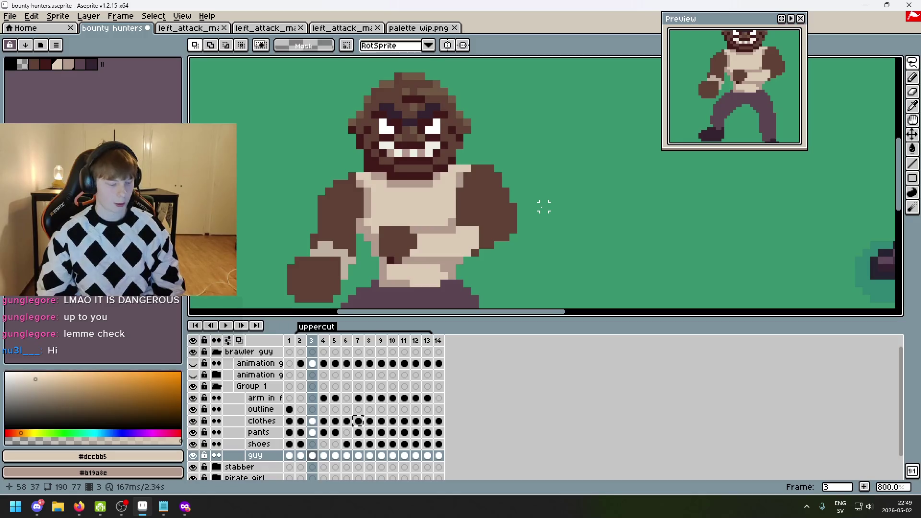
{"action": "scroll", "coordinate": [564, 190], "scroll_direction": "down", "scroll_amount": 1}
{"action": "scroll", "coordinate": [407, 181], "scroll_direction": "up", "scroll_amount": 3}
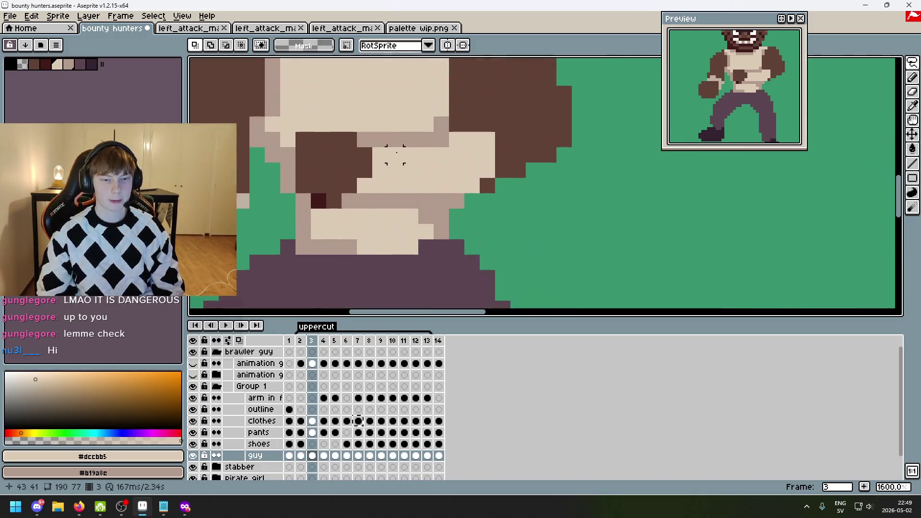
{"action": "scroll", "coordinate": [407, 181], "scroll_direction": "down", "scroll_amount": 4}
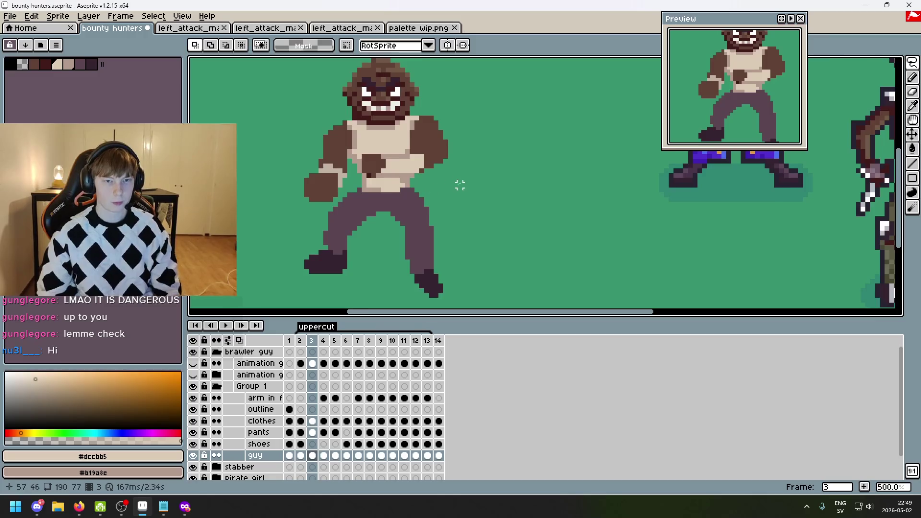
{"action": "scroll", "coordinate": [458, 186], "scroll_direction": "down", "scroll_amount": 1}
{"action": "key", "text": "Left"}
{"action": "key", "text": "Right"}
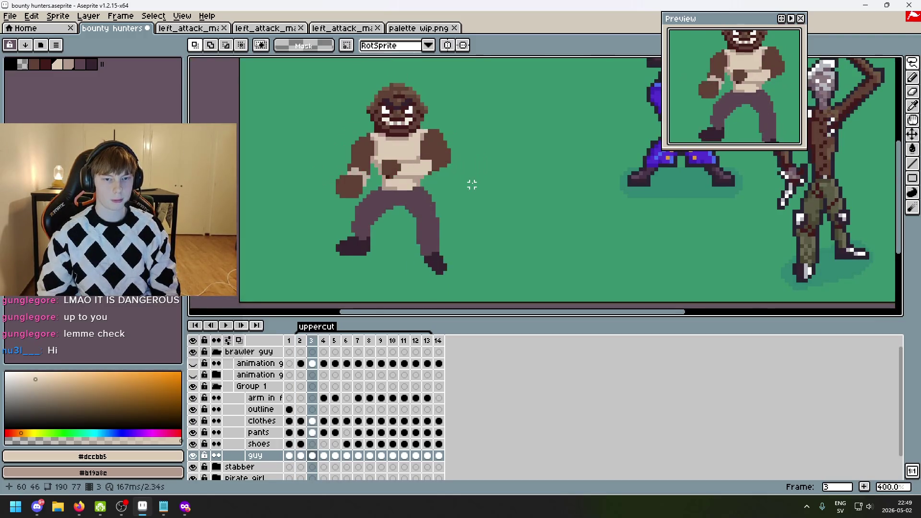
{"action": "key", "text": "Right"}
{"action": "key", "text": "Right"}
{"action": "key", "text": "Right"}
{"action": "key", "text": "Left"}
{"action": "key", "text": "Left"}
{"action": "key", "text": "Right"}
{"action": "key", "text": "Left"}
{"action": "key", "text": "Right"}
{"action": "key", "text": "Left"}
{"action": "key", "text": "Right"}
{"action": "key", "text": "Right"}
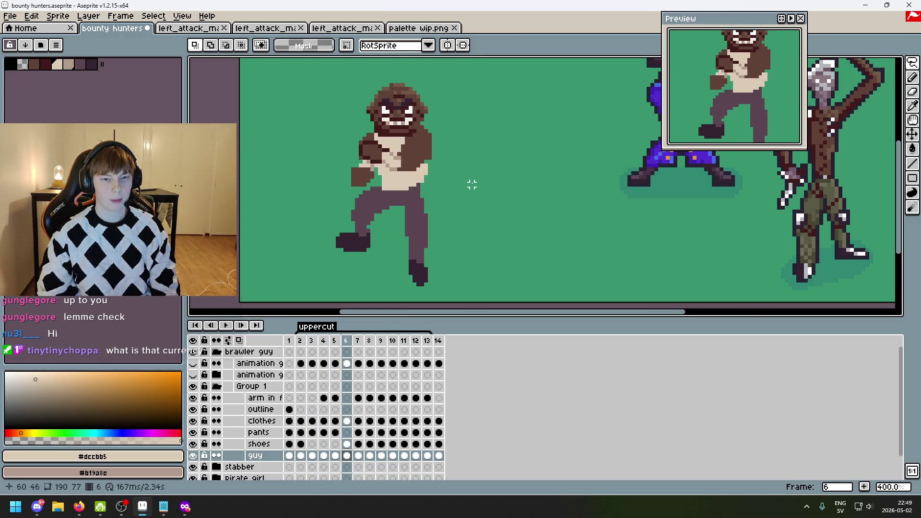
{"action": "key", "text": "Left"}
{"action": "key", "text": "Right"}
- Compare frame 6 with frames 5 and 7, then step on to the final frame 14
{"action": "scroll", "coordinate": [383, 112], "scroll_direction": "up", "scroll_amount": 2}
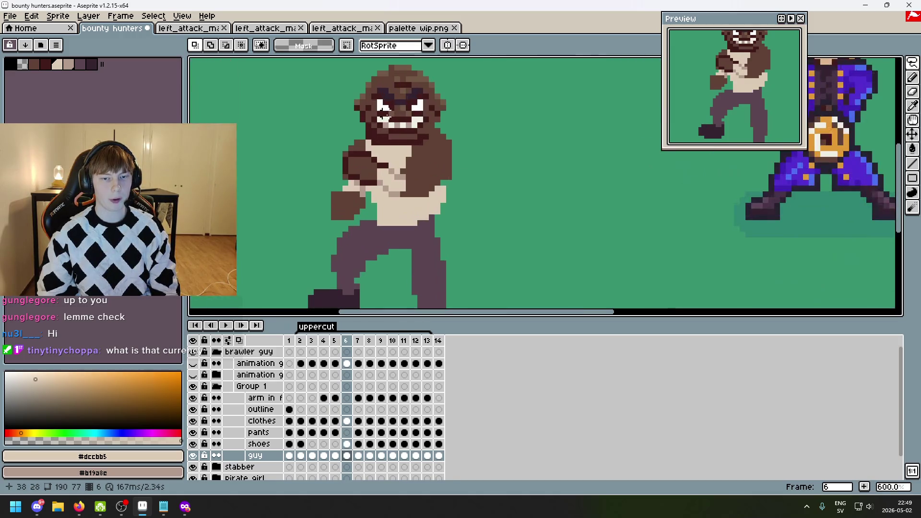
{"action": "key", "text": "Left"}
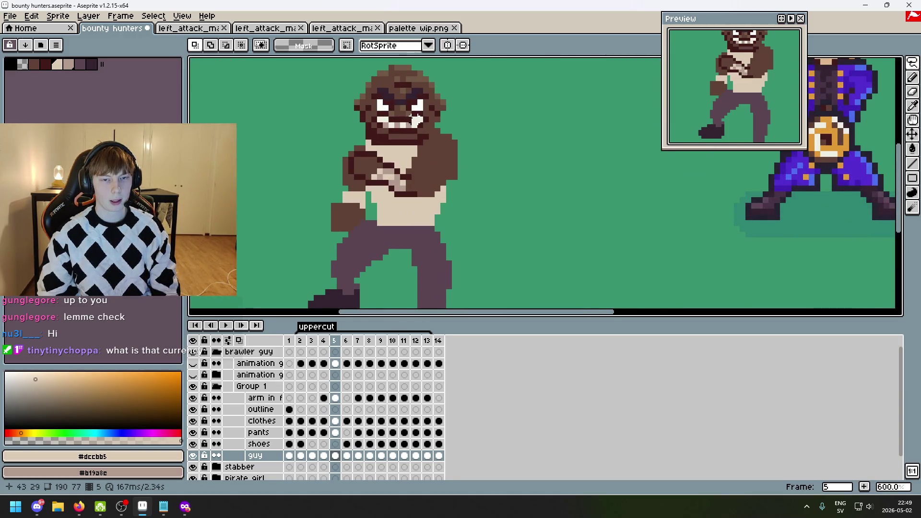
{"action": "scroll", "coordinate": [512, 160], "scroll_direction": "down", "scroll_amount": 3}
{"action": "key", "text": "Right"}
{"action": "key", "text": "Right"}
{"action": "key", "text": "Left"}
{"action": "key", "text": "Left"}
{"action": "key", "text": "Right"}
{"action": "key", "text": "Right"}
{"action": "key", "text": "Left"}
{"action": "key", "text": "Left"}
{"action": "key", "text": "Right"}
{"action": "key", "text": "Right"}
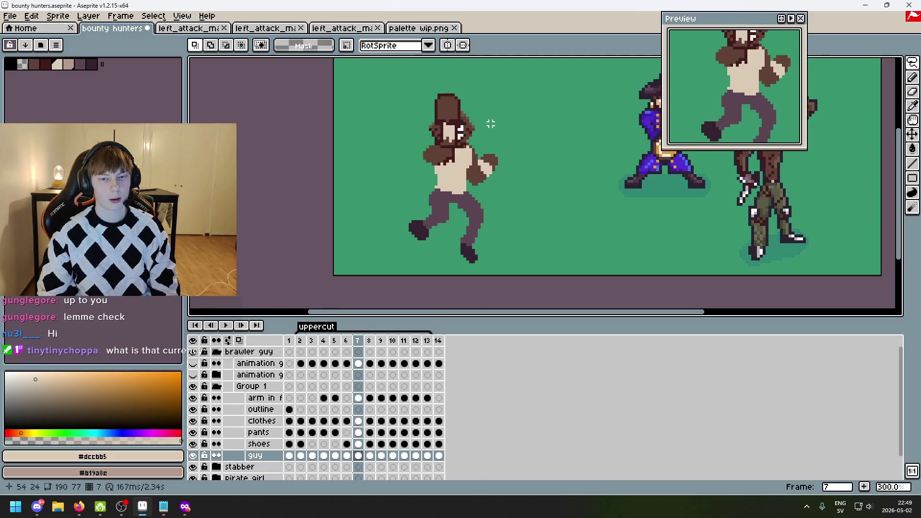
{"action": "key", "text": "Right"}
{"action": "key", "text": "Right"}
{"action": "key", "text": "Right"}
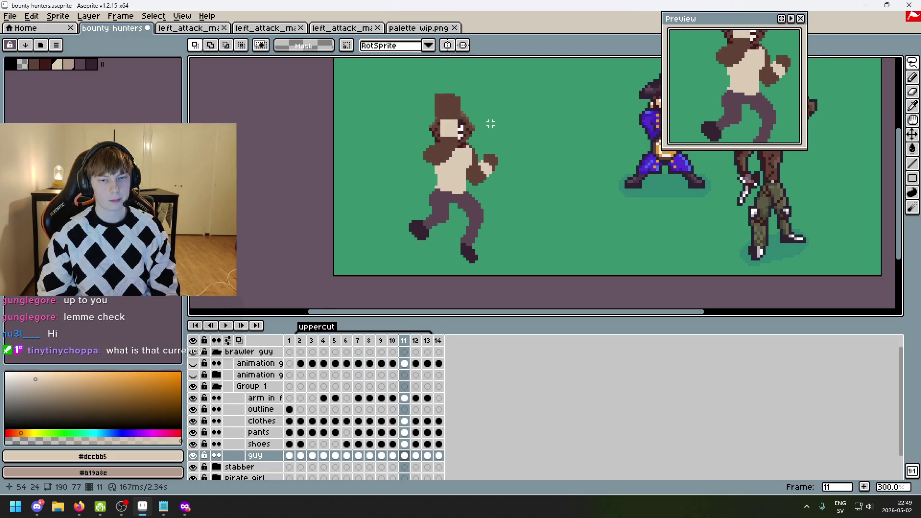
{"action": "key", "text": "Right"}
{"action": "key", "text": "Left"}
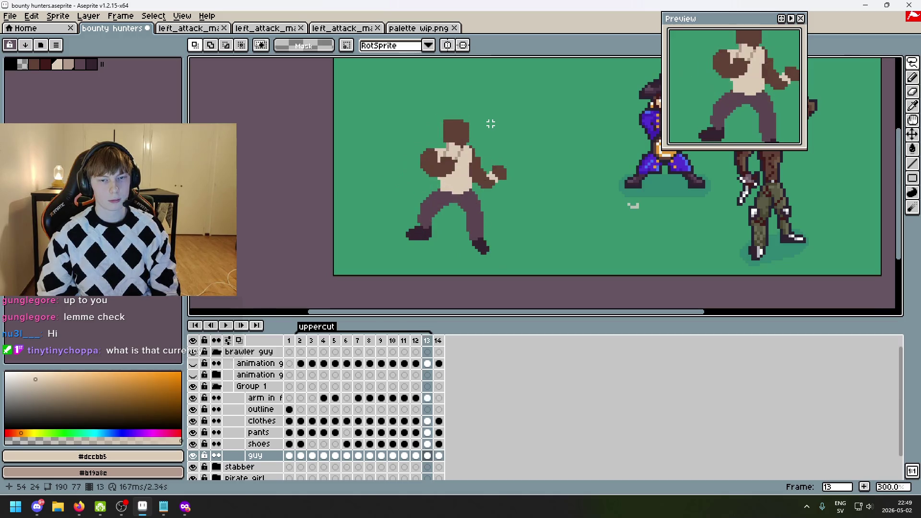
{"action": "key", "text": "Left"}
{"action": "key", "text": "Left"}
{"action": "key", "text": "Left"}
{"action": "key", "text": "Right"}
{"action": "key", "text": "Right"}
{"action": "key", "text": "Right"}
{"action": "key", "text": "Right"}
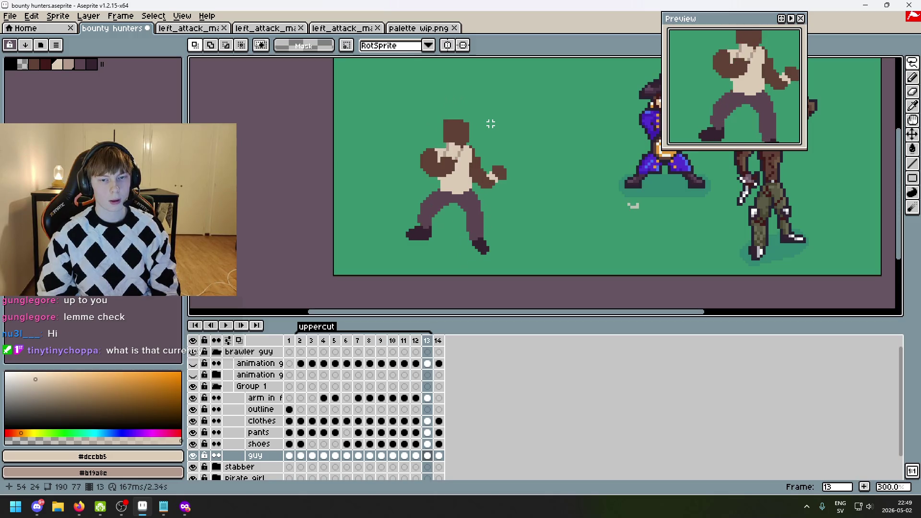
{"action": "key", "text": "Right"}
{"action": "scroll", "coordinate": [490, 124], "scroll_direction": "up", "scroll_amount": 2}
{"action": "mouse_move", "coordinate": [912, 67]}
{"action": "scroll", "coordinate": [437, 151], "scroll_direction": "up", "scroll_amount": 3}
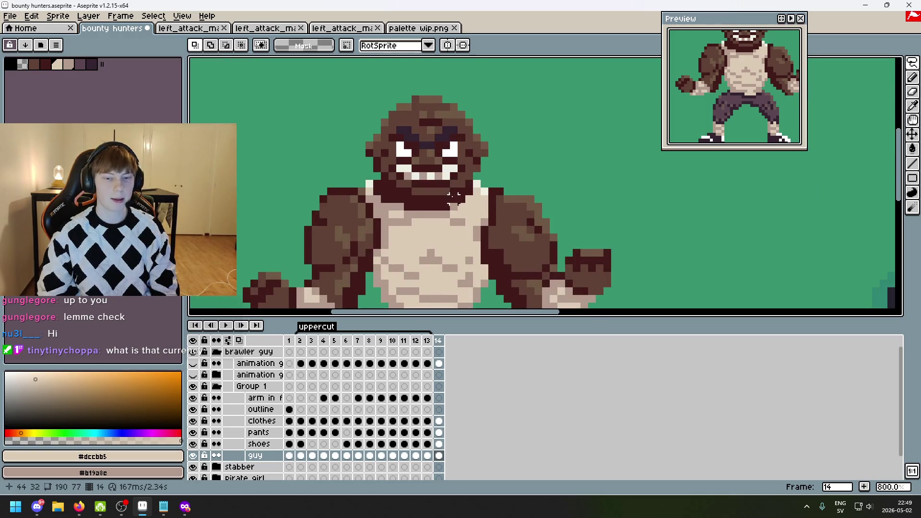
{"action": "mouse_move", "coordinate": [461, 196]}
{"action": "left_mouse_down"}
{"action": "mouse_move", "coordinate": [393, 198]}
{"action": "mouse_move", "coordinate": [349, 151]}
{"action": "mouse_move", "coordinate": [515, 143]}
{"action": "mouse_move", "coordinate": [473, 189]}
{"action": "mouse_move", "coordinate": [425, 197]}
{"action": "left_mouse_up"}
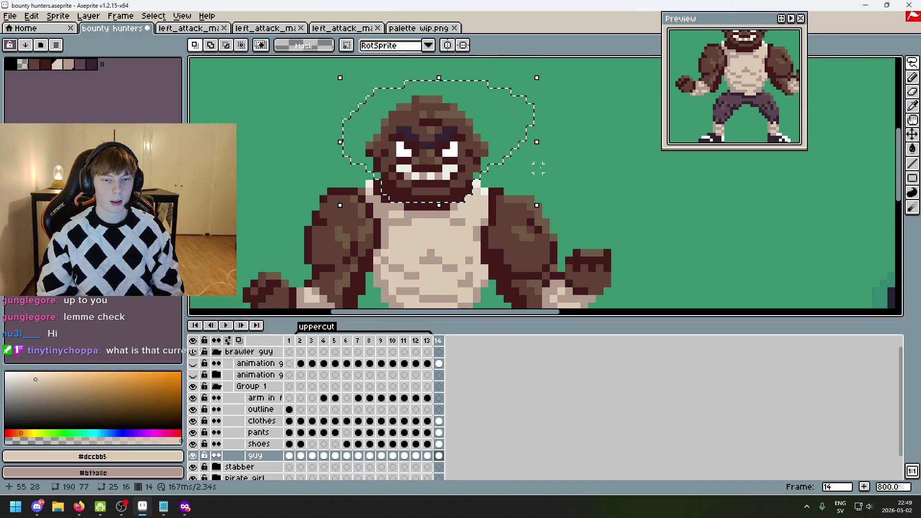
{"action": "key", "text": "ctrl+d"}
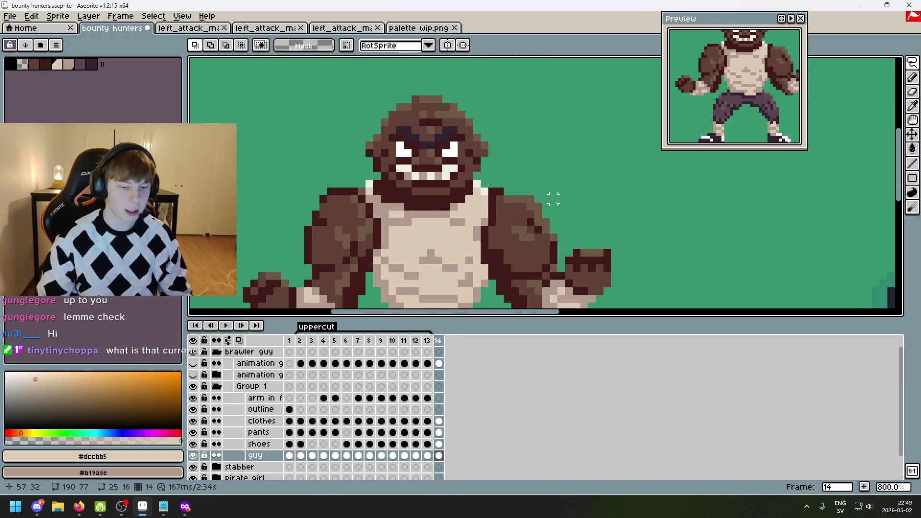
{"action": "key", "text": "Left"}
{"action": "key", "text": "Right"}
{"action": "key", "text": "Left"}
{"action": "key", "text": "Left"}
{"action": "key", "text": "Right"}
{"action": "key", "text": "Right"}
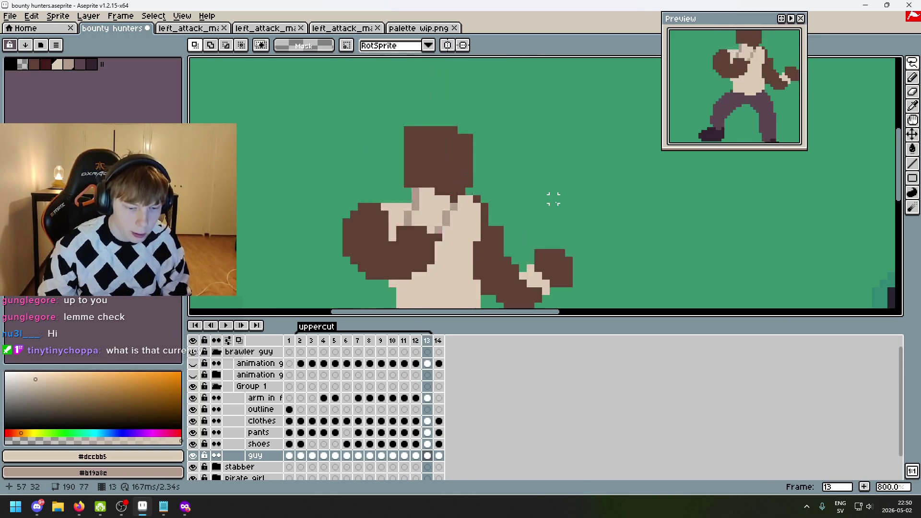
{"action": "mouse_move", "coordinate": [415, 204]}
{"action": "left_mouse_down"}
{"action": "mouse_move", "coordinate": [347, 153]}
{"action": "mouse_move", "coordinate": [533, 127]}
{"action": "mouse_move", "coordinate": [458, 191]}
{"action": "mouse_move", "coordinate": [416, 202]}
{"action": "left_mouse_up"}
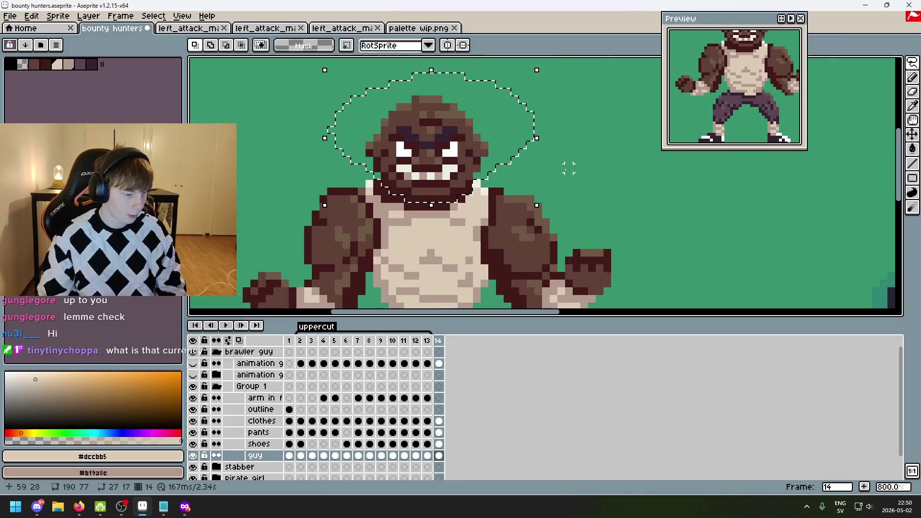
{"action": "left_click", "coordinate": [568, 168]}
{"action": "left_click", "coordinate": [79, 506]}
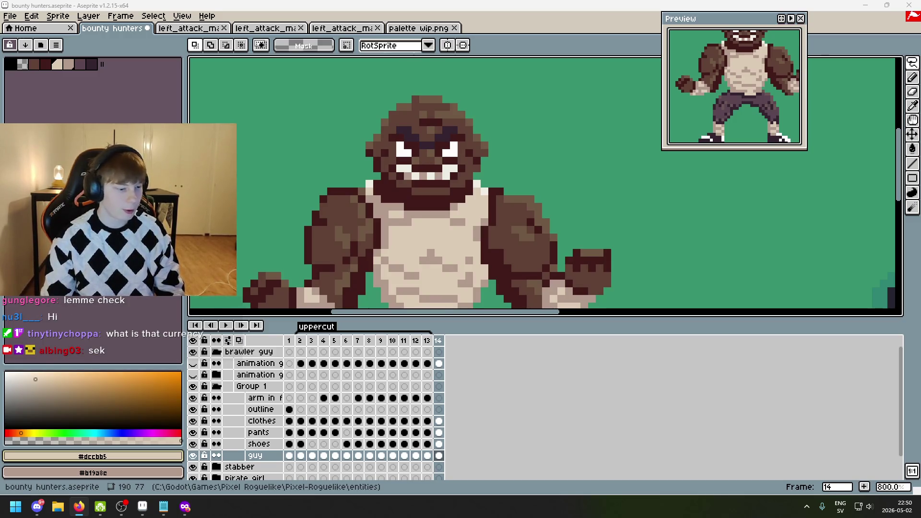
{"action": "scroll", "coordinate": [400, 267], "scroll_direction": "down", "scroll_amount": 2}
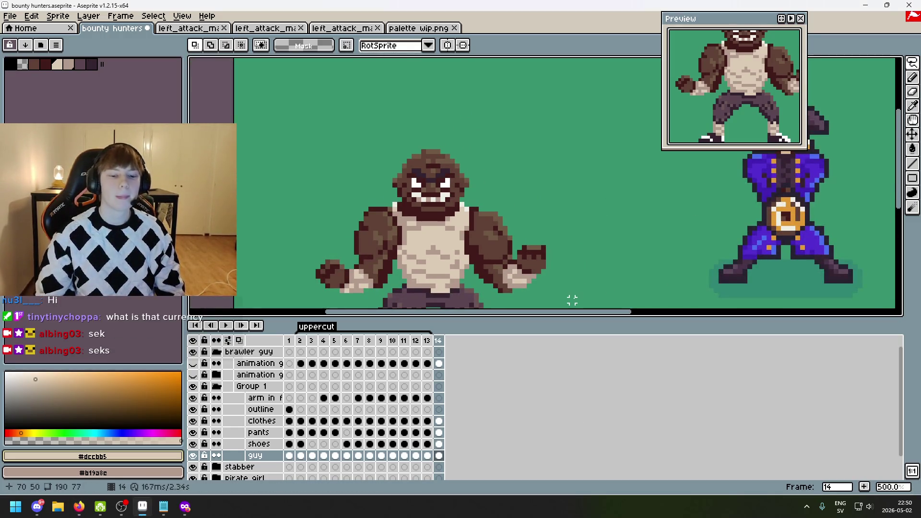
- Paste the brawler's head onto frame 13 and drag it down onto the neck
{"action": "key", "text": "Left"}
{"action": "scroll", "coordinate": [533, 218], "scroll_direction": "up", "scroll_amount": 1}
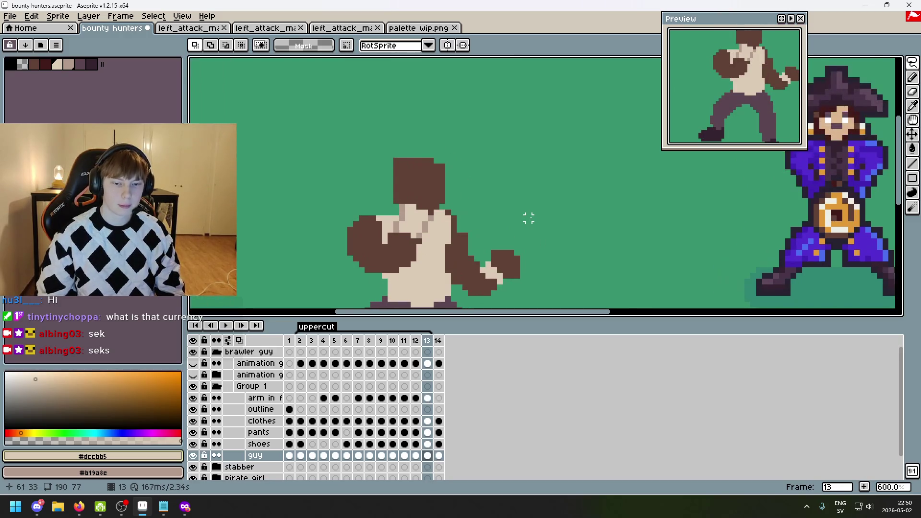
{"action": "key", "text": "ctrl+v"}
{"action": "key", "text": "alt+Tab"}
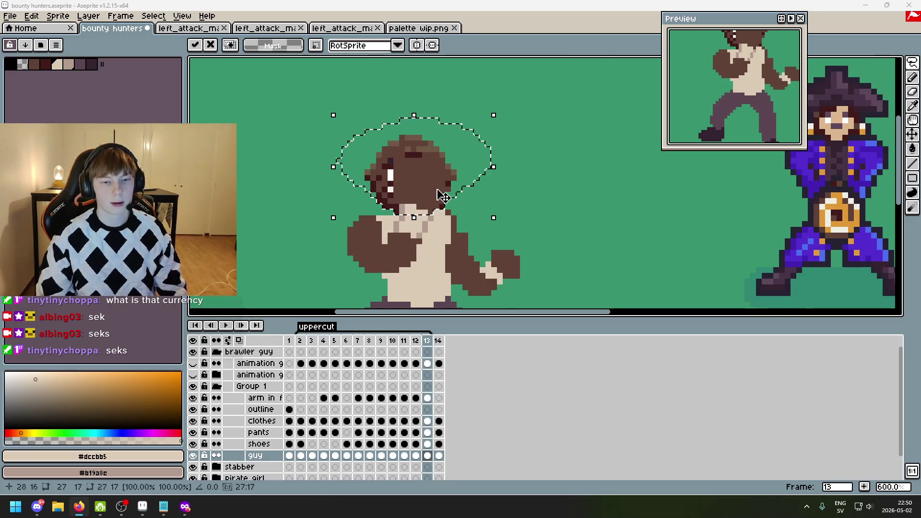
{"action": "left_click_drag", "start_coordinate": [411, 166], "coordinate": [414, 171]}
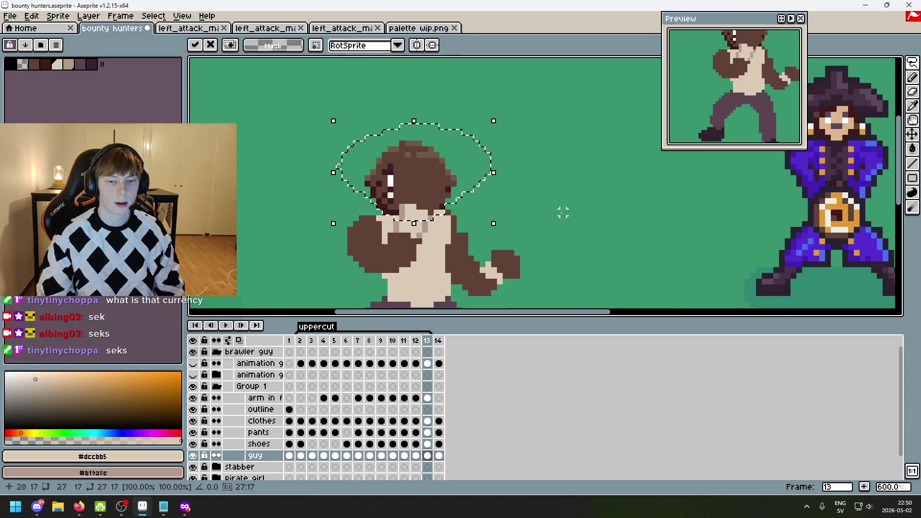
{"action": "key", "text": "ctrl+d"}
- Flick between frames 9 to 14 to check the pasted head against the other poses
{"action": "key", "text": "Left"}
{"action": "key", "text": "Right"}
{"action": "key", "text": "Right"}
{"action": "key", "text": "Left"}
{"action": "key", "text": "Left"}
{"action": "key", "text": "Right"}
{"action": "key", "text": "Left"}
{"action": "key", "text": "Left"}
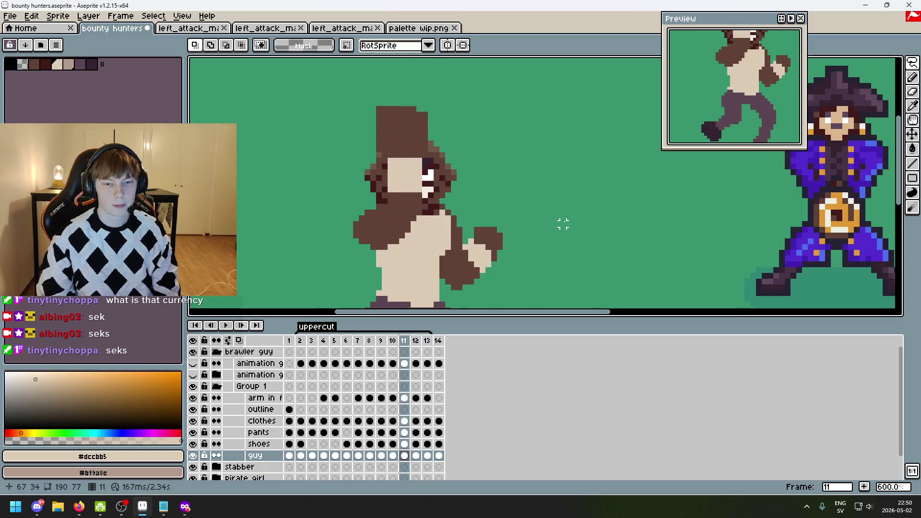
{"action": "key", "text": "Right"}
{"action": "key", "text": "Left"}
{"action": "key", "text": "Left"}
{"action": "key", "text": "Left"}
{"action": "key", "text": "Right"}
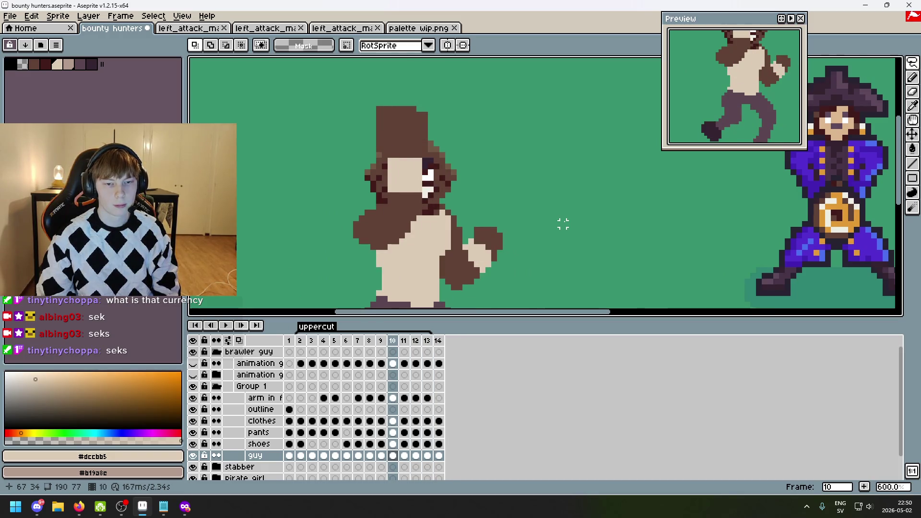
{"action": "key", "text": "Right"}
{"action": "key", "text": "Right"}
{"action": "key", "text": "Right"}
{"action": "key", "text": "Right"}
{"action": "key", "text": "Left"}
{"action": "key", "text": "Left"}
{"action": "key", "text": "Left"}
{"action": "key", "text": "Left"}
{"action": "key", "text": "Right"}
{"action": "key", "text": "Right"}
{"action": "key", "text": "Right"}
{"action": "key", "text": "Right"}
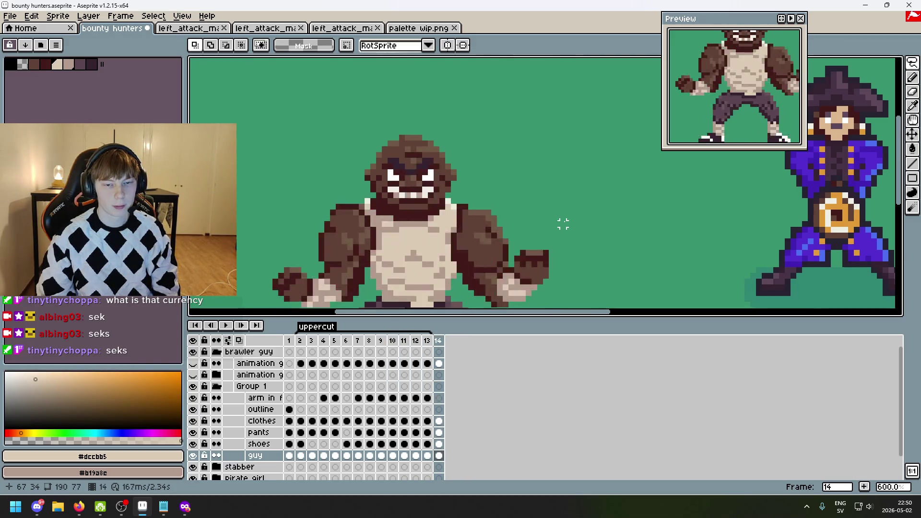
{"action": "key", "text": "Left"}
{"action": "key", "text": "Left"}
{"action": "key", "text": "Left"}
{"action": "key", "text": "Left"}
{"action": "key", "text": "Right"}
{"action": "key", "text": "Right"}
{"action": "key", "text": "Right"}
{"action": "key", "text": "Left"}
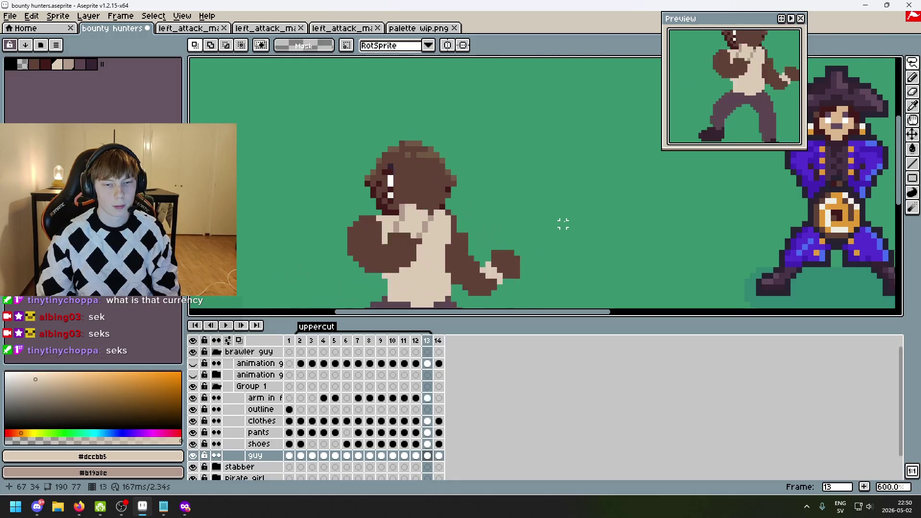
- Redo the frame 13 head paste, shifting the head about 8 px left
{"action": "key", "text": "ctrl+z"}
{"action": "key", "text": "ctrl+z"}
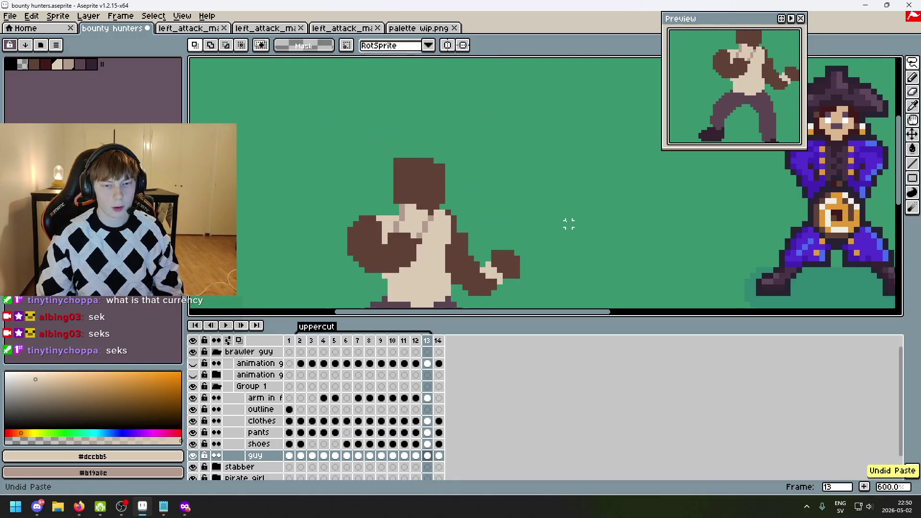
{"action": "key", "text": "Left"}
{"action": "key", "text": "Right"}
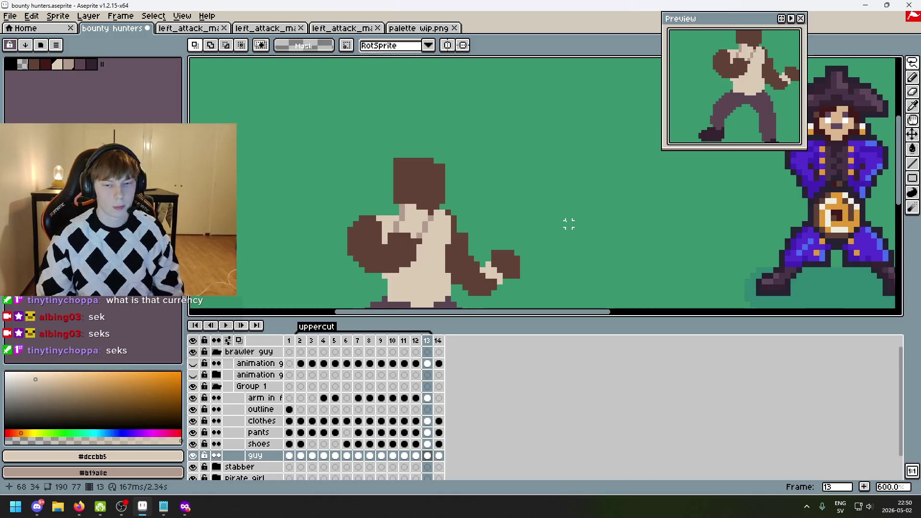
{"action": "key", "text": "ctrl+v"}
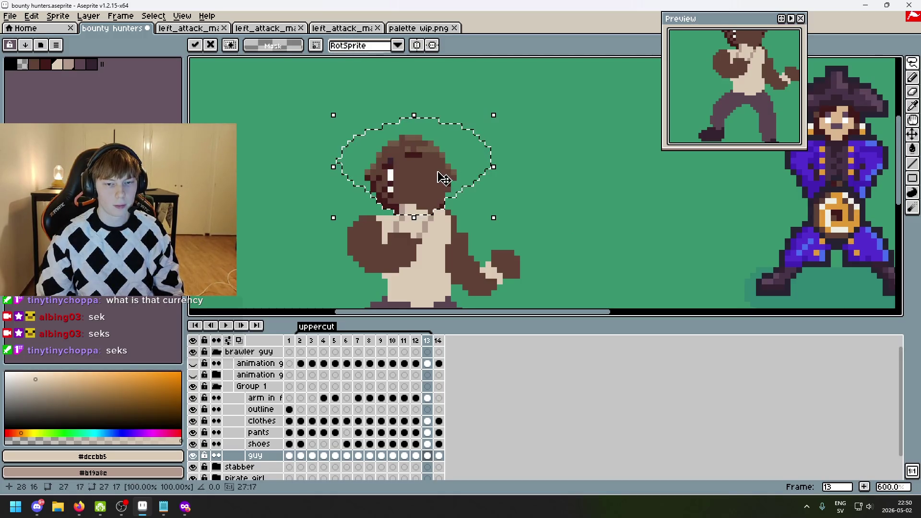
{"action": "scroll", "coordinate": [508, 196], "scroll_direction": "down", "scroll_amount": 2}
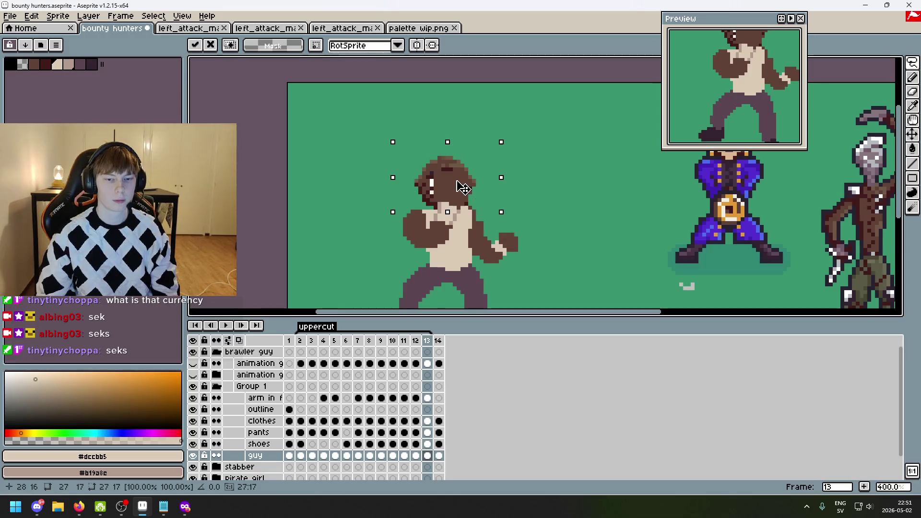
{"action": "left_click_drag", "start_coordinate": [465, 189], "coordinate": [462, 188]}
{"action": "key", "text": "Return"}
- Step back through the frames toward frame 6
{"action": "key", "text": "Right"}
{"action": "key", "text": "Left"}
{"action": "key", "text": "Left"}
{"action": "key", "text": "Left"}
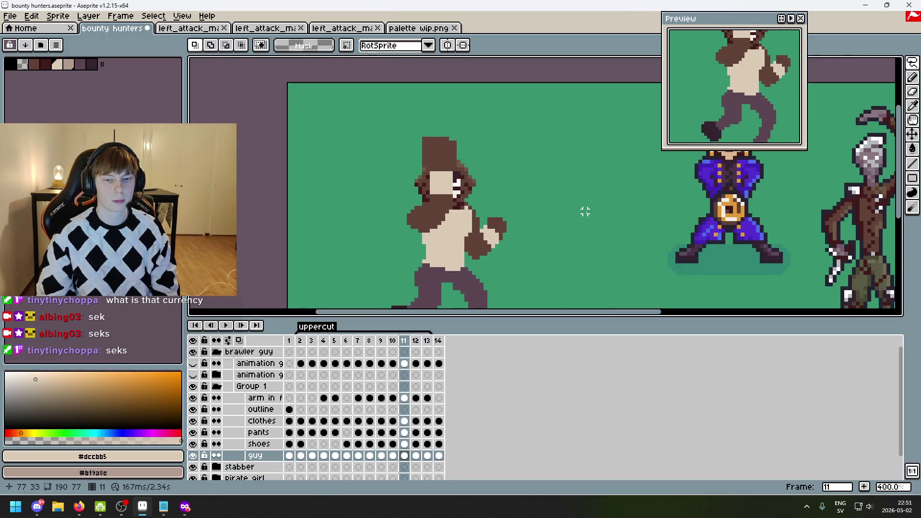
{"action": "key", "text": "Left"}
{"action": "key", "text": "Left"}
{"action": "key", "text": "Right"}
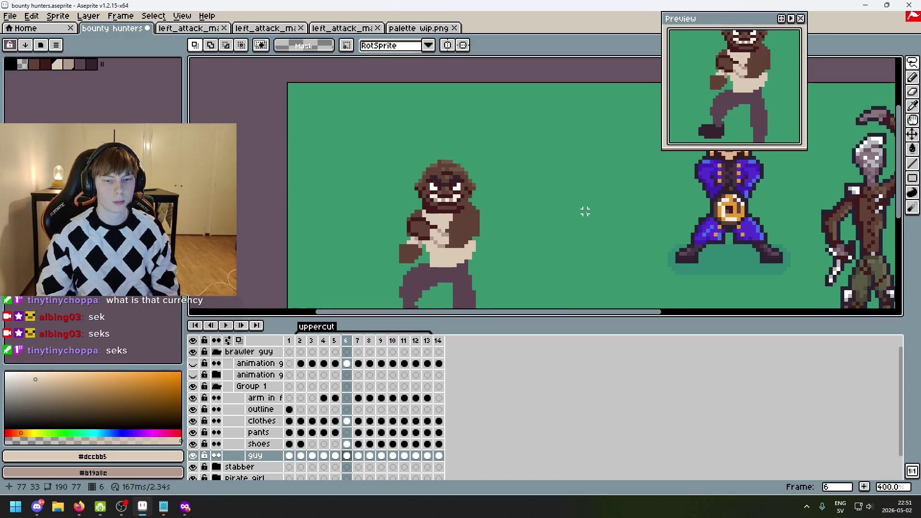
- On frame 6, lasso the brawler's head and lower it one pixel onto the neck
{"action": "key", "text": "Right"}
{"action": "key", "text": "Left"}
{"action": "key", "text": "Left"}
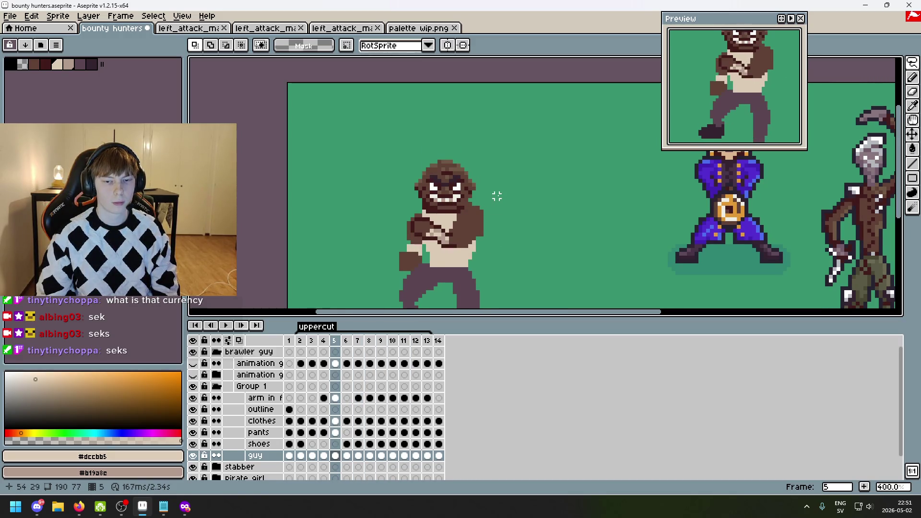
{"action": "key", "text": "Right"}
{"action": "scroll", "coordinate": [478, 192], "scroll_direction": "up", "scroll_amount": 2}
{"action": "scroll", "coordinate": [456, 209], "scroll_direction": "up", "scroll_amount": 3}
{"action": "mouse_move", "coordinate": [456, 207]}
{"action": "left_mouse_down"}
{"action": "mouse_move", "coordinate": [494, 189]}
{"action": "mouse_move", "coordinate": [288, 86]}
{"action": "mouse_move", "coordinate": [312, 211]}
{"action": "mouse_move", "coordinate": [374, 235]}
{"action": "mouse_move", "coordinate": [461, 217]}
{"action": "left_mouse_up"}
{"action": "left_click", "coordinate": [433, 182]}
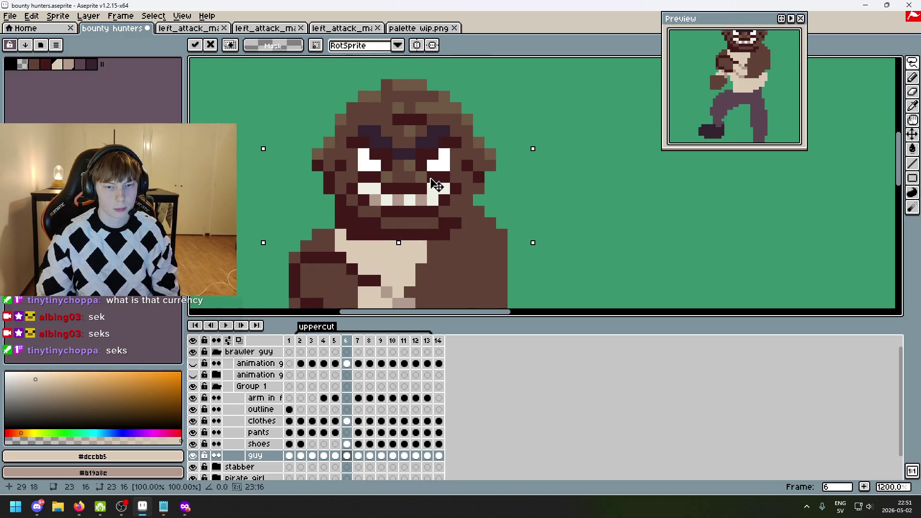
{"action": "left_click_drag", "start_coordinate": [434, 182], "coordinate": [436, 191]}
{"action": "key", "text": "Return"}
{"action": "key", "text": "ctrl+d"}
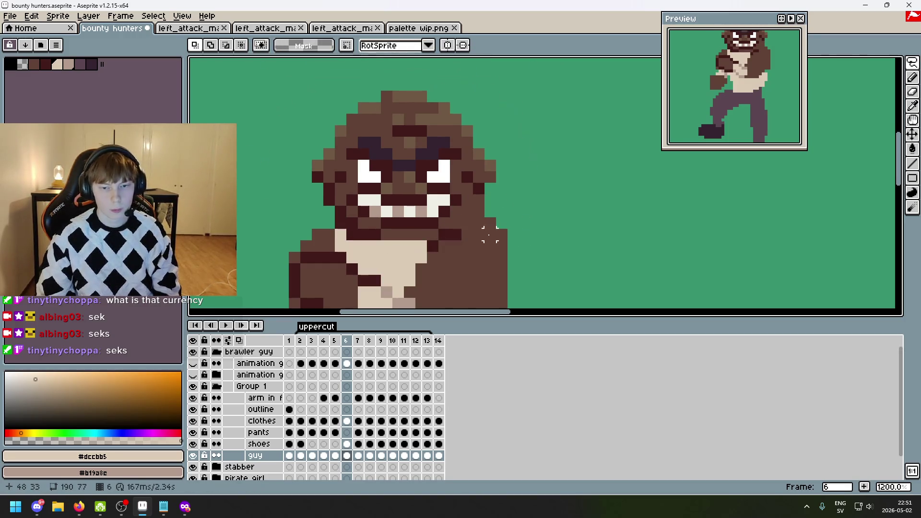
- Sample the body brown and pencil over the dark pixels beside the mouth
{"action": "scroll", "coordinate": [499, 202], "scroll_direction": "down", "scroll_amount": 2}
{"action": "scroll", "coordinate": [498, 203], "scroll_direction": "up", "scroll_amount": 1}
{"action": "scroll", "coordinate": [497, 203], "scroll_direction": "up", "scroll_amount": 5}
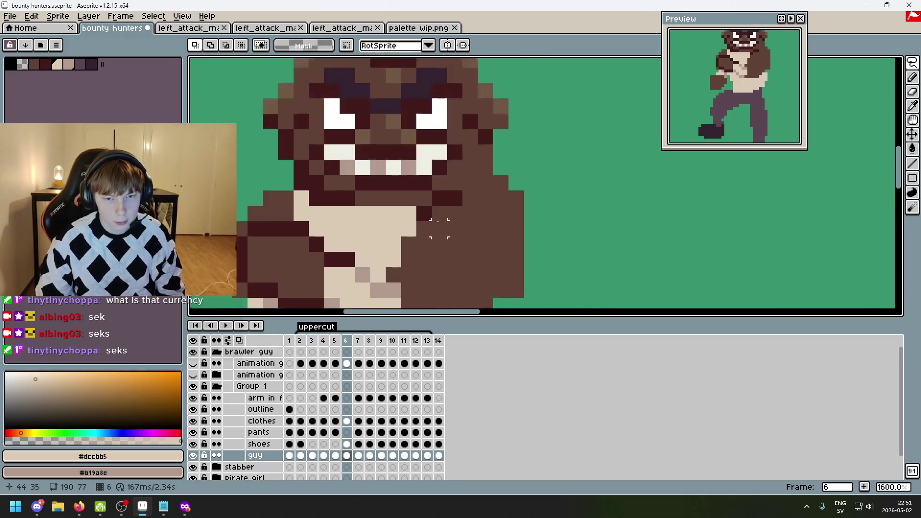
{"action": "key", "text": "i"}
{"action": "left_click", "coordinate": [441, 213]}
{"action": "key", "text": "b"}
{"action": "left_click_drag", "start_coordinate": [435, 176], "coordinate": [471, 167]}
{"action": "scroll", "coordinate": [480, 177], "scroll_direction": "down", "scroll_amount": 7}
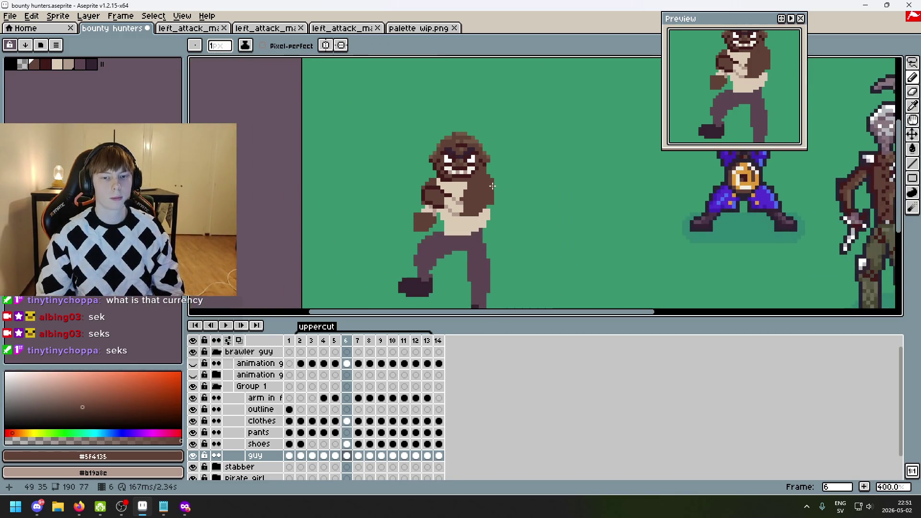
- Undo the brown stroke and retouch the jaw pixels, alternating maroon #411b1b and brown #5f4135
{"action": "key", "text": "ctrl+z"}
{"action": "scroll", "coordinate": [495, 185], "scroll_direction": "up", "scroll_amount": 1}
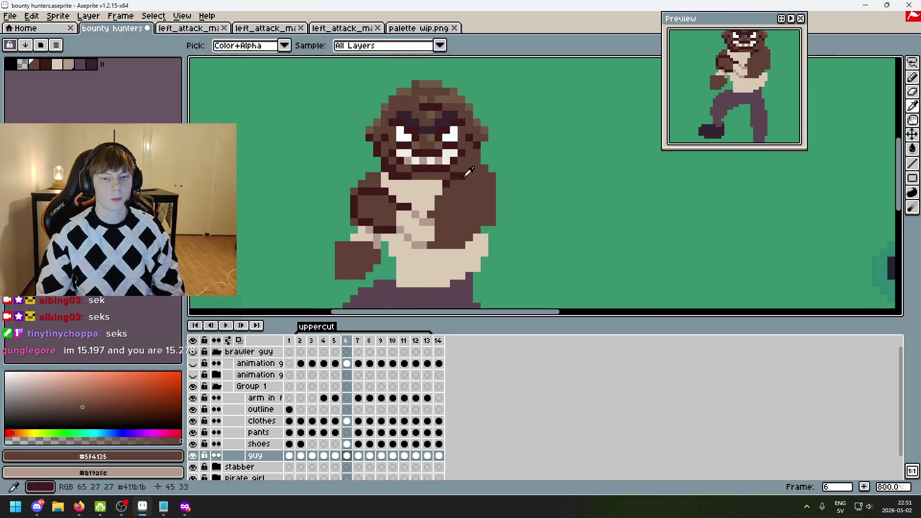
{"action": "left_click", "coordinate": [456, 170], "text": "alt"}
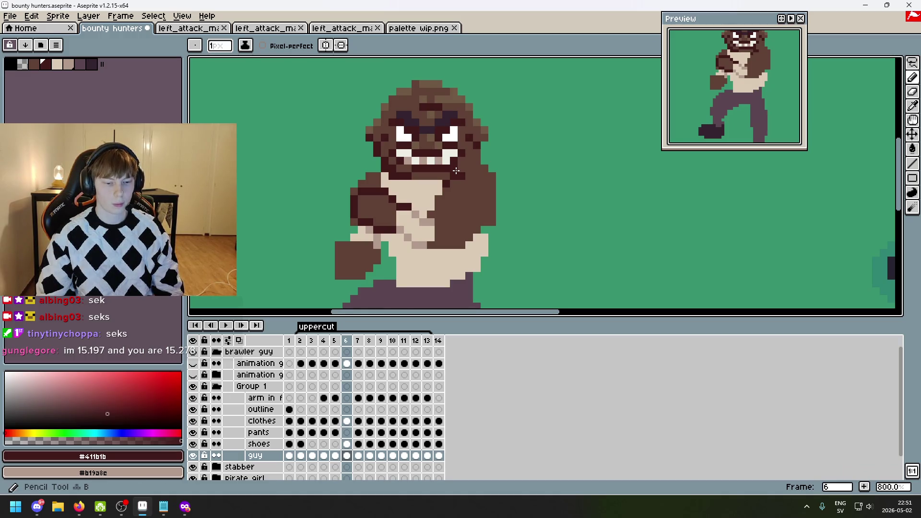
{"action": "scroll", "coordinate": [456, 171], "scroll_direction": "up", "scroll_amount": 1}
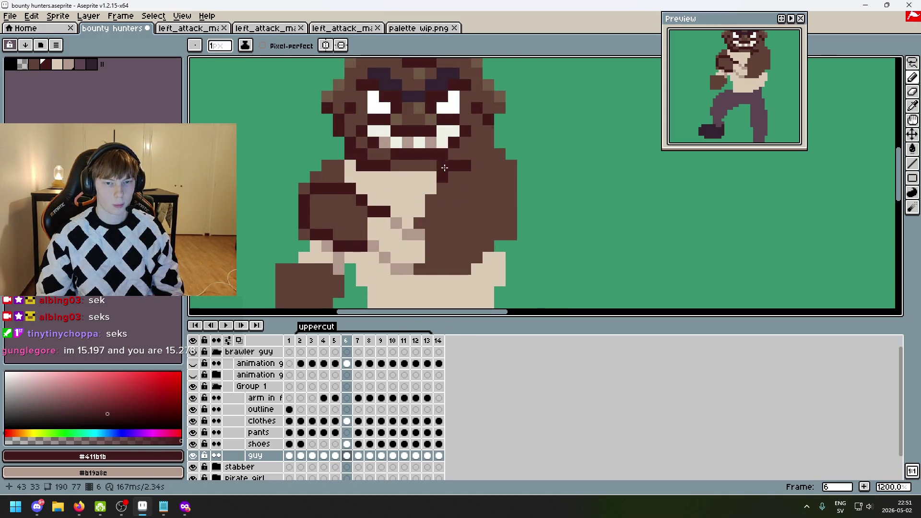
{"action": "left_click", "coordinate": [470, 183], "text": "alt"}
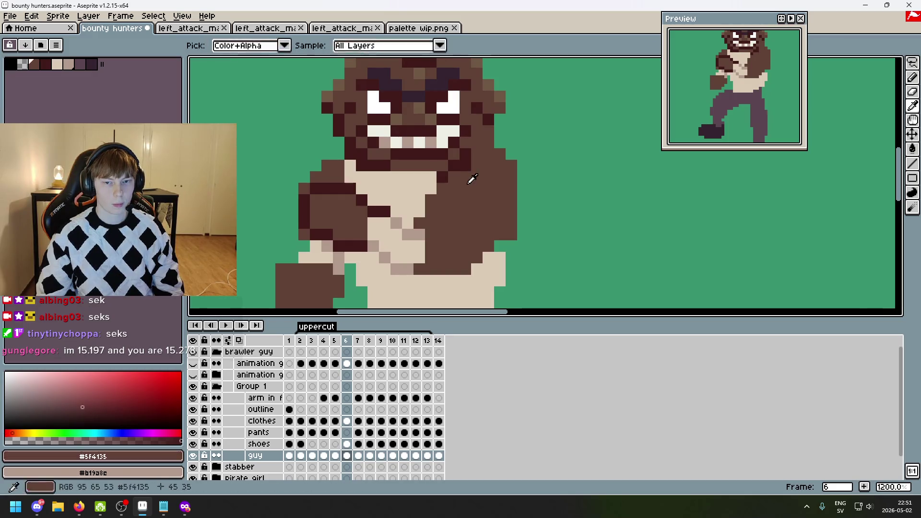
{"action": "left_click", "coordinate": [465, 167]}
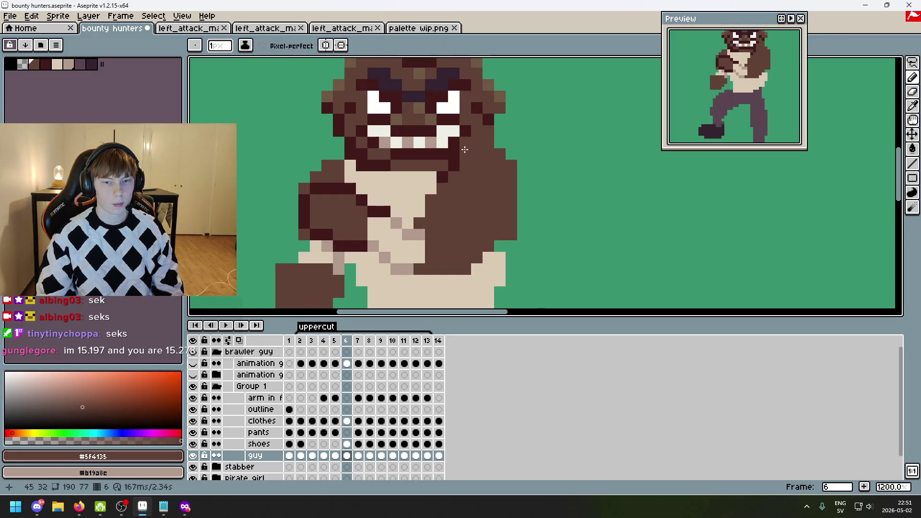
{"action": "left_click", "coordinate": [458, 163], "text": "alt"}
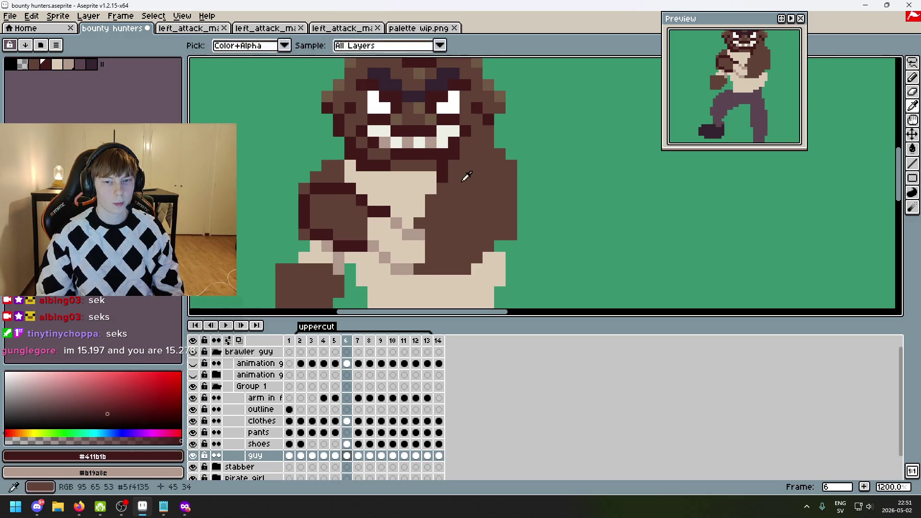
{"action": "left_click", "coordinate": [464, 181], "text": "alt"}
{"action": "left_click", "coordinate": [453, 148], "text": "alt"}
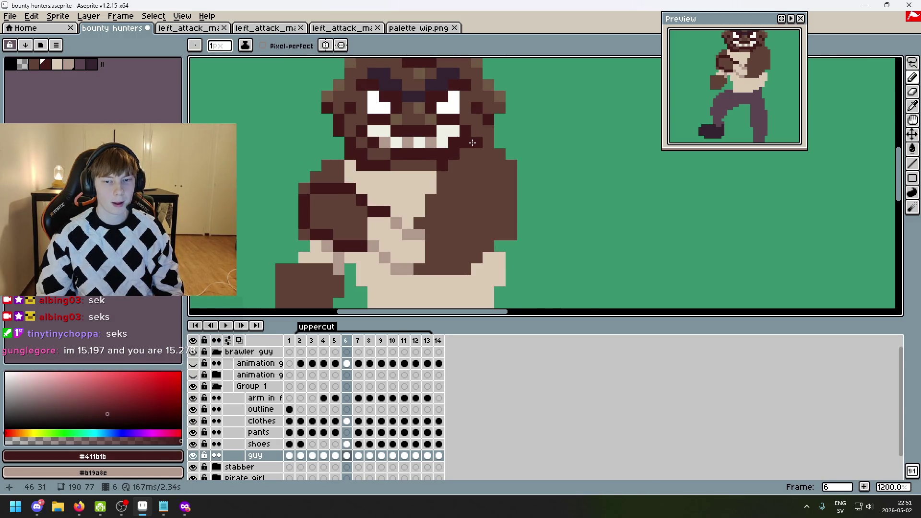
{"action": "scroll", "coordinate": [492, 168], "scroll_direction": "down", "scroll_amount": 3}
{"action": "key", "text": "ctrl"}
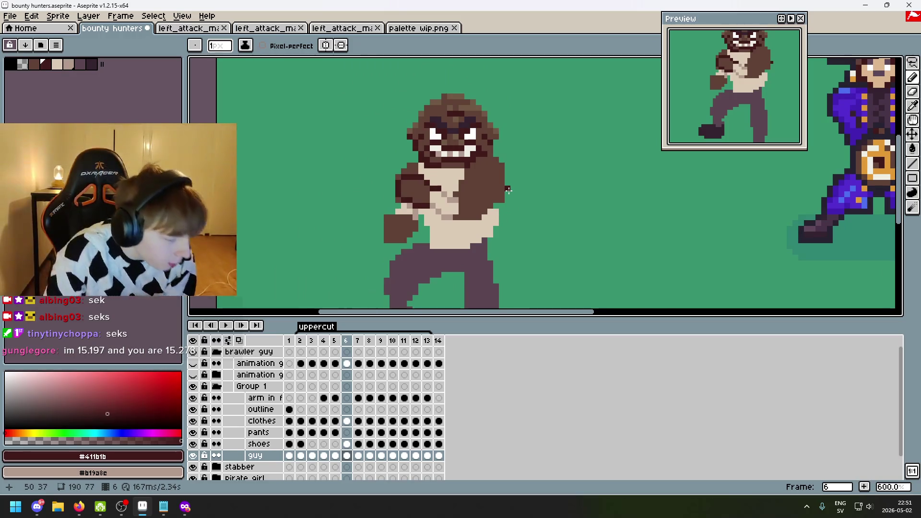
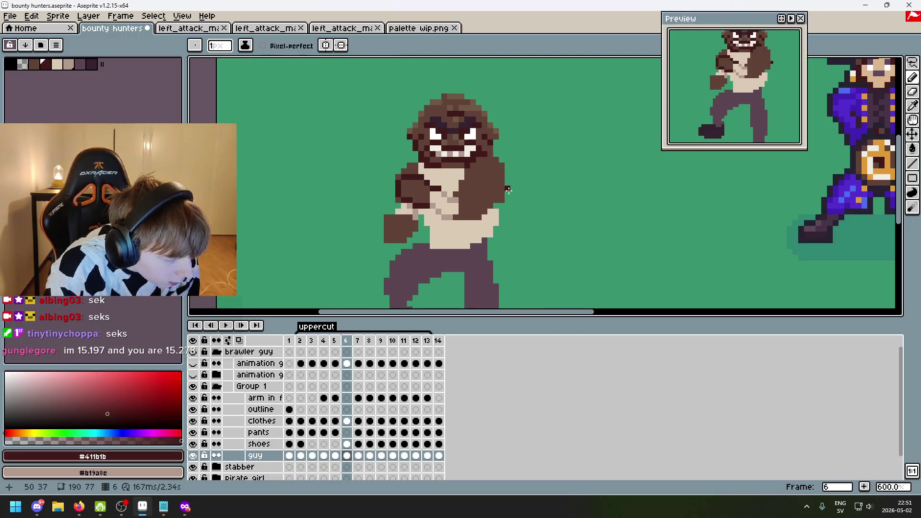
- Save bounty hunters.aseprite and reposition the view across the sprite sheet
{"action": "scroll", "coordinate": [508, 190], "scroll_direction": "down", "scroll_amount": 2}
{"action": "key", "text": "ctrl+s"}
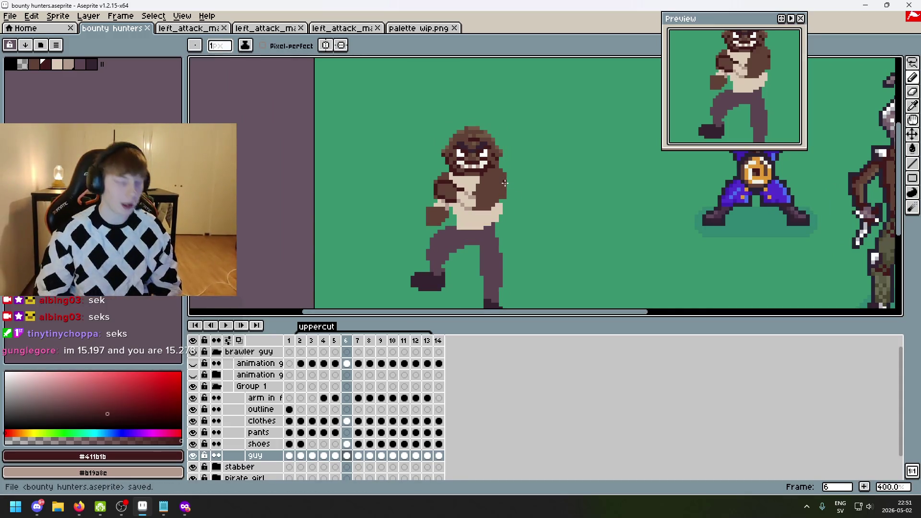
{"action": "scroll", "coordinate": [543, 216], "scroll_direction": "down", "scroll_amount": 1}
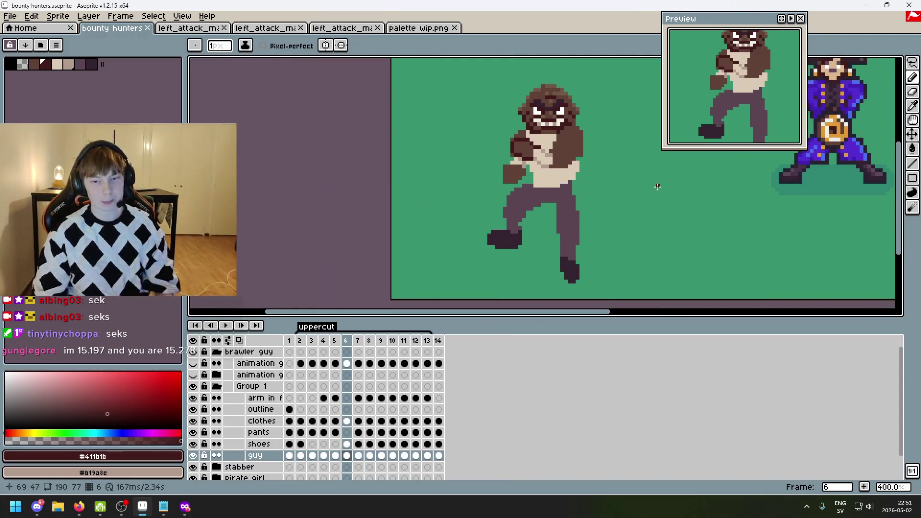
{"action": "scroll", "coordinate": [552, 209], "scroll_direction": "up", "scroll_amount": 1}
{"action": "key", "text": "ctrl+s"}
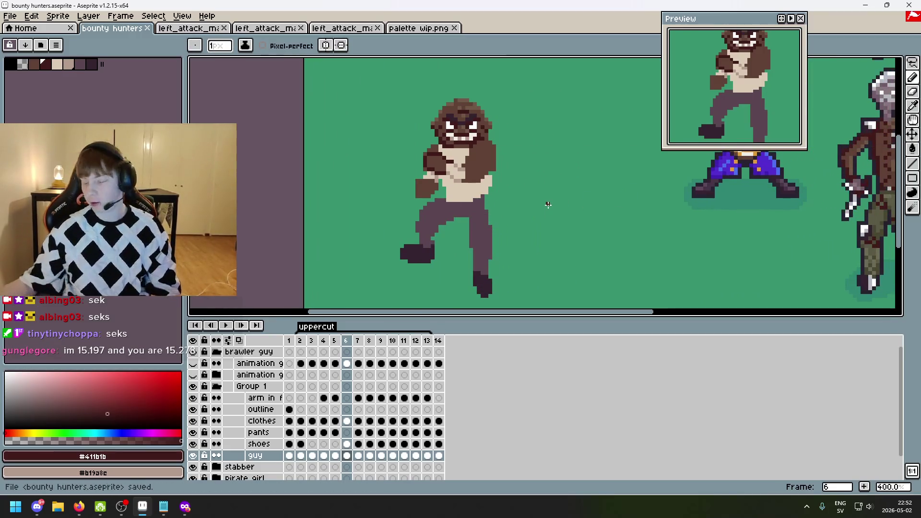
{"action": "left_click_drag", "start_coordinate": [571, 216], "coordinate": [446, 189]}
{"action": "scroll", "coordinate": [512, 232], "scroll_direction": "down", "scroll_amount": 1}
{"action": "left_click_drag", "start_coordinate": [511, 233], "coordinate": [511, 226]}
{"action": "key", "text": "ctrl+s"}
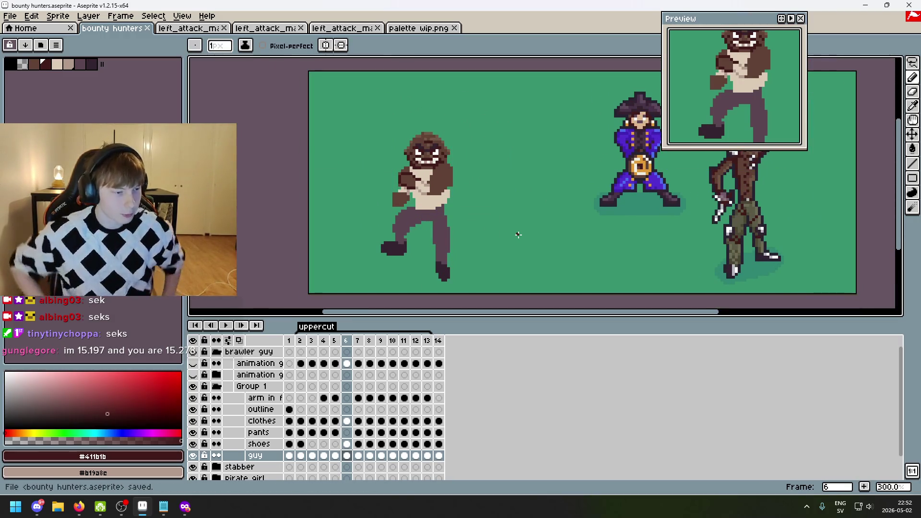
- Step to frame 2 and play the brawler's uppercut animation
{"action": "scroll", "coordinate": [518, 235], "scroll_direction": "down", "scroll_amount": 2}
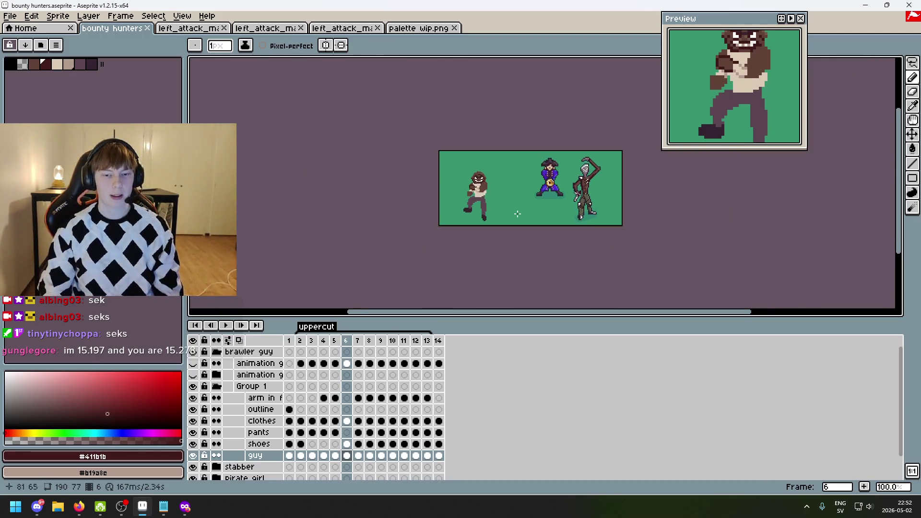
{"action": "key", "text": "Left"}
{"action": "key", "text": "Left"}
{"action": "key", "text": "Left"}
{"action": "key", "text": "Right"}
{"action": "scroll", "coordinate": [454, 236], "scroll_direction": "right", "scroll_amount": 3}
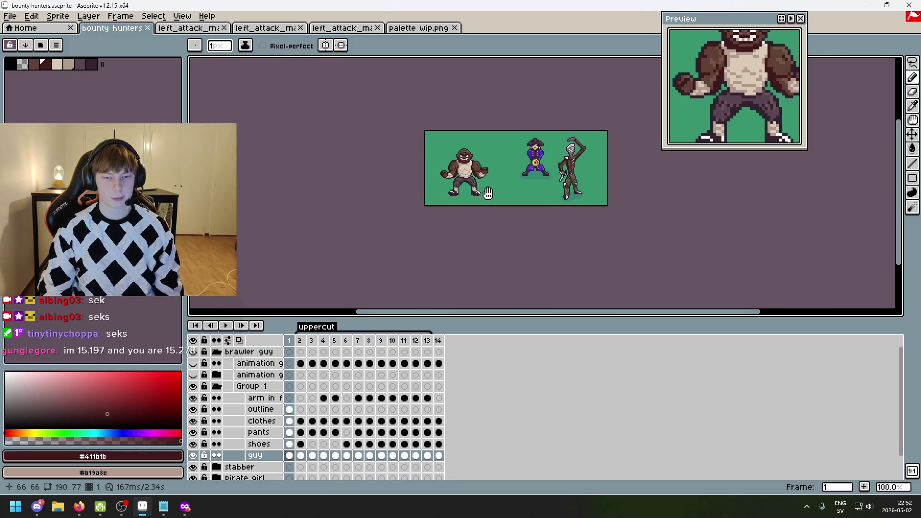
{"action": "left_click", "coordinate": [225, 326]}
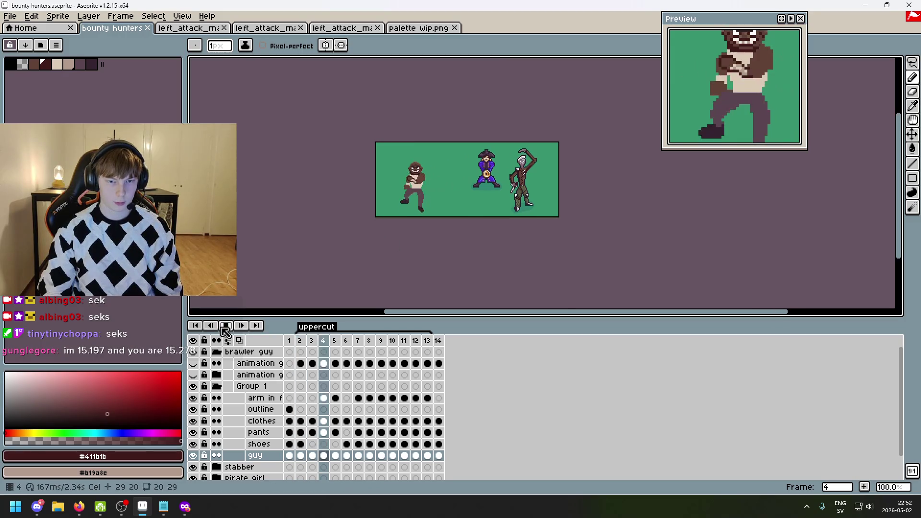
- Stop playback and compare uppercut frames 7 and 8
{"action": "scroll", "coordinate": [433, 198], "scroll_direction": "up", "scroll_amount": 1}
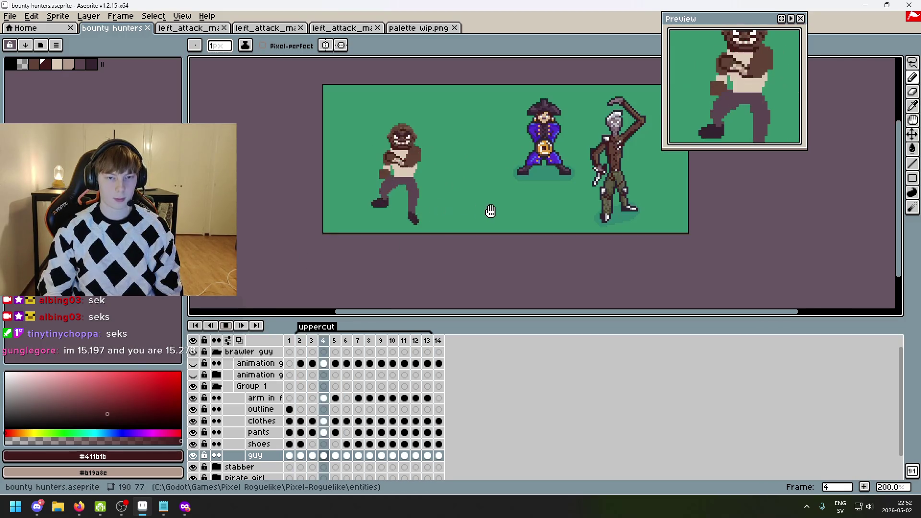
{"action": "scroll", "coordinate": [485, 208], "scroll_direction": "left", "scroll_amount": 1}
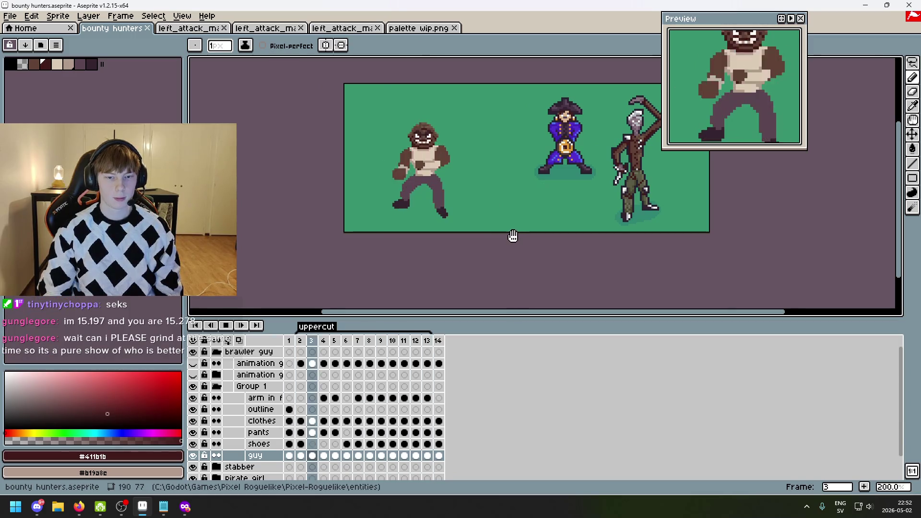
{"action": "key", "text": "Return"}
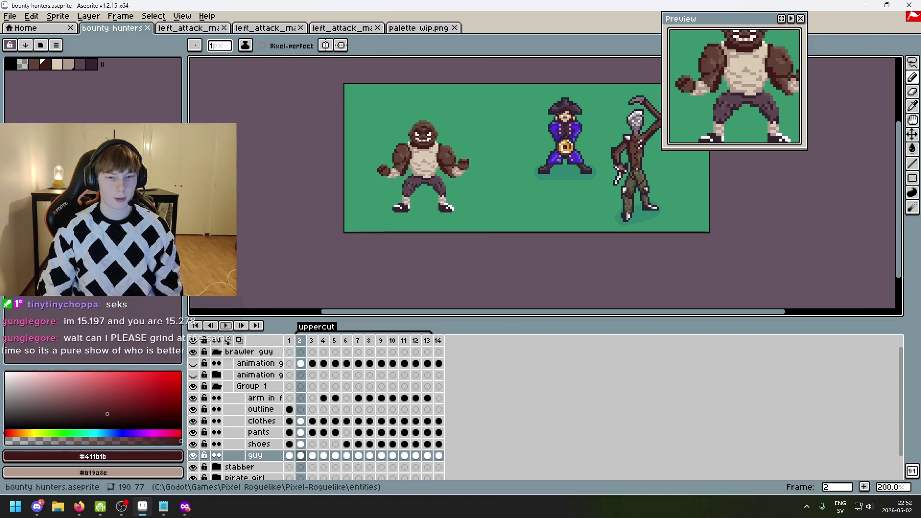
{"action": "scroll", "coordinate": [552, 224], "scroll_direction": "up", "scroll_amount": 1}
{"action": "scroll", "coordinate": [553, 224], "scroll_direction": "left", "scroll_amount": 2}
{"action": "key", "text": "Right"}
{"action": "key", "text": "Right"}
{"action": "key", "text": "Right"}
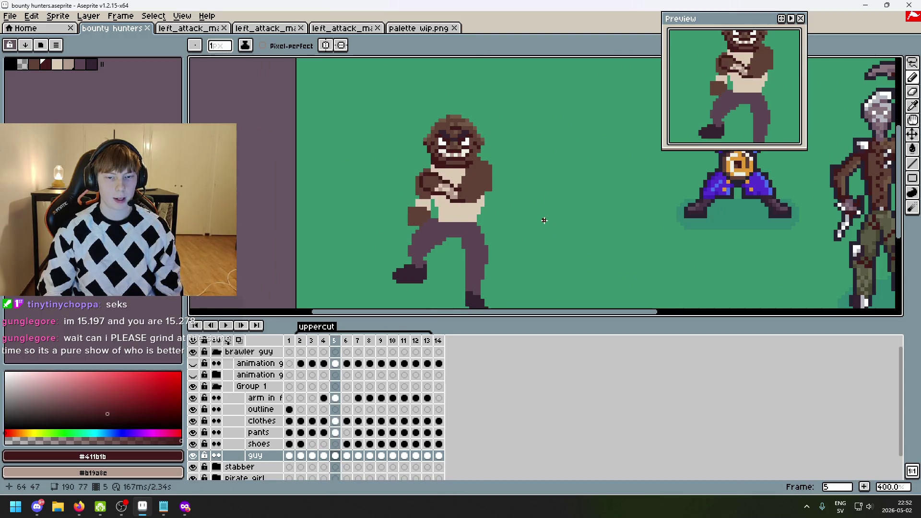
{"action": "key", "text": "Right"}
- Compare frames 7 and 8, then eyedrop the skin tone from the brawler's face
{"action": "key", "text": "Left"}
{"action": "key", "text": "Right"}
{"action": "key", "text": "Right"}
{"action": "key", "text": "Right"}
{"action": "key", "text": "Right"}
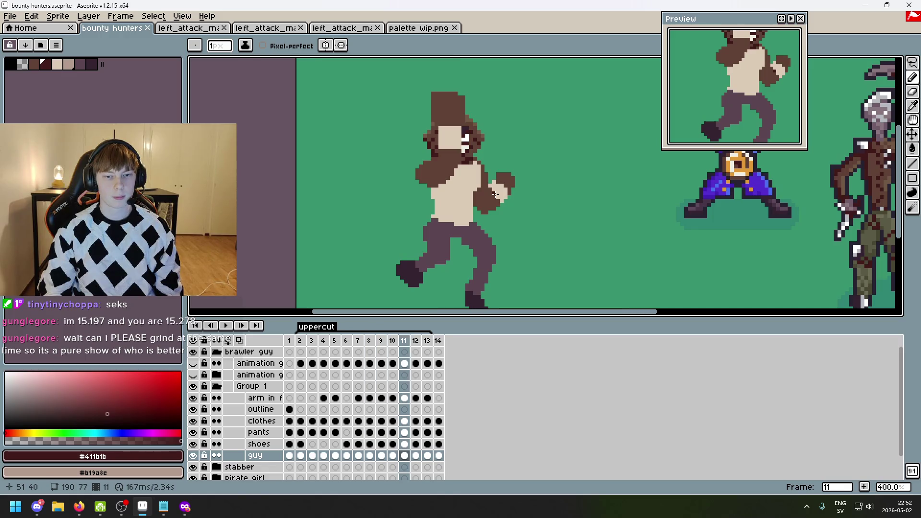
{"action": "scroll", "coordinate": [445, 116], "scroll_direction": "up", "scroll_amount": 2}
{"action": "left_click", "coordinate": [445, 116], "text": "alt"}
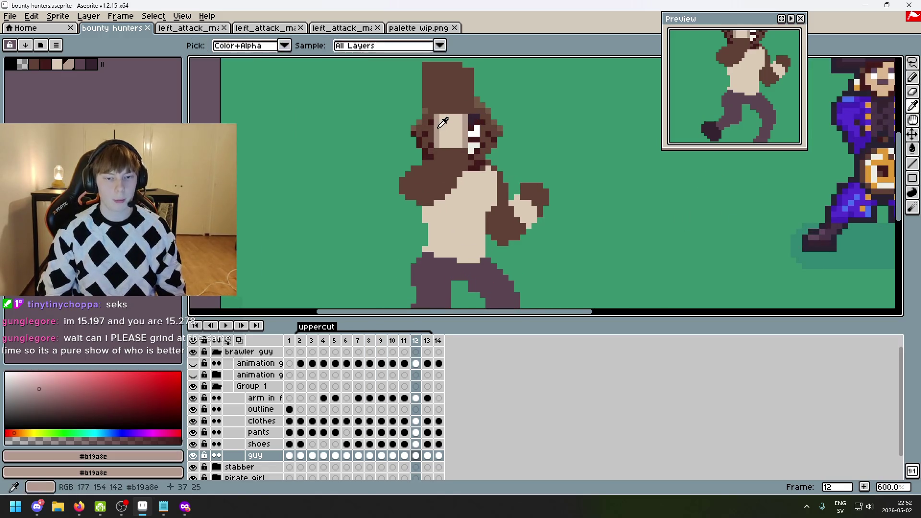
- Select the 'arm in front' layer in the layer stack
{"action": "key", "text": "Up"}
{"action": "key", "text": "Up"}
{"action": "key", "text": "Up"}
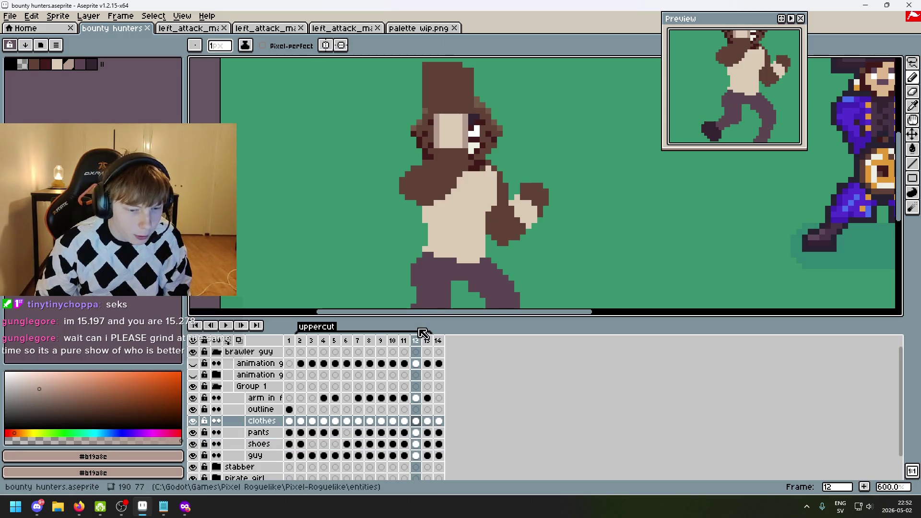
{"action": "key", "text": "Down"}
{"action": "key", "text": "Up"}
{"action": "key", "text": "Up"}
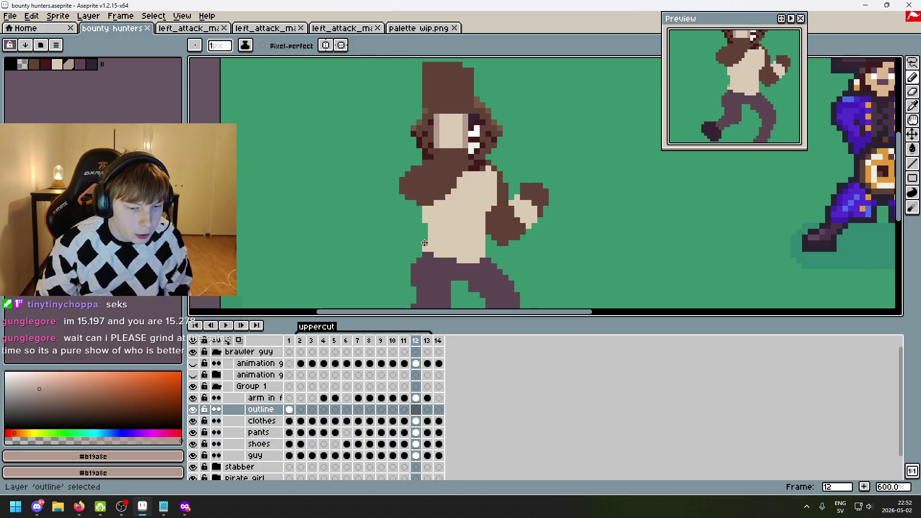
{"action": "key", "text": "Down"}
{"action": "key", "text": "Down"}
{"action": "key", "text": "Down"}
{"action": "key", "text": "Down"}
{"action": "key", "text": "Up"}
{"action": "key", "text": "Up"}
{"action": "key", "text": "Down"}
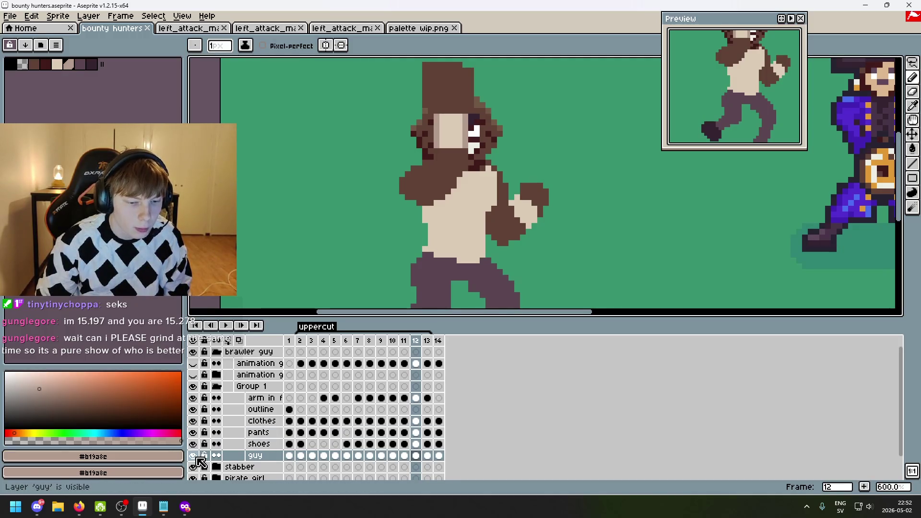
{"action": "key", "text": "Up"}
{"action": "key", "text": "Up"}
{"action": "key", "text": "Up"}
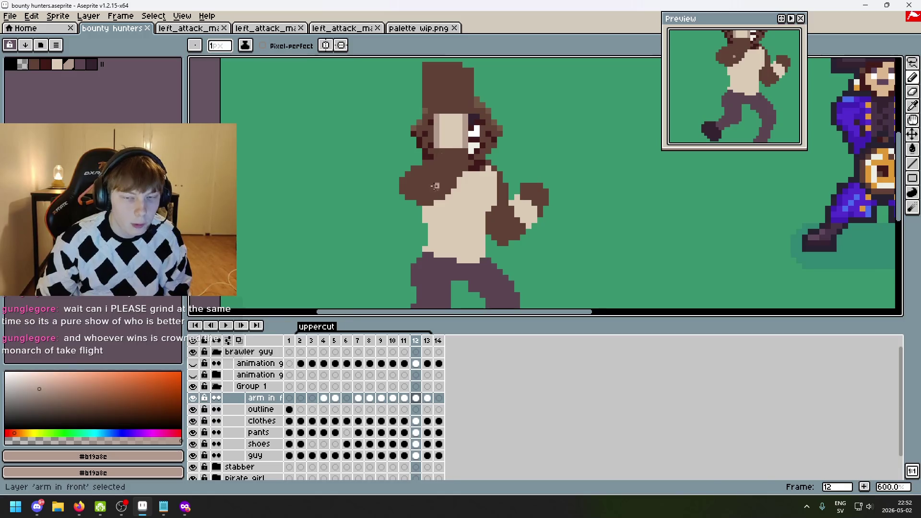
- On frame 11, pencil skin-tone pixels down the face's left edge, then review frames 10 and 9
{"action": "key", "text": "Left"}
{"action": "left_click", "coordinate": [438, 118]}
{"action": "left_click", "coordinate": [438, 145], "text": "shift"}
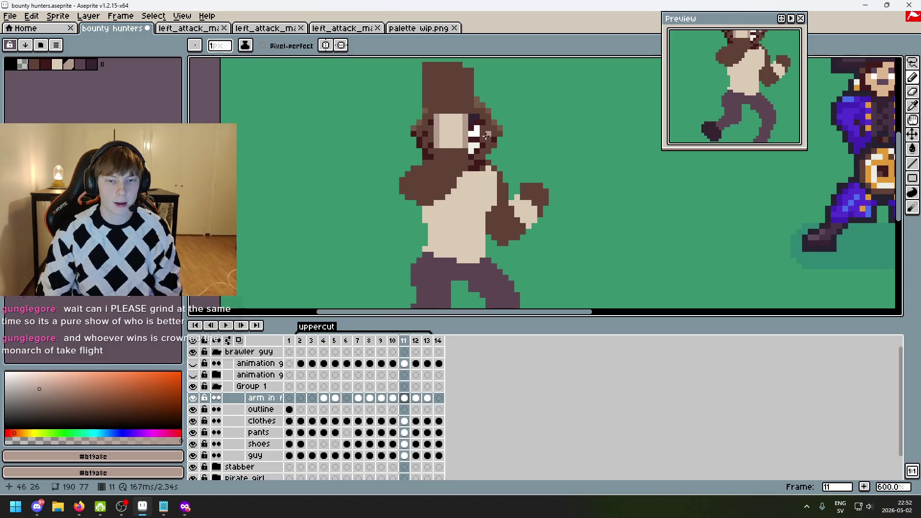
{"action": "key", "text": "Left"}
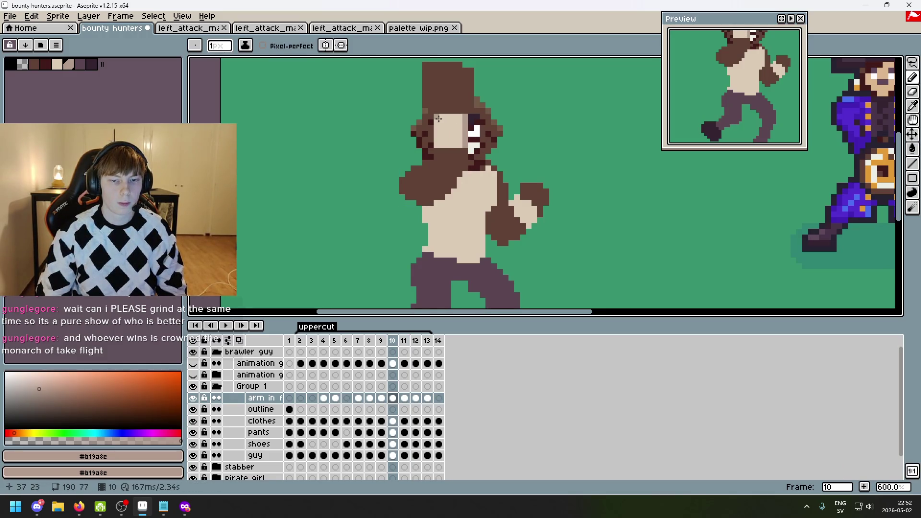
{"action": "key", "text": "Left"}
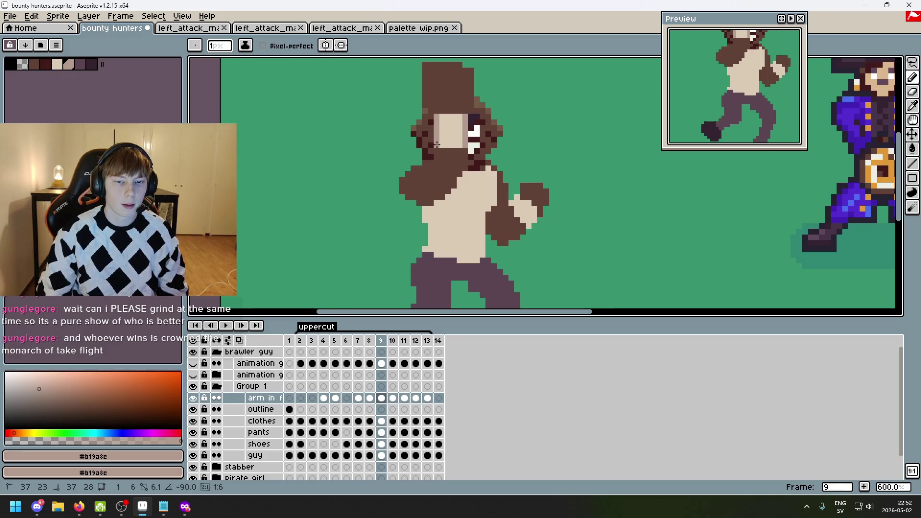
{"action": "scroll", "coordinate": [437, 124], "scroll_direction": "down", "scroll_amount": 3}
{"action": "scroll", "coordinate": [465, 132], "scroll_direction": "up", "scroll_amount": 3}
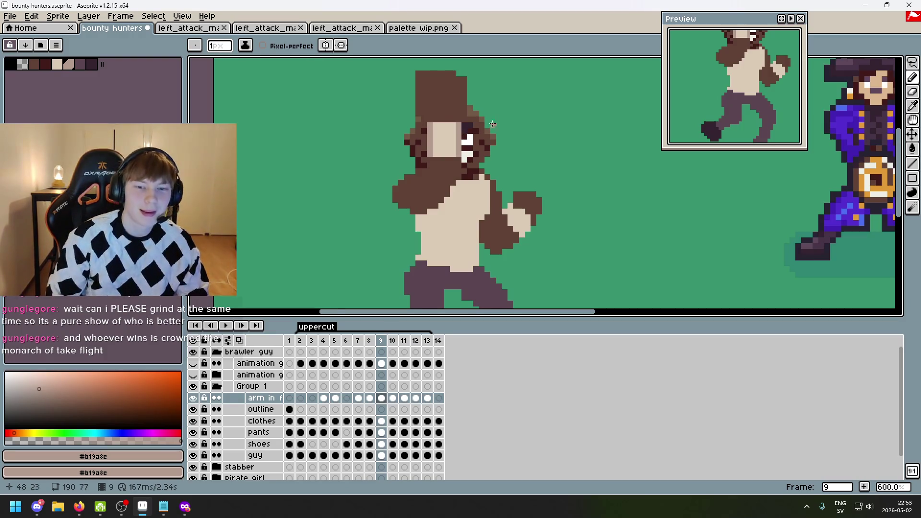
- On frame 8, paint skin-tone shading columns on the face's right and left sides
{"action": "scroll", "coordinate": [492, 125], "scroll_direction": "up", "scroll_amount": 3}
{"action": "key", "text": "comma"}
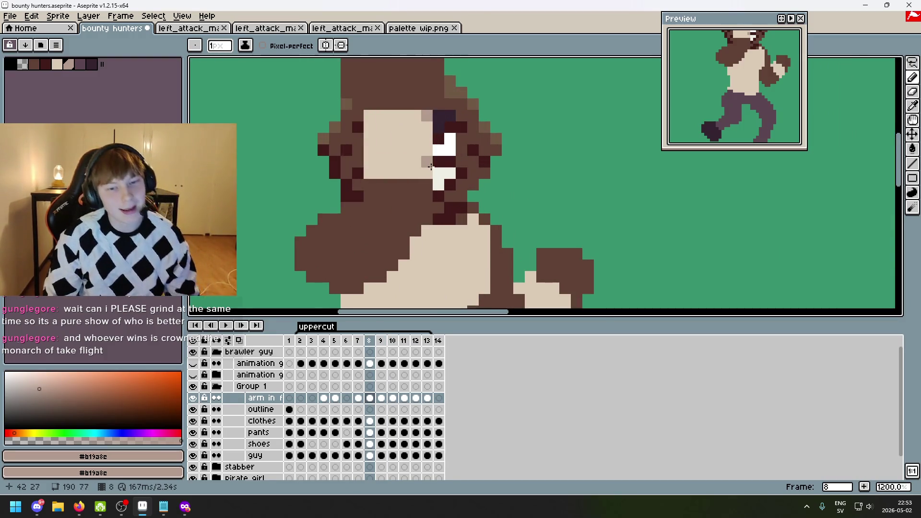
{"action": "left_click_drag", "start_coordinate": [430, 166], "coordinate": [427, 118]}
{"action": "mouse_move", "coordinate": [370, 118]}
{"action": "left_mouse_down"}
{"action": "mouse_move", "coordinate": [369, 173]}
{"action": "mouse_move", "coordinate": [376, 170]}
{"action": "left_mouse_up"}
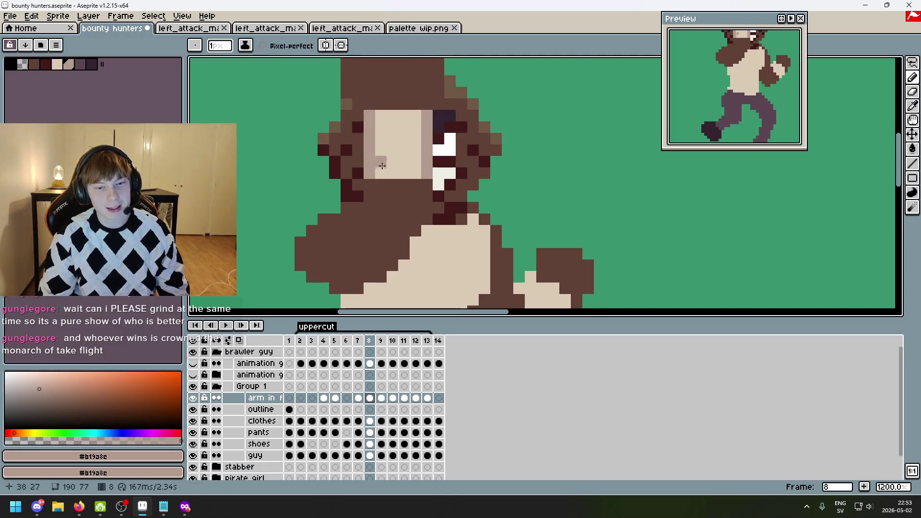
- Step back to frame 7 and save bounty hunters.aseprite
{"action": "scroll", "coordinate": [377, 170], "scroll_direction": "down", "scroll_amount": 4}
{"action": "scroll", "coordinate": [480, 163], "scroll_direction": "up", "scroll_amount": 4}
{"action": "key", "text": "comma"}
{"action": "scroll", "coordinate": [532, 162], "scroll_direction": "down", "scroll_amount": 4}
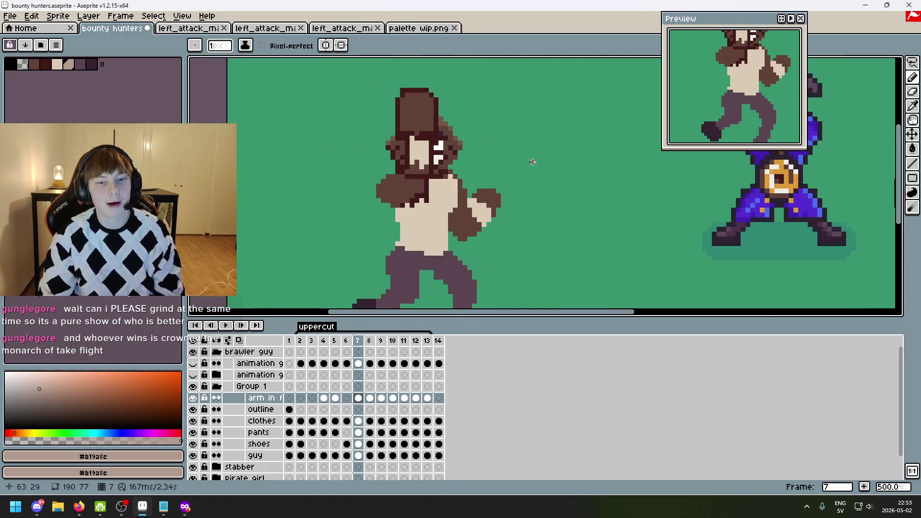
{"action": "scroll", "coordinate": [551, 137], "scroll_direction": "down", "scroll_amount": 1}
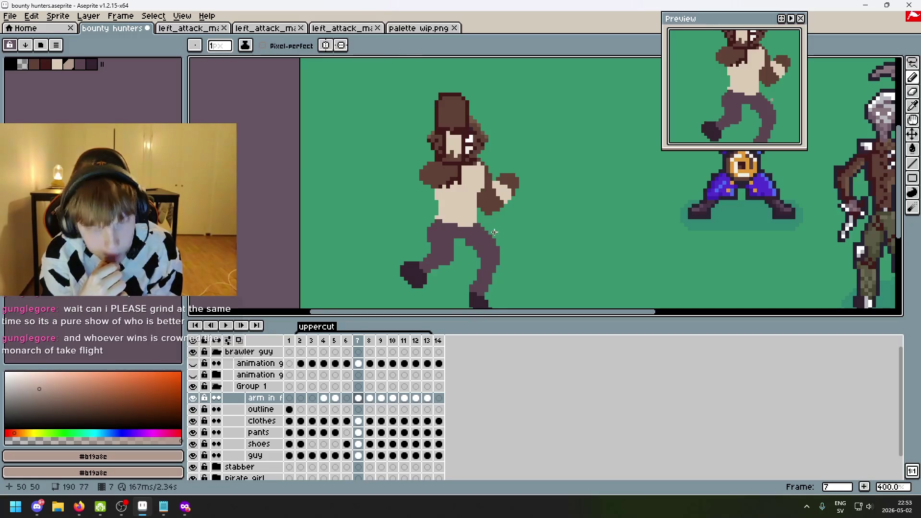
{"action": "scroll", "coordinate": [446, 161], "scroll_direction": "up", "scroll_amount": 2}
{"action": "key", "text": "ctrl+s"}
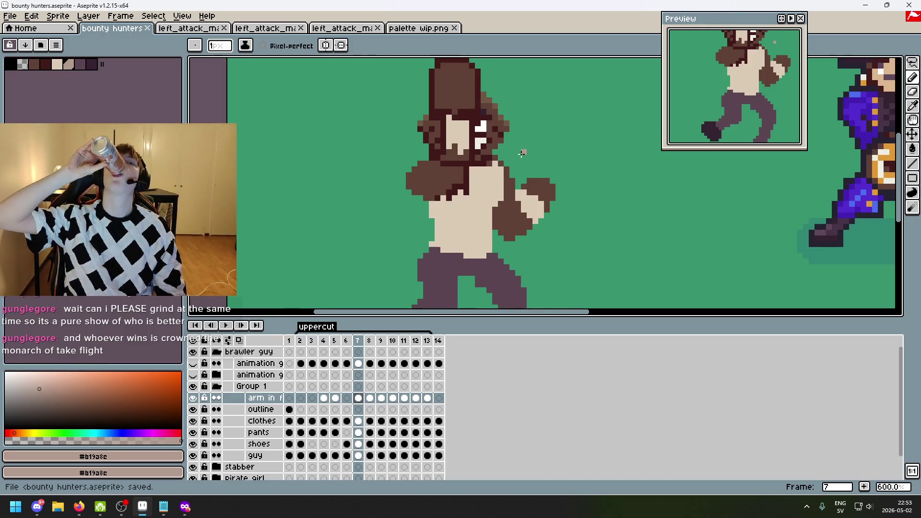
{"action": "mouse_move", "coordinate": [186, 512]}
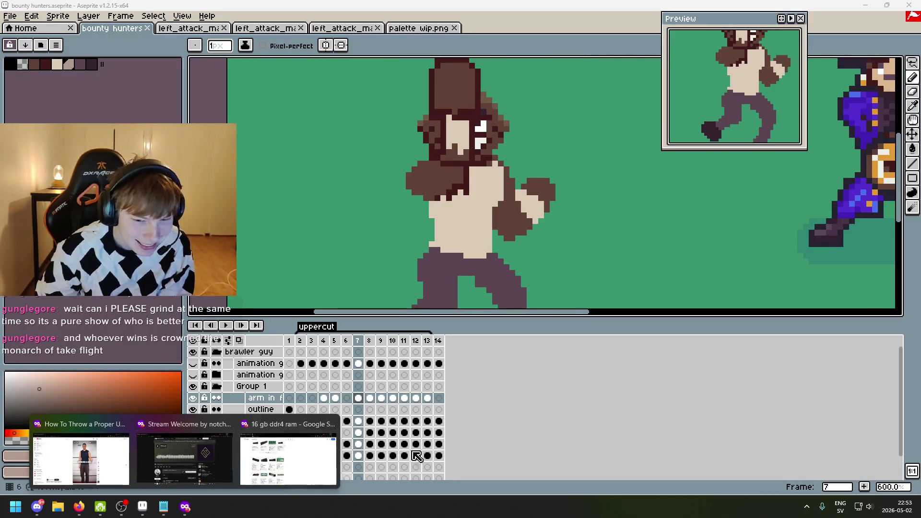
{"action": "scroll", "coordinate": [494, 271], "scroll_direction": "down", "scroll_amount": 3}
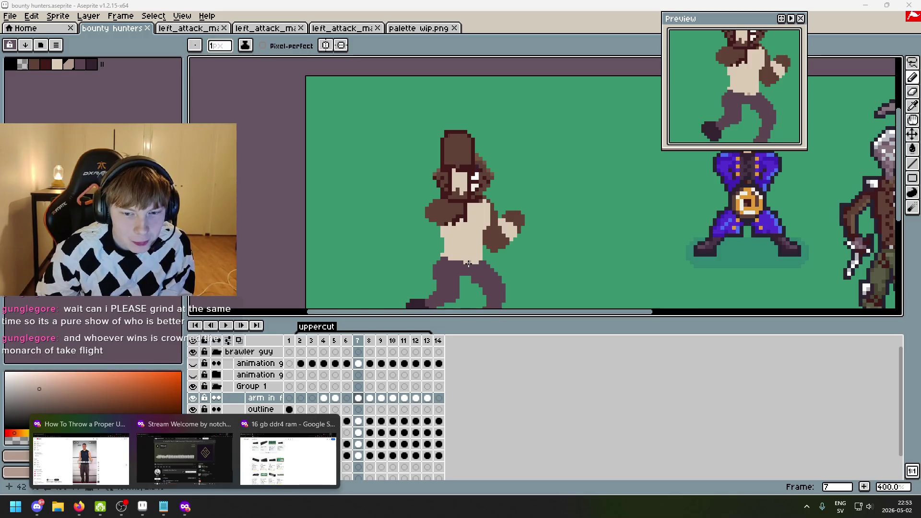
- Zoom in and out on the brawler's face to inspect it closely
{"action": "scroll", "coordinate": [461, 264], "scroll_direction": "up", "scroll_amount": 1}
{"action": "left_click_drag", "start_coordinate": [468, 287], "coordinate": [421, 282]}
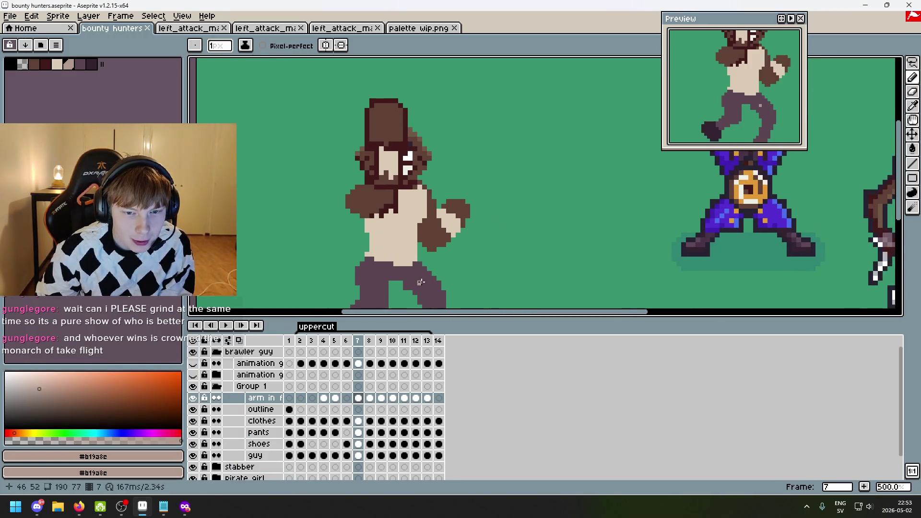
{"action": "scroll", "coordinate": [402, 192], "scroll_direction": "up", "scroll_amount": 2}
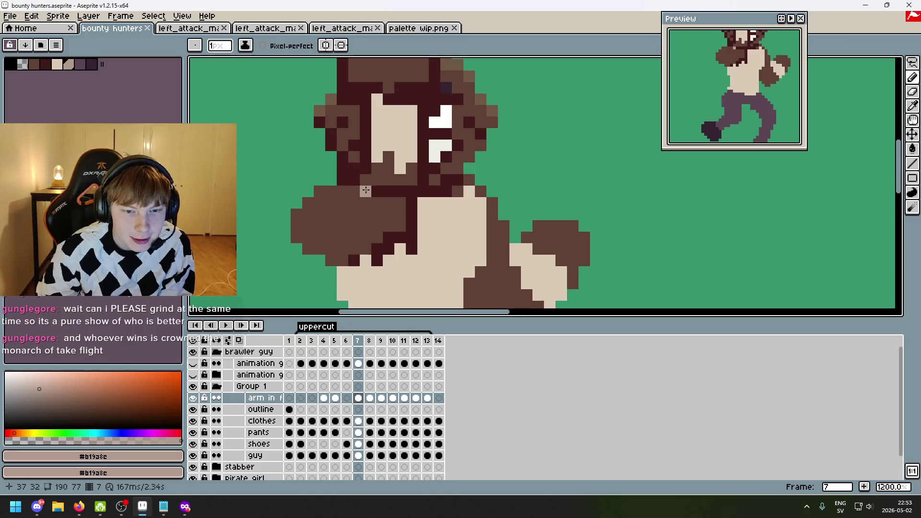
{"action": "scroll", "coordinate": [365, 191], "scroll_direction": "down", "scroll_amount": 1}
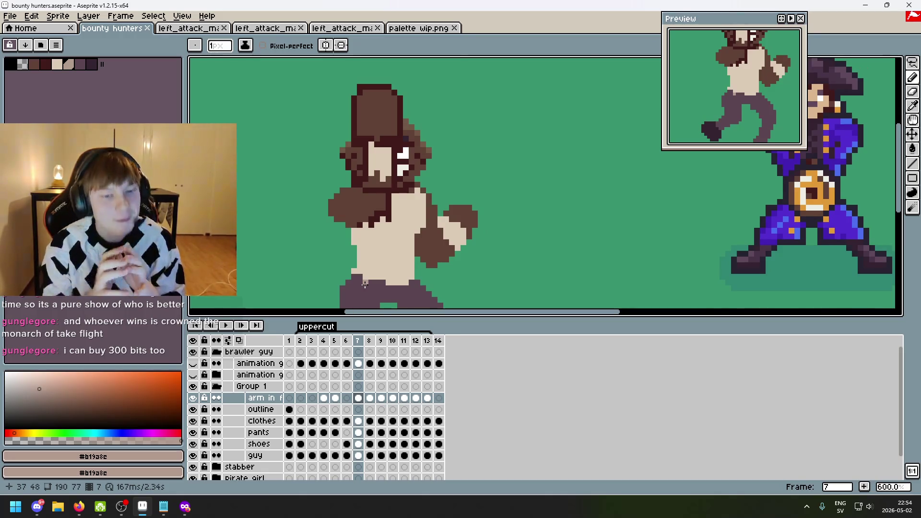
{"action": "scroll", "coordinate": [366, 255], "scroll_direction": "up", "scroll_amount": 2}
{"action": "scroll", "coordinate": [393, 226], "scroll_direction": "down", "scroll_amount": 3}
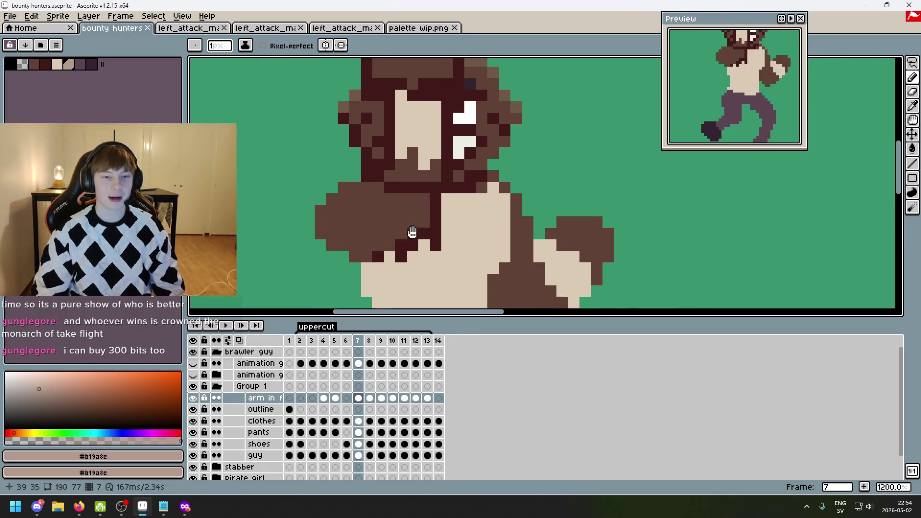
{"action": "scroll", "coordinate": [424, 202], "scroll_direction": "up", "scroll_amount": 2}
{"action": "scroll", "coordinate": [424, 202], "scroll_direction": "up", "scroll_amount": 2}
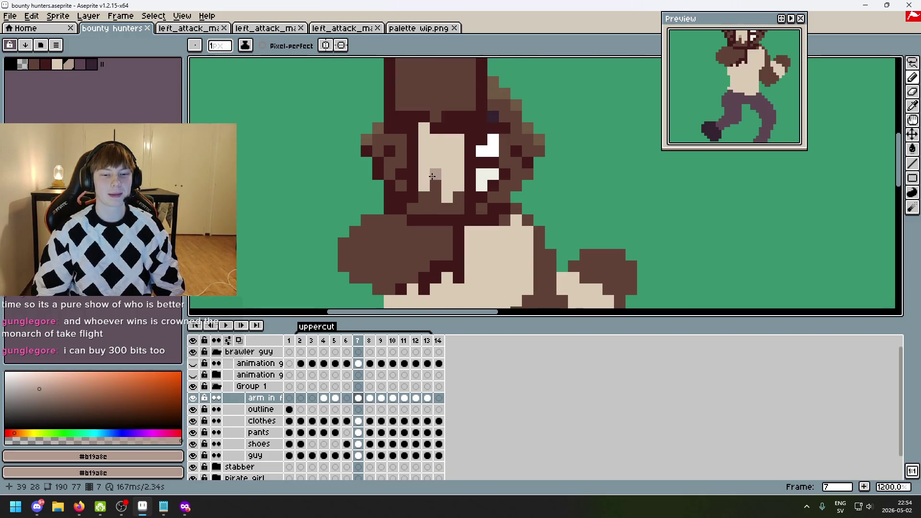
{"action": "scroll", "coordinate": [433, 178], "scroll_direction": "down", "scroll_amount": 2}
{"action": "scroll", "coordinate": [434, 180], "scroll_direction": "up", "scroll_amount": 2}
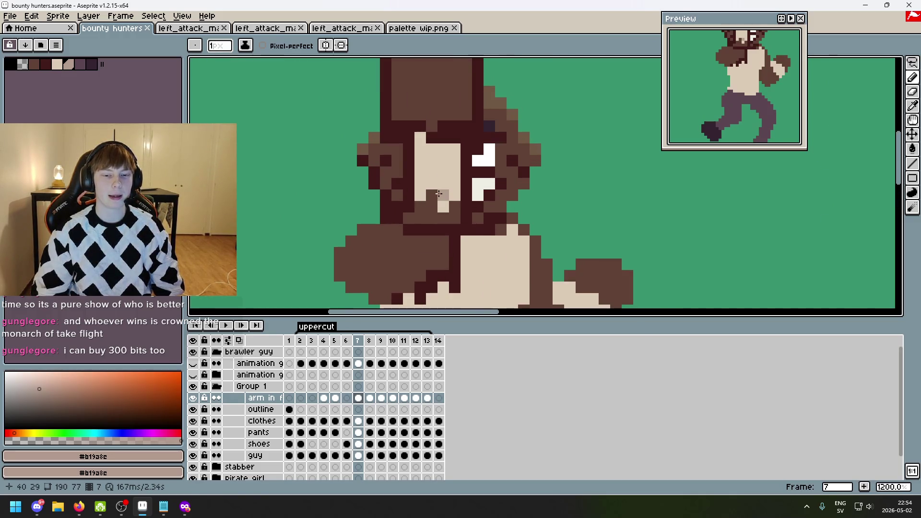
{"action": "scroll", "coordinate": [447, 233], "scroll_direction": "down", "scroll_amount": 2}
{"action": "scroll", "coordinate": [422, 234], "scroll_direction": "up", "scroll_amount": 3}
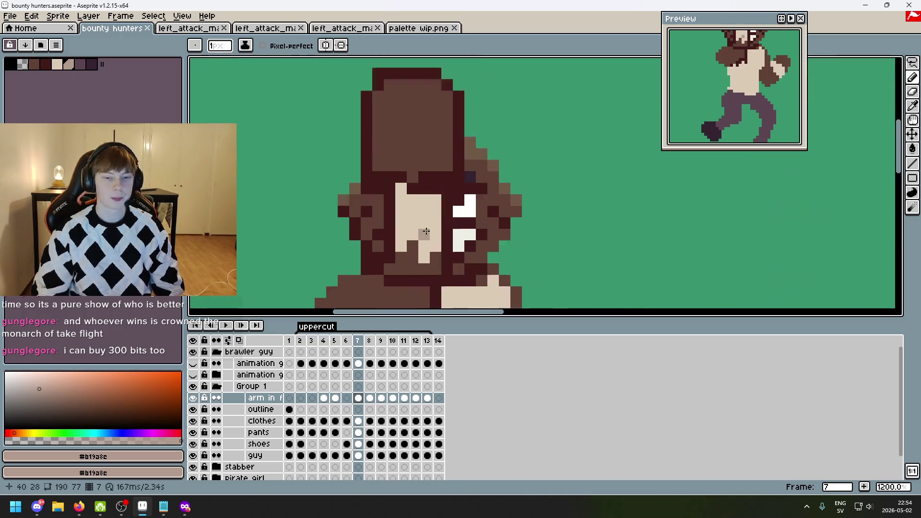
{"action": "scroll", "coordinate": [405, 192], "scroll_direction": "down", "scroll_amount": 1}
{"action": "scroll", "coordinate": [406, 197], "scroll_direction": "up", "scroll_amount": 1}
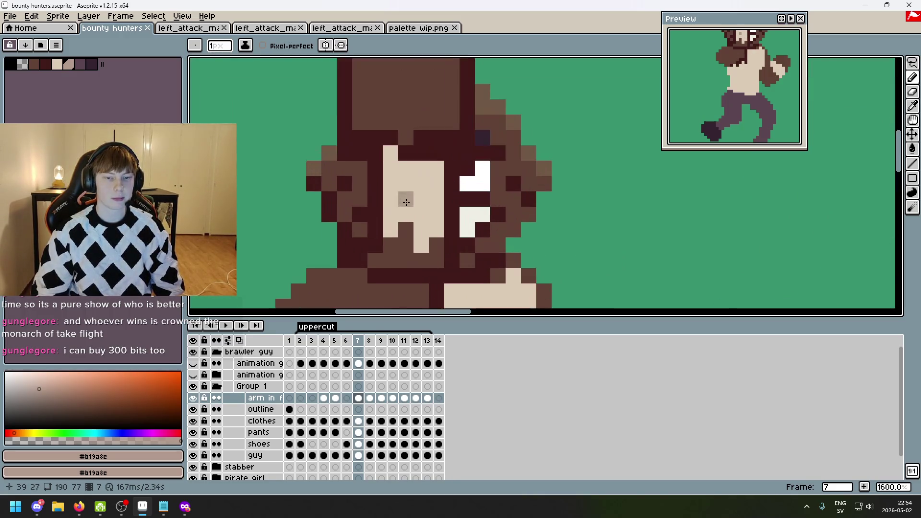
{"action": "scroll", "coordinate": [406, 214], "scroll_direction": "down", "scroll_amount": 3}
{"action": "scroll", "coordinate": [501, 228], "scroll_direction": "right", "scroll_amount": 3}
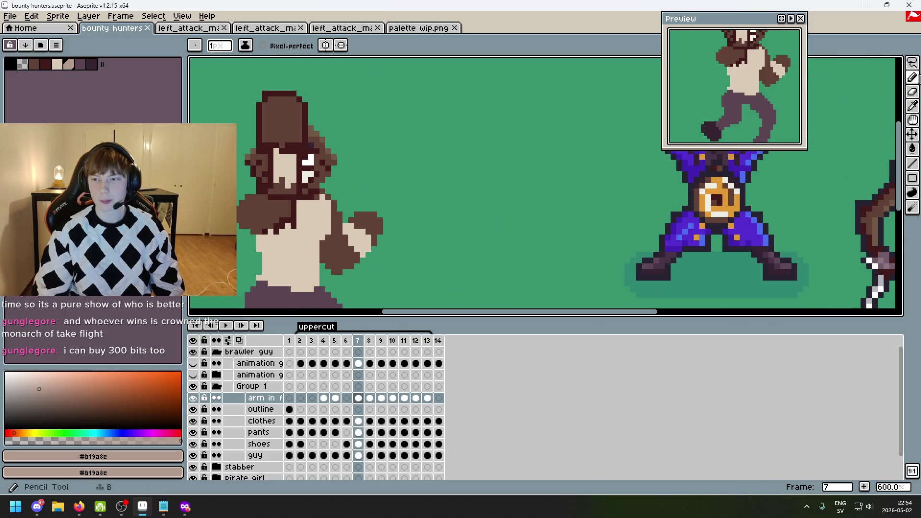
- Pick the Lasso tool and step through the uppercut frames to frame 4
{"action": "left_click", "coordinate": [917, 69]}
{"action": "scroll", "coordinate": [547, 154], "scroll_direction": "down", "scroll_amount": 2}
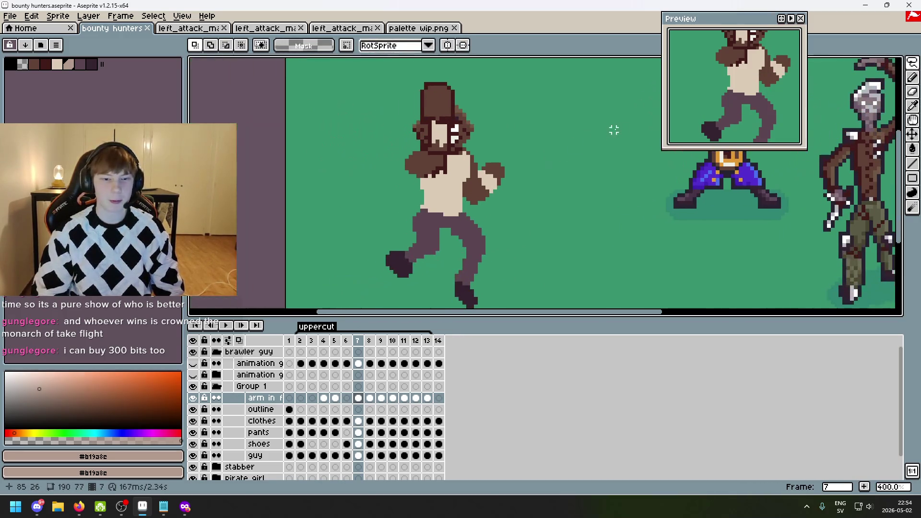
{"action": "scroll", "coordinate": [590, 177], "scroll_direction": "down", "scroll_amount": 1}
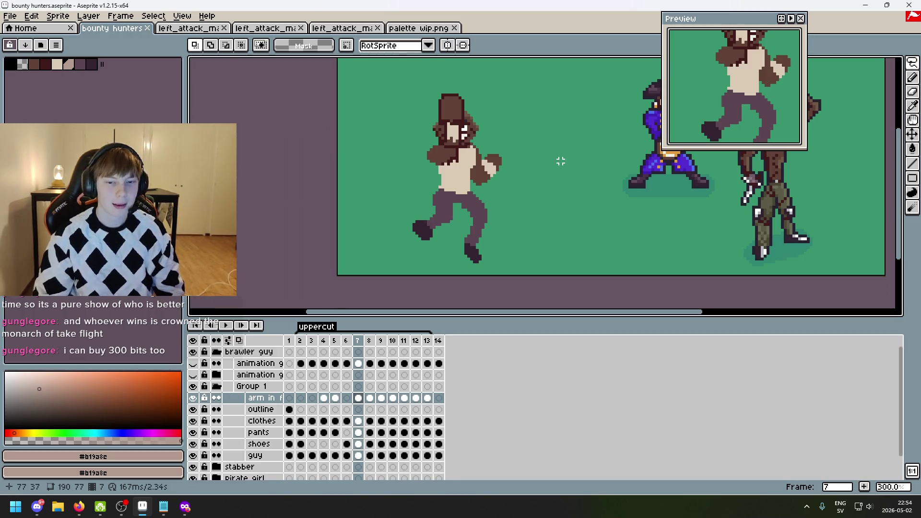
{"action": "key", "text": "Right"}
{"action": "key", "text": "Right"}
{"action": "key", "text": "Right"}
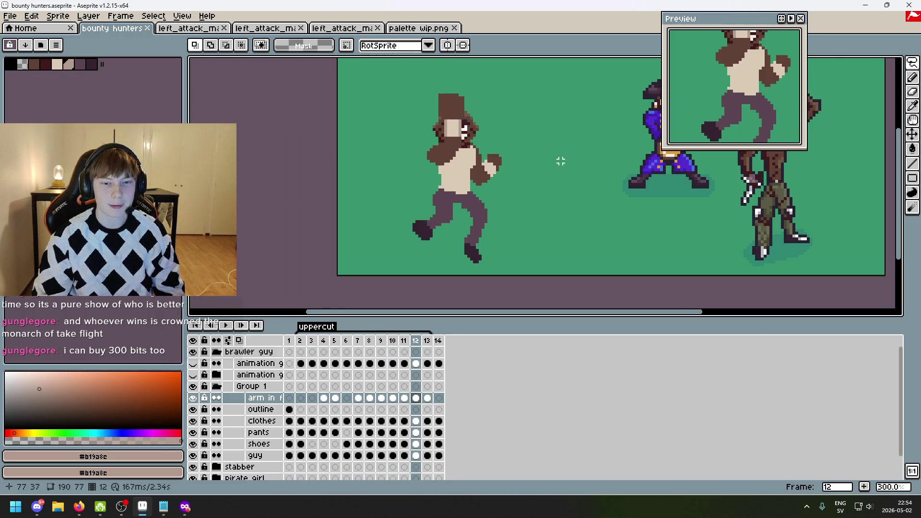
{"action": "key", "text": "Right"}
{"action": "key", "text": "Right"}
{"action": "key", "text": "Right"}
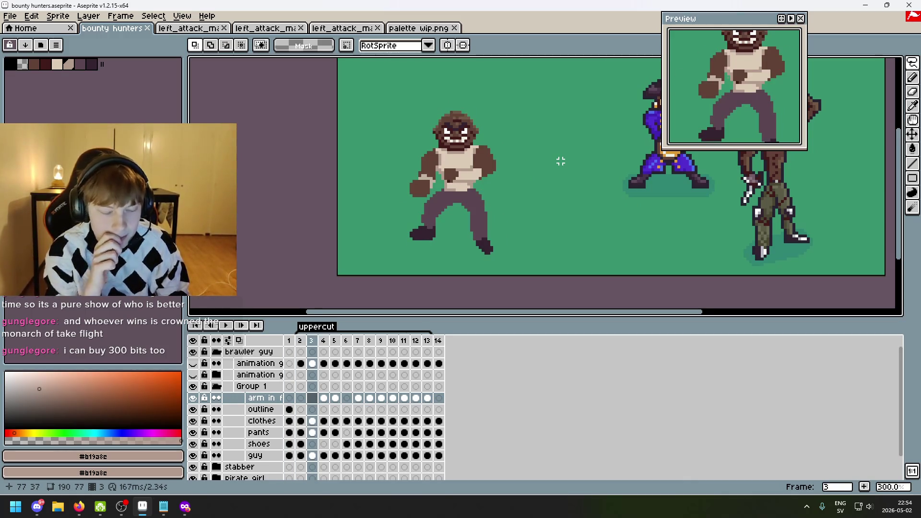
{"action": "key", "text": "Right"}
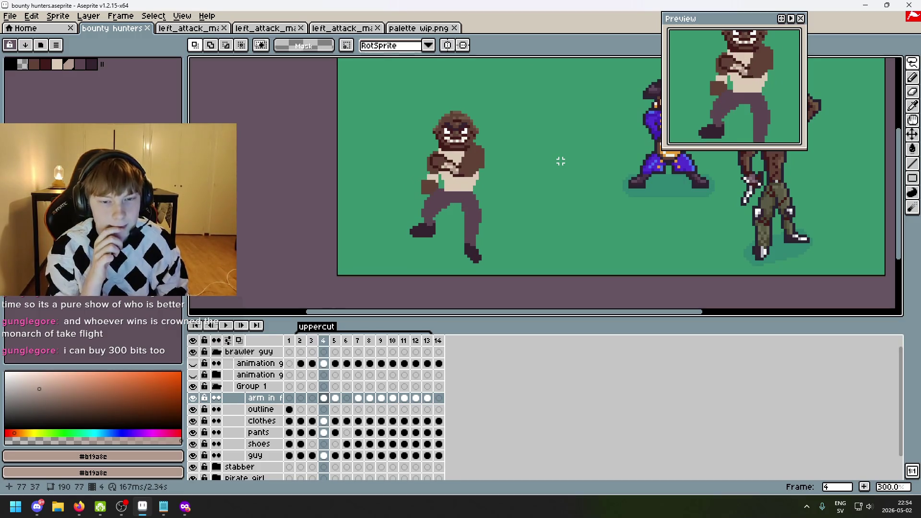
{"action": "key", "text": "Right"}
{"action": "key", "text": "Right"}
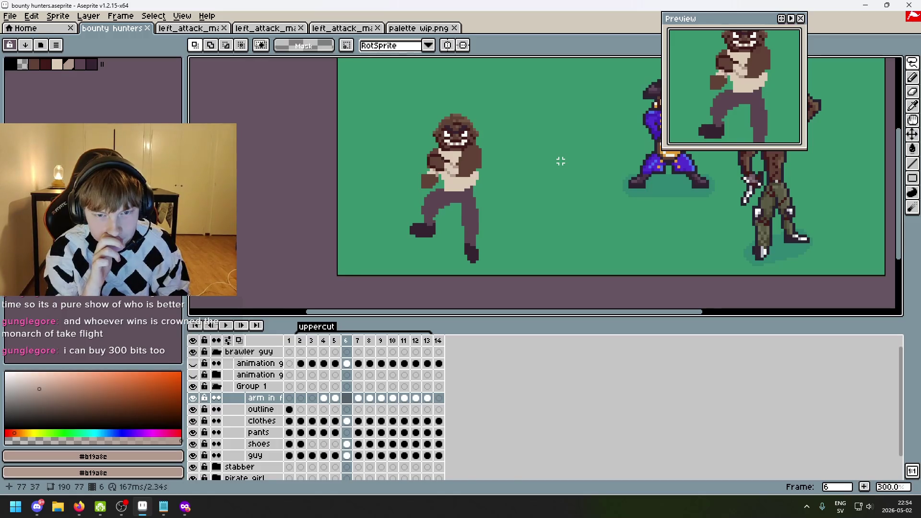
{"action": "key", "text": "Left"}
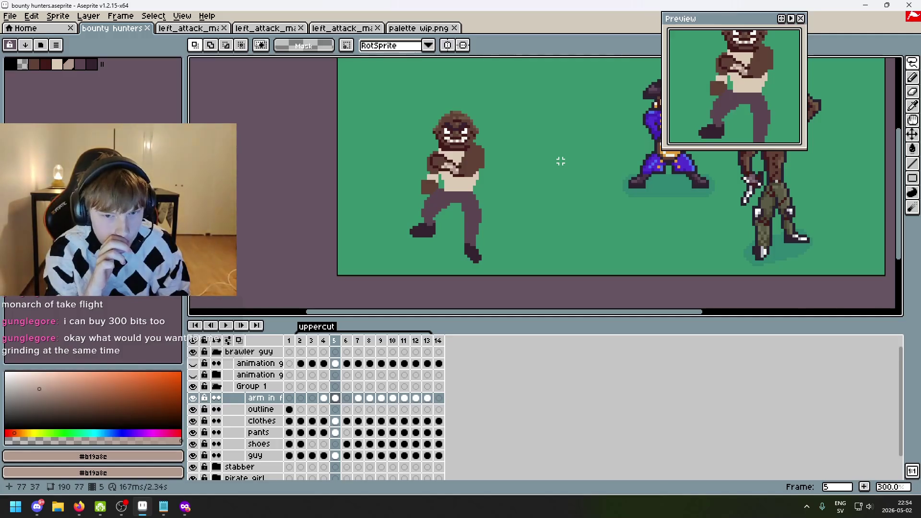
{"action": "key", "text": "Right"}
{"action": "scroll", "coordinate": [478, 150], "scroll_direction": "up", "scroll_amount": 3}
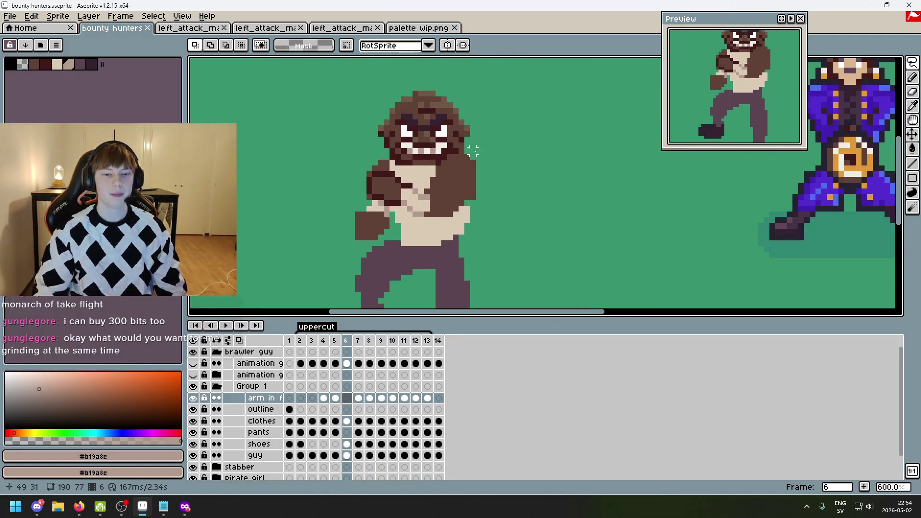
{"action": "scroll", "coordinate": [433, 159], "scroll_direction": "up", "scroll_amount": 4}
{"action": "key", "text": "i"}
{"action": "left_click", "coordinate": [365, 172]}
{"action": "key", "text": "b"}
{"action": "left_click_drag", "start_coordinate": [370, 186], "coordinate": [449, 186]}
{"action": "scroll", "coordinate": [451, 187], "scroll_direction": "down", "scroll_amount": 6}
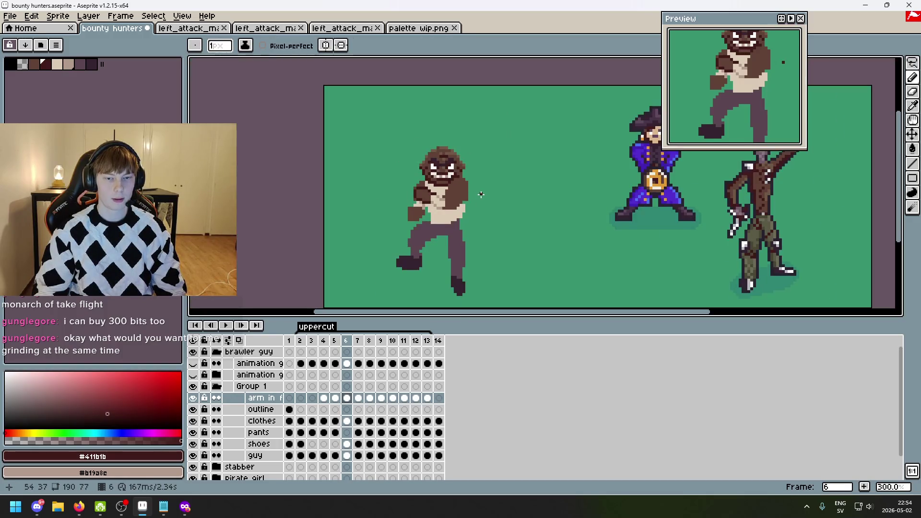
{"action": "key", "text": "v"}
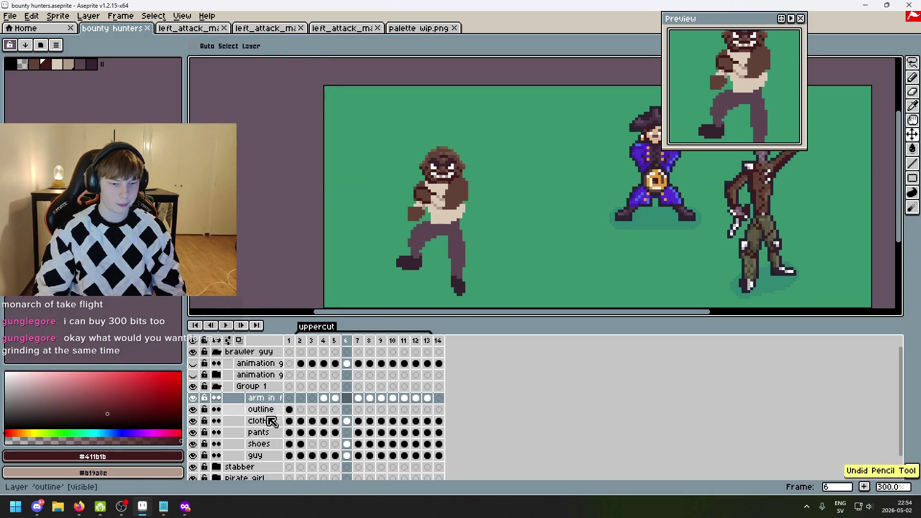
{"action": "left_click", "coordinate": [259, 454]}
{"action": "key", "text": "b"}
{"action": "scroll", "coordinate": [417, 175], "scroll_direction": "up", "scroll_amount": 9}
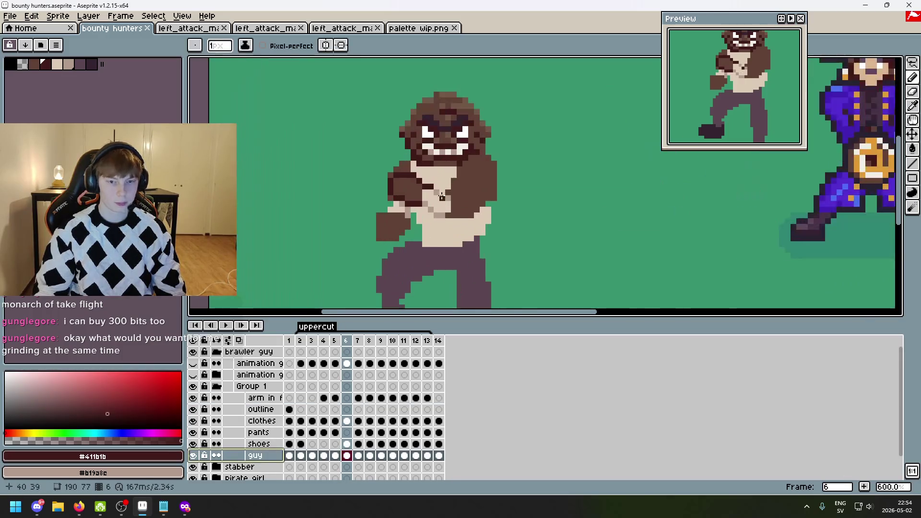
{"action": "scroll", "coordinate": [417, 174], "scroll_direction": "down", "scroll_amount": 2}
{"action": "left_click", "coordinate": [262, 420]}
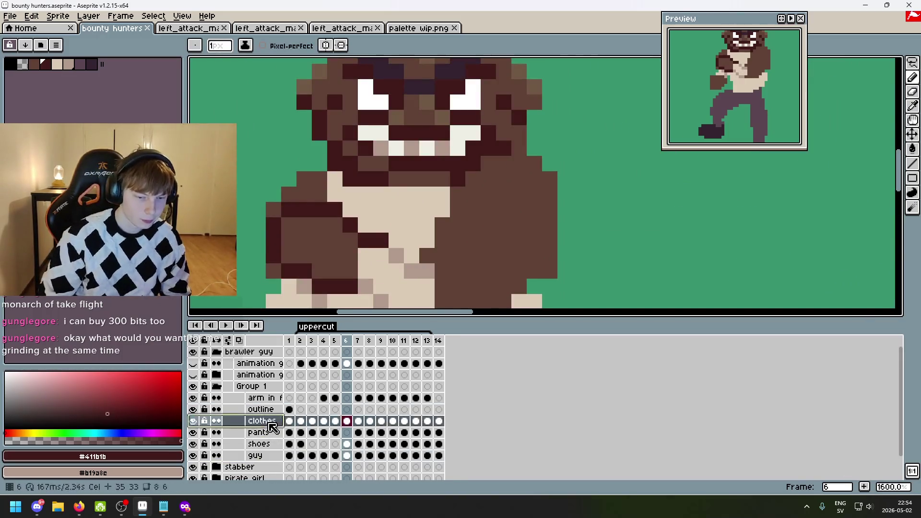
{"action": "key", "text": "e"}
{"action": "left_click_drag", "start_coordinate": [381, 194], "coordinate": [438, 196]}
{"action": "scroll", "coordinate": [438, 195], "scroll_direction": "down", "scroll_amount": 5}
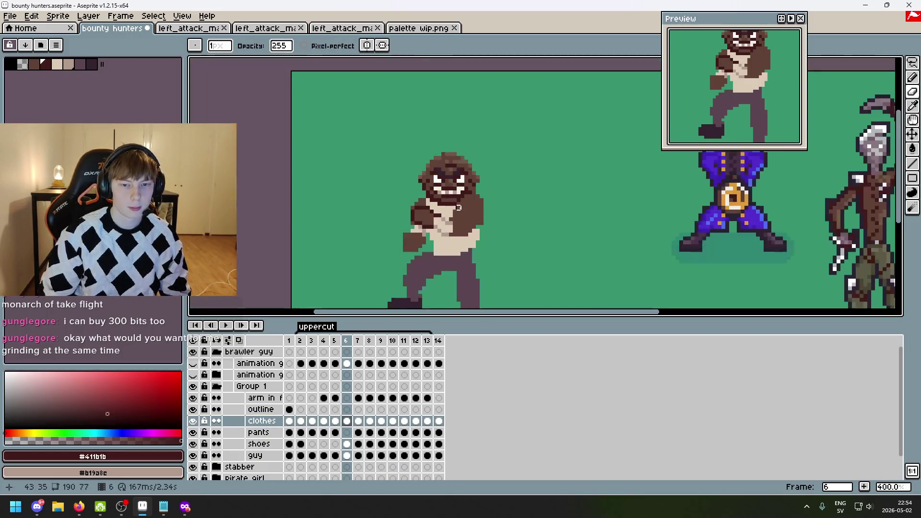
{"action": "scroll", "coordinate": [461, 192], "scroll_direction": "up", "scroll_amount": 3}
{"action": "key", "text": "b"}
{"action": "scroll", "coordinate": [452, 231], "scroll_direction": "up", "scroll_amount": 3}
{"action": "key", "text": "ctrl+s"}
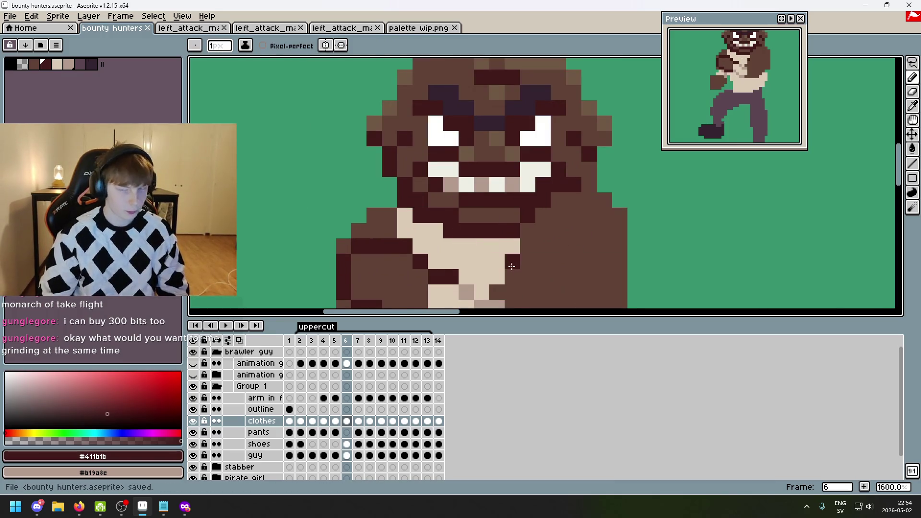
{"action": "scroll", "coordinate": [511, 266], "scroll_direction": "down", "scroll_amount": 6}
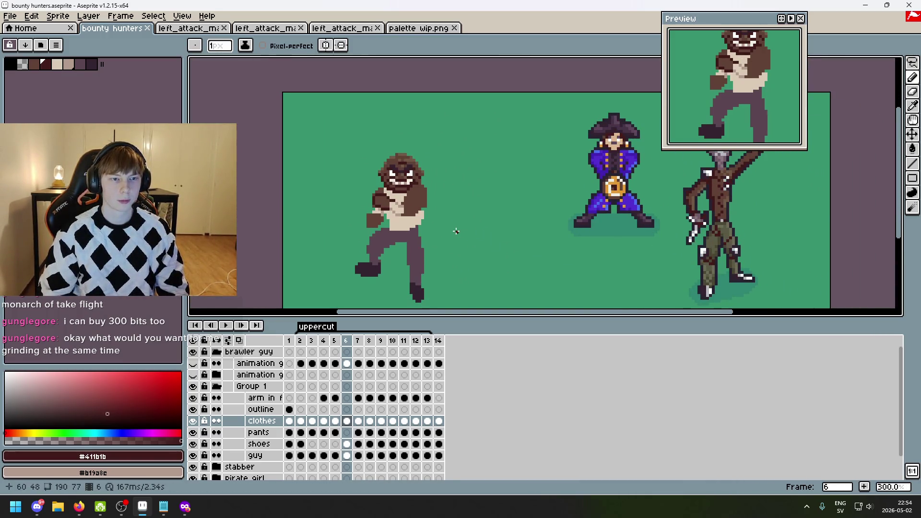
{"action": "scroll", "coordinate": [447, 231], "scroll_direction": "up", "scroll_amount": 3}
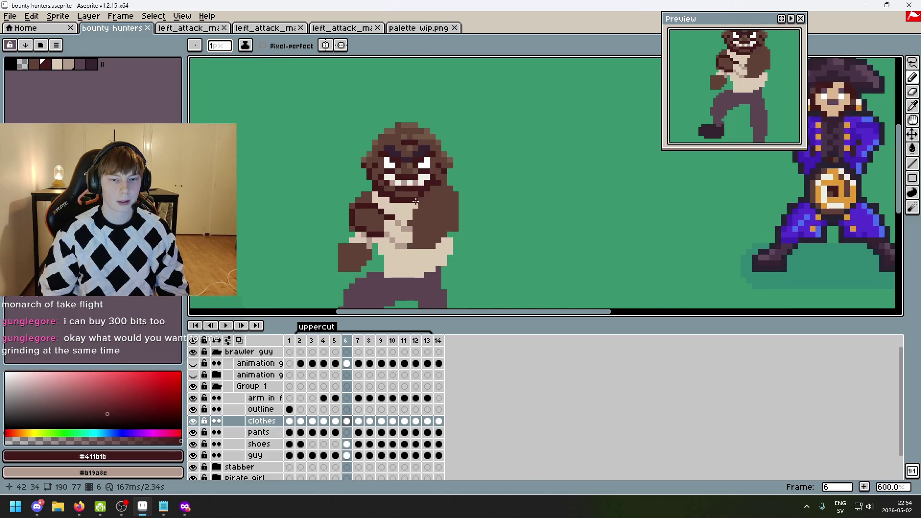
{"action": "scroll", "coordinate": [489, 228], "scroll_direction": "down", "scroll_amount": 2}
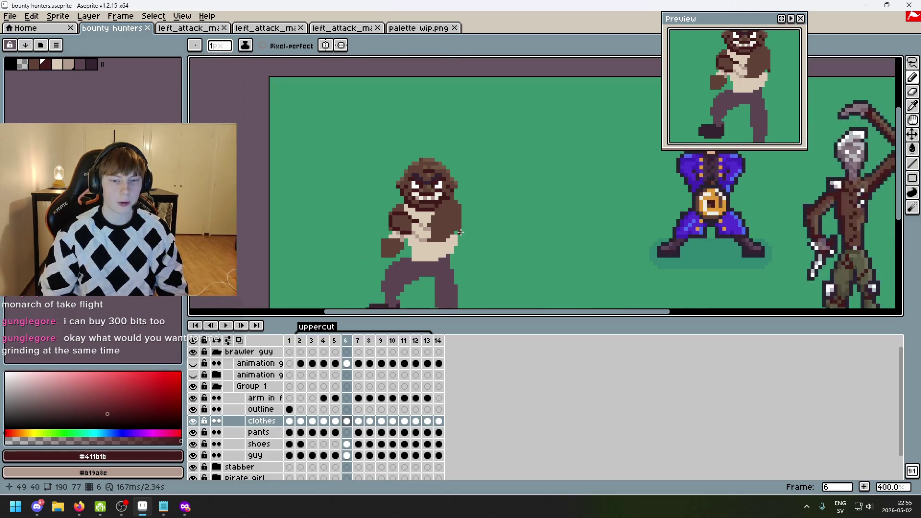
{"action": "scroll", "coordinate": [449, 205], "scroll_direction": "up", "scroll_amount": 8}
{"action": "scroll", "coordinate": [500, 208], "scroll_direction": "down", "scroll_amount": 3}
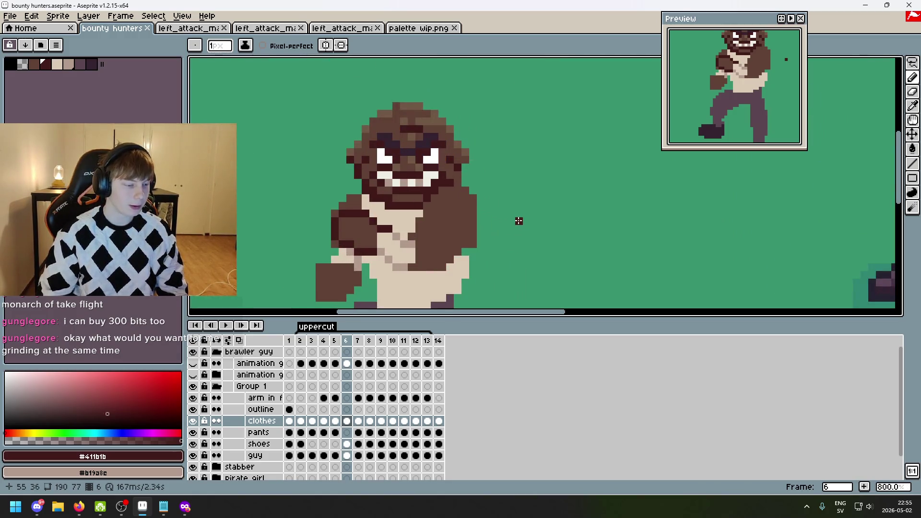
{"action": "scroll", "coordinate": [519, 220], "scroll_direction": "down", "scroll_amount": 4}
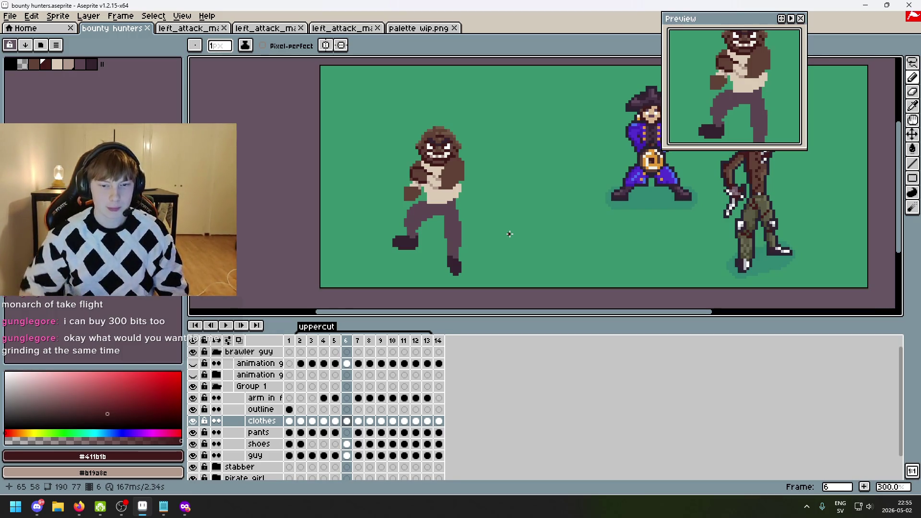
{"action": "scroll", "coordinate": [382, 242], "scroll_direction": "down", "scroll_amount": 1}
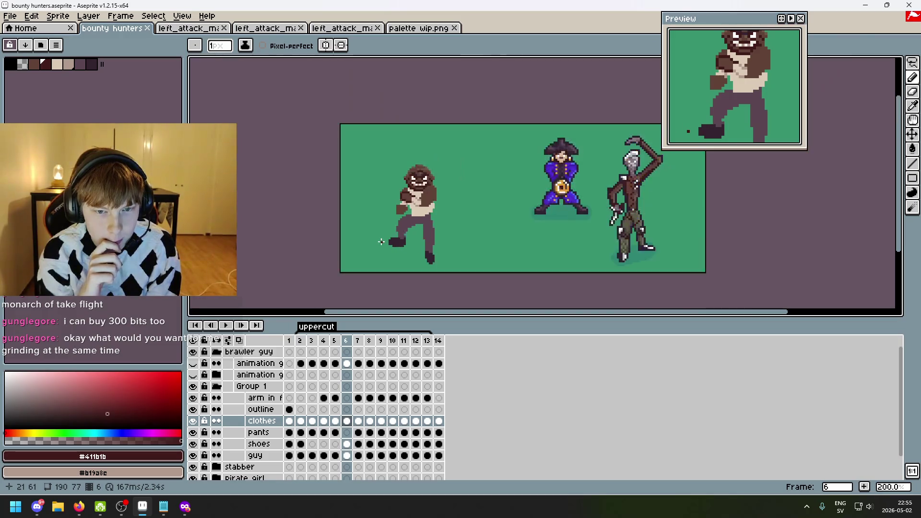
{"action": "scroll", "coordinate": [379, 243], "scroll_direction": "up", "scroll_amount": 1}
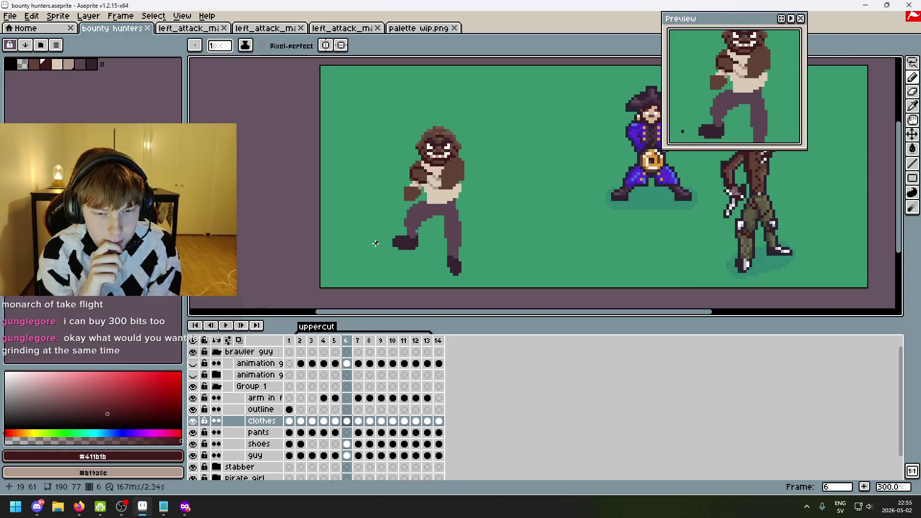
{"action": "scroll", "coordinate": [413, 205], "scroll_direction": "up", "scroll_amount": 1}
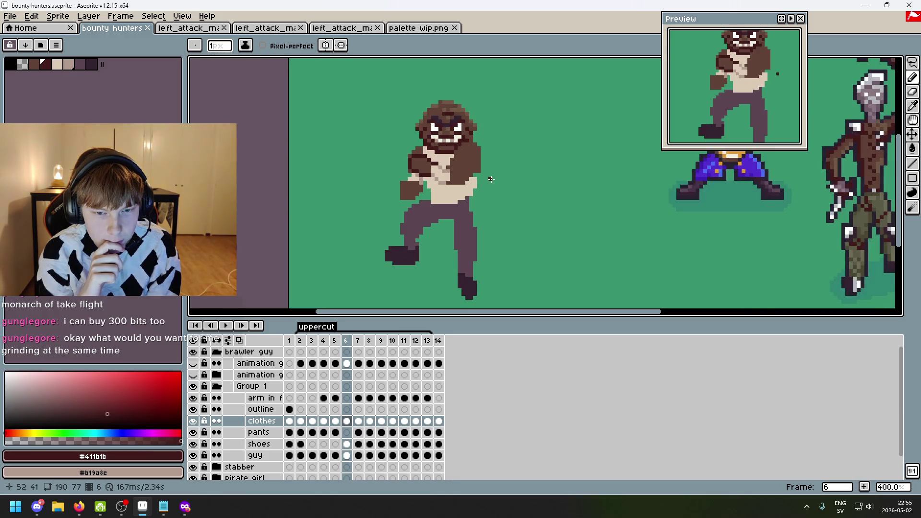
{"action": "scroll", "coordinate": [484, 181], "scroll_direction": "up", "scroll_amount": 1}
{"action": "scroll", "coordinate": [465, 178], "scroll_direction": "up", "scroll_amount": 1}
{"action": "scroll", "coordinate": [504, 173], "scroll_direction": "up", "scroll_amount": 1}
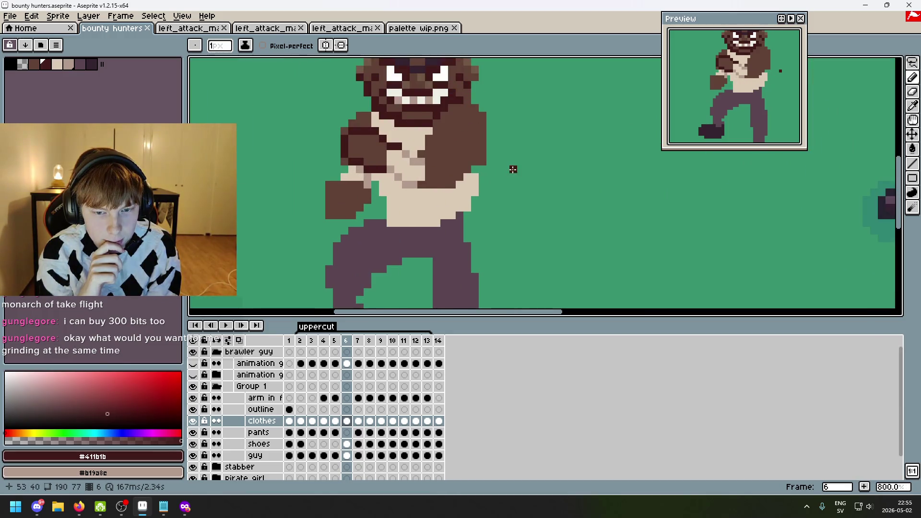
{"action": "scroll", "coordinate": [446, 194], "scroll_direction": "up", "scroll_amount": 2}
{"action": "left_click", "coordinate": [444, 195]}
{"action": "scroll", "coordinate": [466, 200], "scroll_direction": "down", "scroll_amount": 3}
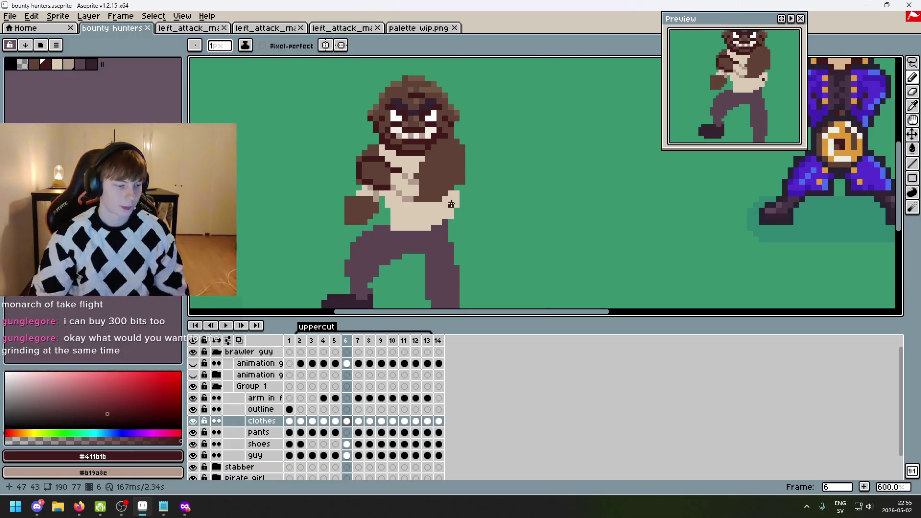
{"action": "scroll", "coordinate": [467, 200], "scroll_direction": "up", "scroll_amount": 4}
{"action": "scroll", "coordinate": [545, 187], "scroll_direction": "down", "scroll_amount": 3}
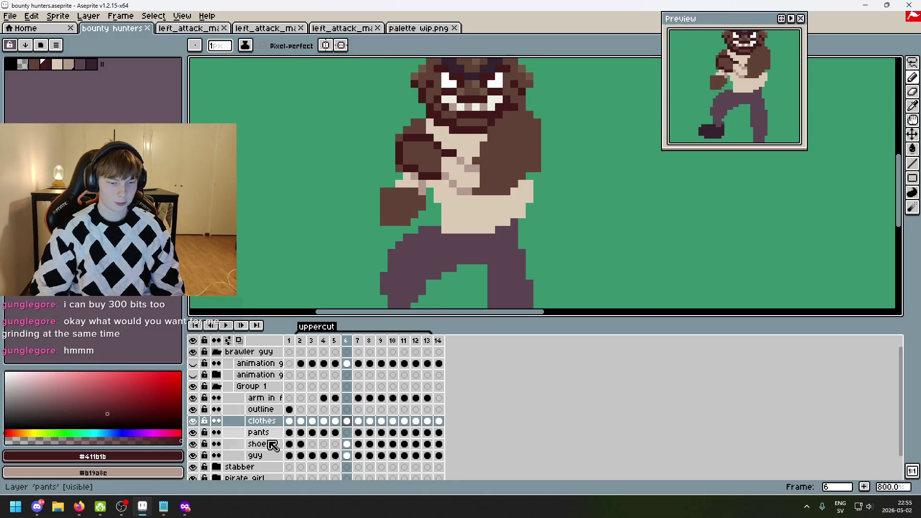
- On the clothes layer, sample cream #dccbb5 and pencil one pixel on the brawler's shirt
{"action": "left_click", "coordinate": [276, 410]}
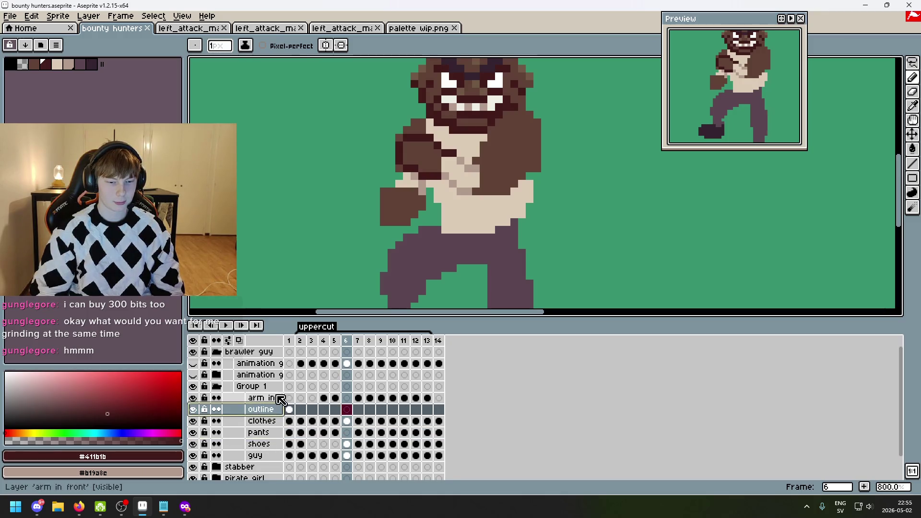
{"action": "scroll", "coordinate": [276, 422], "scroll_direction": "down", "scroll_amount": 1}
{"action": "left_click", "coordinate": [273, 409]}
{"action": "left_click", "coordinate": [531, 178], "text": "alt"}
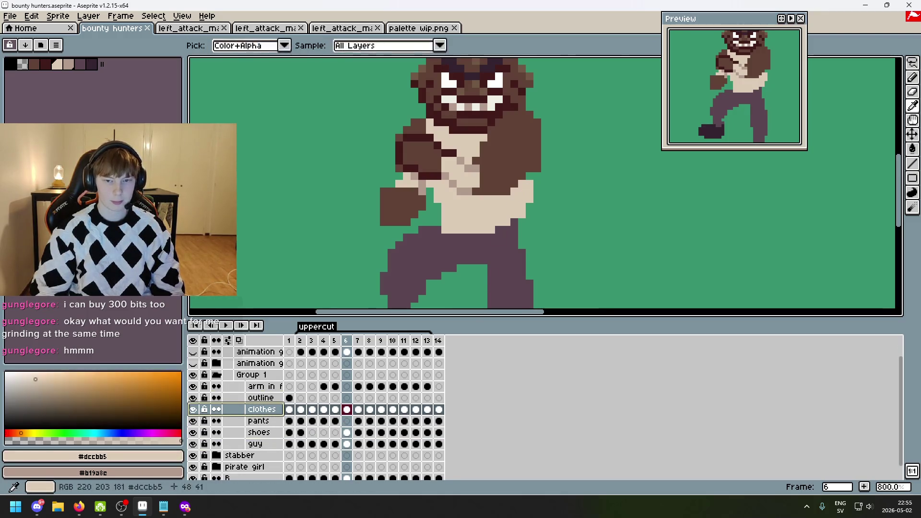
{"action": "left_click", "coordinate": [531, 178]}
- Save the sprite file and pan over to the neighbouring characters
{"action": "scroll", "coordinate": [574, 212], "scroll_direction": "down", "scroll_amount": 2}
{"action": "key", "text": "m"}
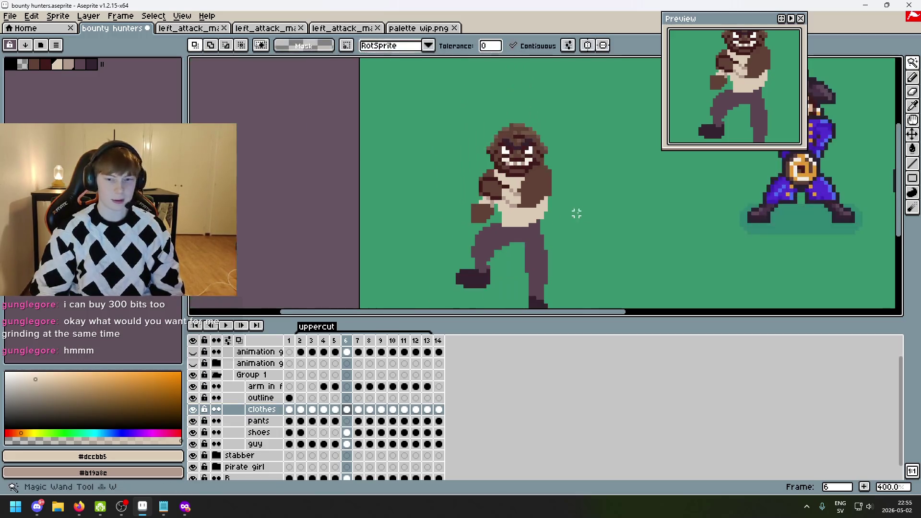
{"action": "scroll", "coordinate": [479, 216], "scroll_direction": "right", "scroll_amount": 3}
{"action": "key", "text": "ctrl+s"}
{"action": "scroll", "coordinate": [441, 229], "scroll_direction": "down", "scroll_amount": 5}
{"action": "scroll", "coordinate": [468, 236], "scroll_direction": "up", "scroll_amount": 3}
{"action": "left_click_drag", "start_coordinate": [410, 208], "coordinate": [506, 225]}
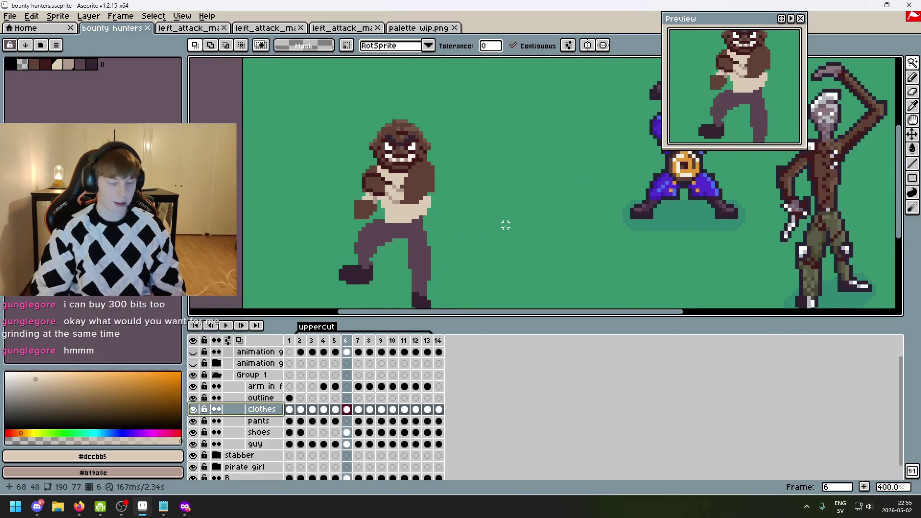
{"action": "scroll", "coordinate": [497, 225], "scroll_direction": "up", "scroll_amount": 1}
{"action": "scroll", "coordinate": [541, 229], "scroll_direction": "down", "scroll_amount": 3}
{"action": "scroll", "coordinate": [518, 212], "scroll_direction": "up", "scroll_amount": 3}
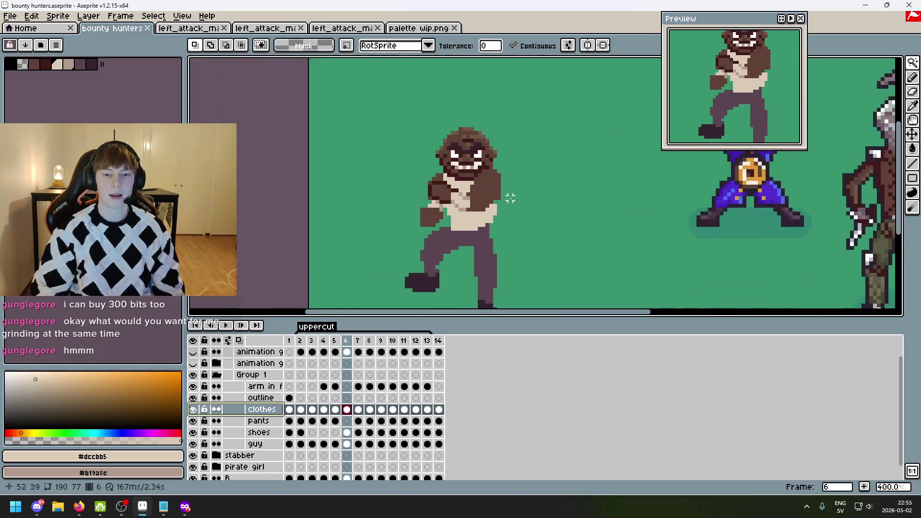
{"action": "scroll", "coordinate": [510, 200], "scroll_direction": "up", "scroll_amount": 2}
- Try an eraser stroke on the brawler's clothes, then undo it
{"action": "key", "text": "b"}
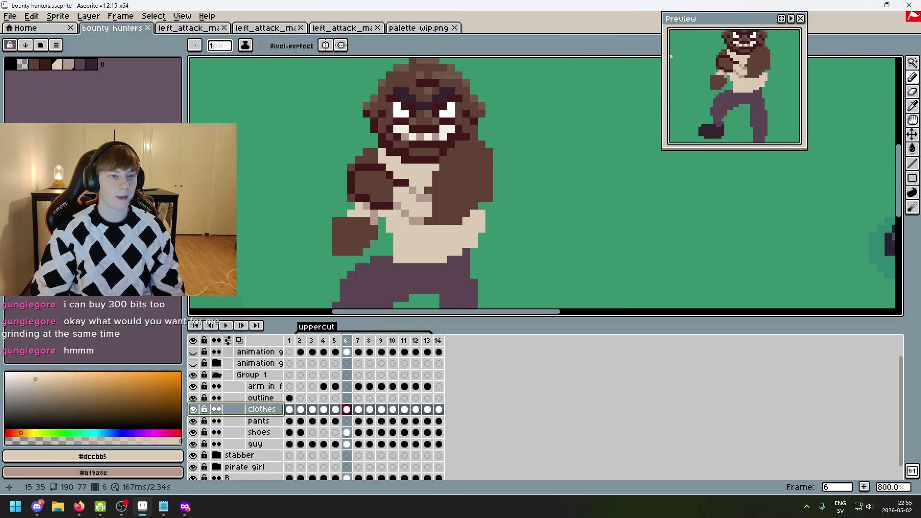
{"action": "scroll", "coordinate": [345, 187], "scroll_direction": "down", "scroll_amount": 2}
{"action": "scroll", "coordinate": [452, 192], "scroll_direction": "down", "scroll_amount": 2}
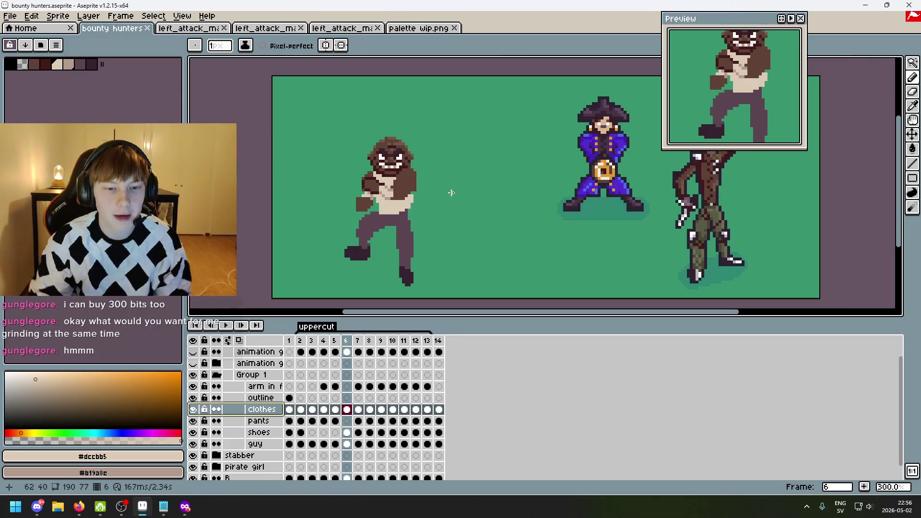
{"action": "scroll", "coordinate": [411, 152], "scroll_direction": "up", "scroll_amount": 3}
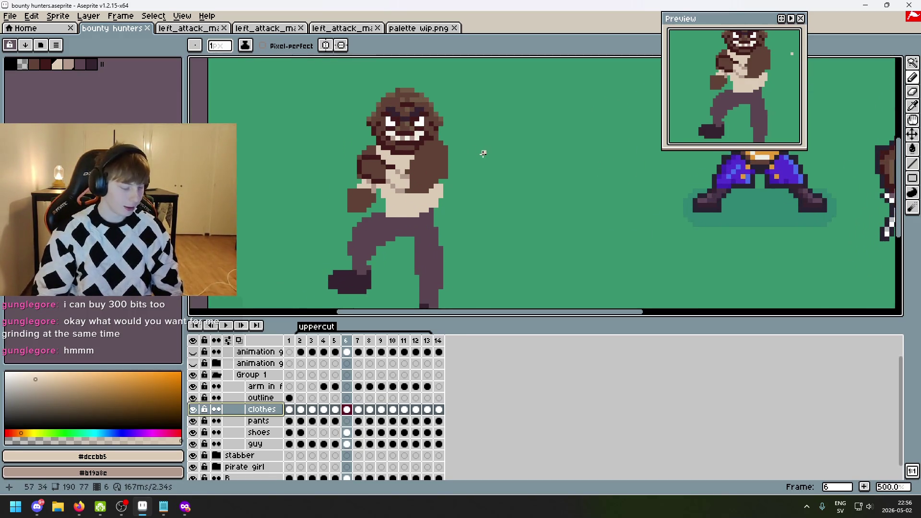
{"action": "scroll", "coordinate": [469, 196], "scroll_direction": "down", "scroll_amount": 2}
{"action": "scroll", "coordinate": [475, 197], "scroll_direction": "up", "scroll_amount": 2}
{"action": "key", "text": "e"}
{"action": "left_click", "coordinate": [430, 172]}
{"action": "key", "text": "ctrl+z"}
{"action": "scroll", "coordinate": [479, 201], "scroll_direction": "down", "scroll_amount": 4}
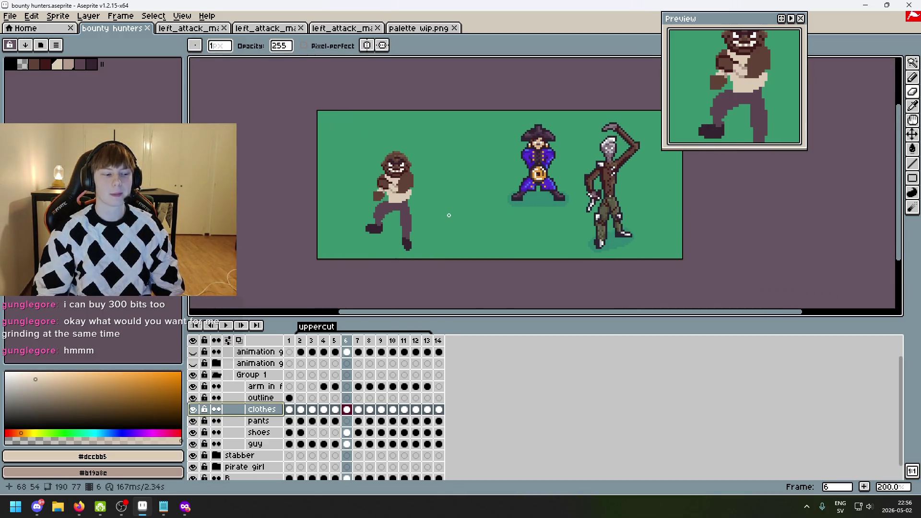
{"action": "scroll", "coordinate": [453, 217], "scroll_direction": "up", "scroll_amount": 3}
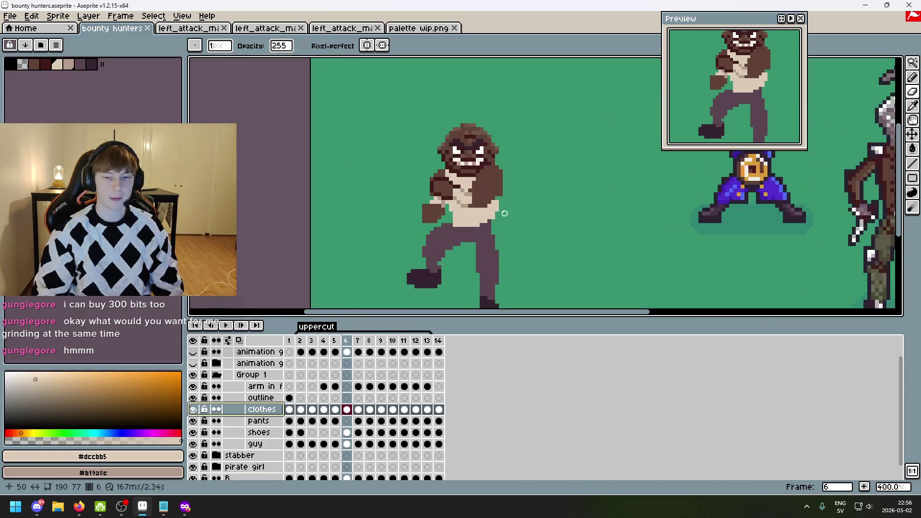
- Start playing the uppercut animation from the timeline
{"action": "scroll", "coordinate": [472, 212], "scroll_direction": "down", "scroll_amount": 2}
{"action": "scroll", "coordinate": [477, 197], "scroll_direction": "down", "scroll_amount": 1}
{"action": "scroll", "coordinate": [478, 197], "scroll_direction": "up", "scroll_amount": 1}
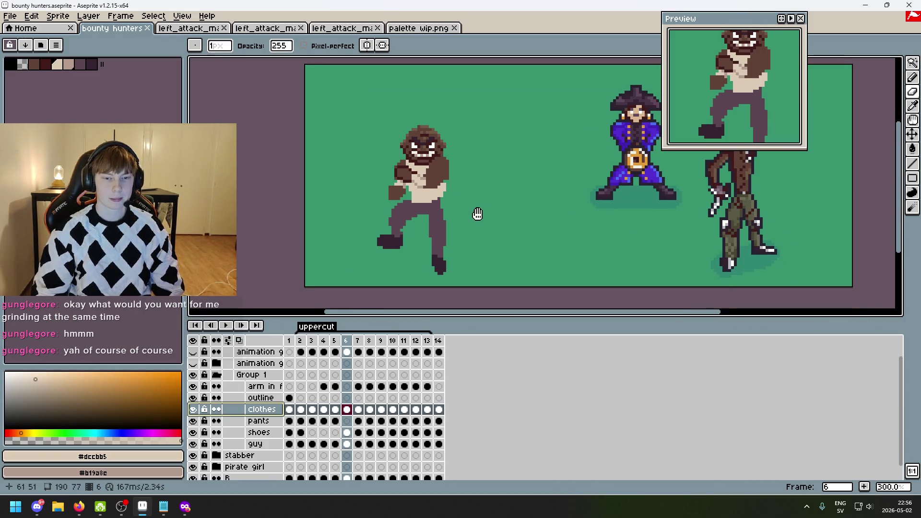
{"action": "scroll", "coordinate": [461, 221], "scroll_direction": "down", "scroll_amount": 1}
{"action": "scroll", "coordinate": [438, 231], "scroll_direction": "up", "scroll_amount": 1}
{"action": "scroll", "coordinate": [386, 270], "scroll_direction": "down", "scroll_amount": 2}
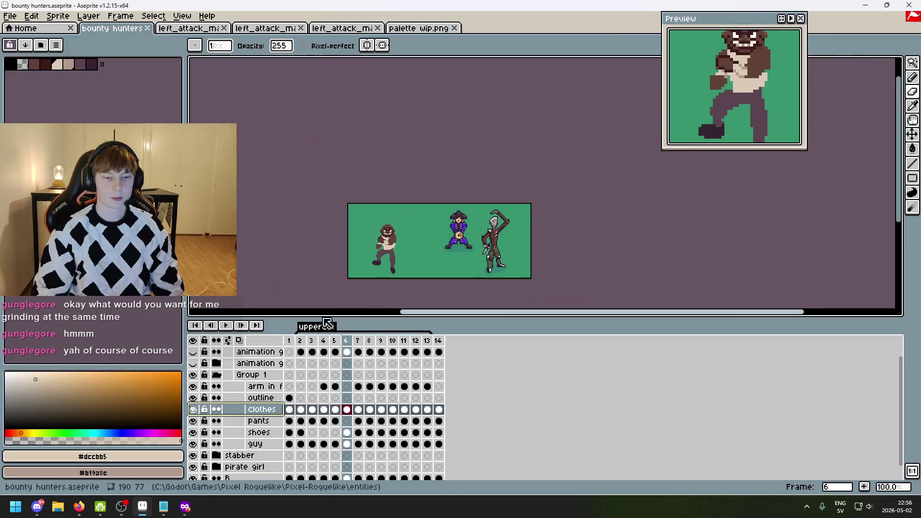
{"action": "left_click", "coordinate": [226, 325]}
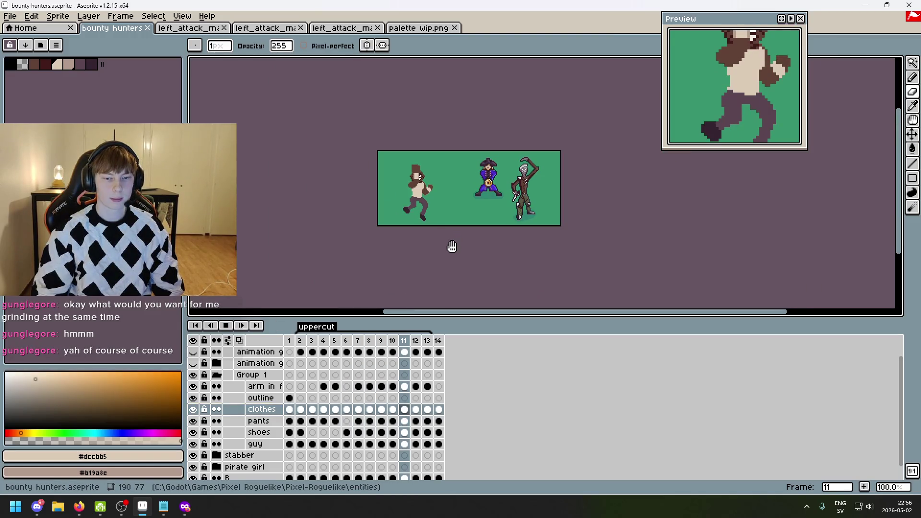
- Watch the uppercut animation play, then stop playback
{"action": "scroll", "coordinate": [444, 197], "scroll_direction": "up", "scroll_amount": 1}
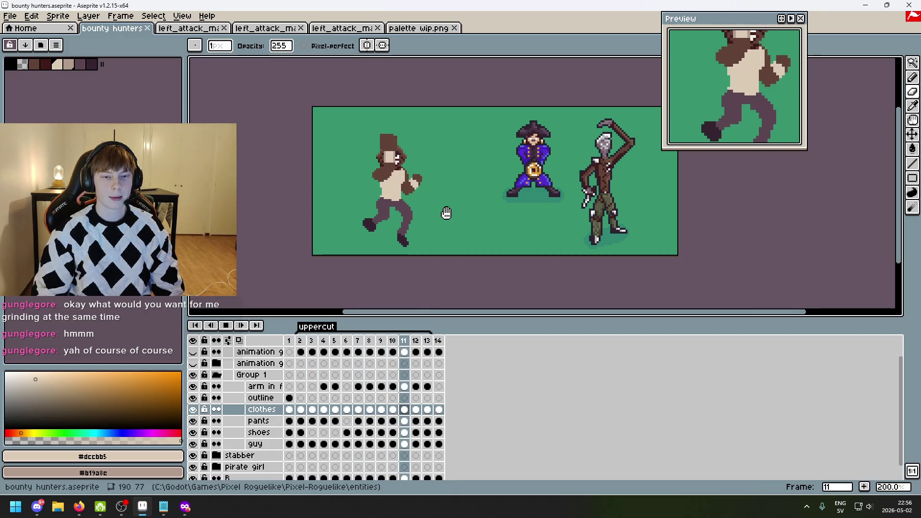
{"action": "scroll", "coordinate": [446, 211], "scroll_direction": "up", "scroll_amount": 1}
{"action": "left_click_drag", "start_coordinate": [491, 205], "coordinate": [486, 205]}
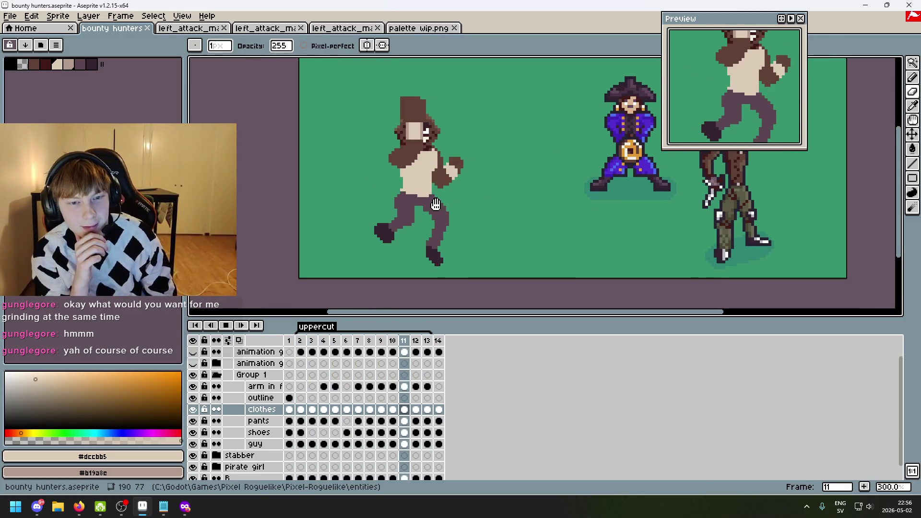
{"action": "type", "text": "2"}
{"action": "key", "text": "Return"}
- Step forward to frame 14, then back through frames 5 and 4 to frame 2
{"action": "scroll", "coordinate": [459, 208], "scroll_direction": "down", "scroll_amount": 1}
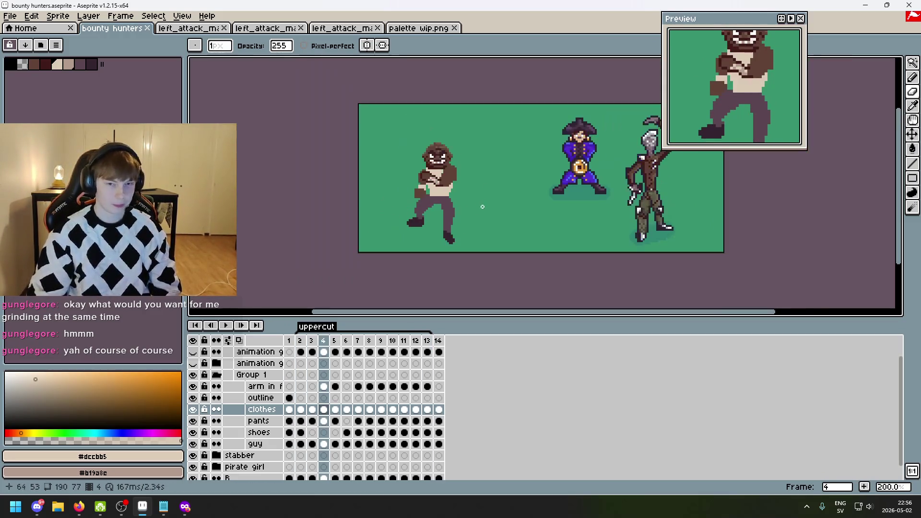
{"action": "left_click_drag", "start_coordinate": [494, 203], "coordinate": [494, 218]}
{"action": "key", "text": "Right"}
{"action": "key", "text": "Right"}
{"action": "key", "text": "Right"}
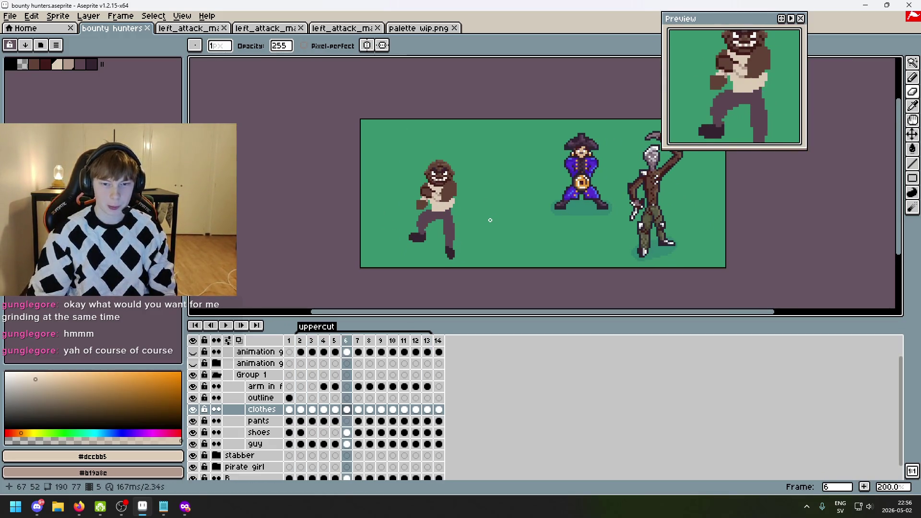
{"action": "key", "text": "Right"}
{"action": "key", "text": "Right"}
{"action": "key", "text": "Right"}
{"action": "scroll", "coordinate": [490, 219], "scroll_direction": "right", "scroll_amount": 3}
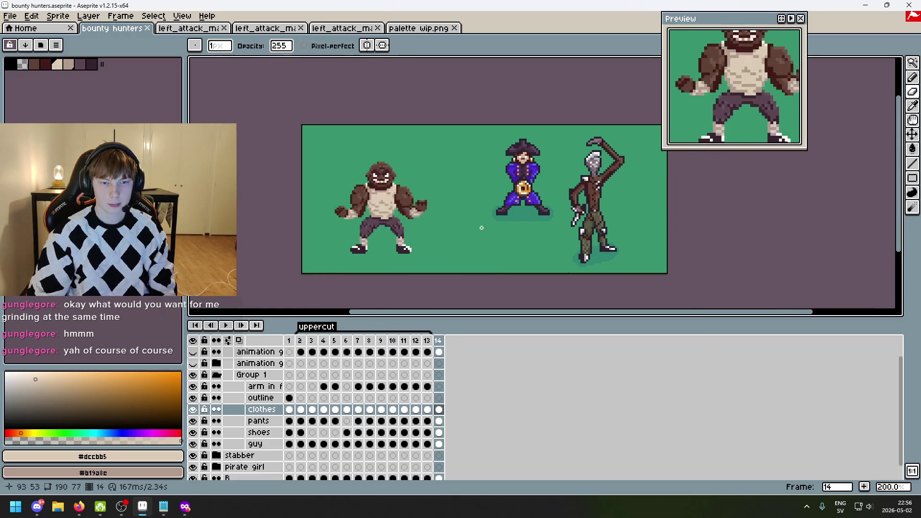
{"action": "key", "text": "Left"}
{"action": "key", "text": "Left"}
{"action": "key", "text": "Left"}
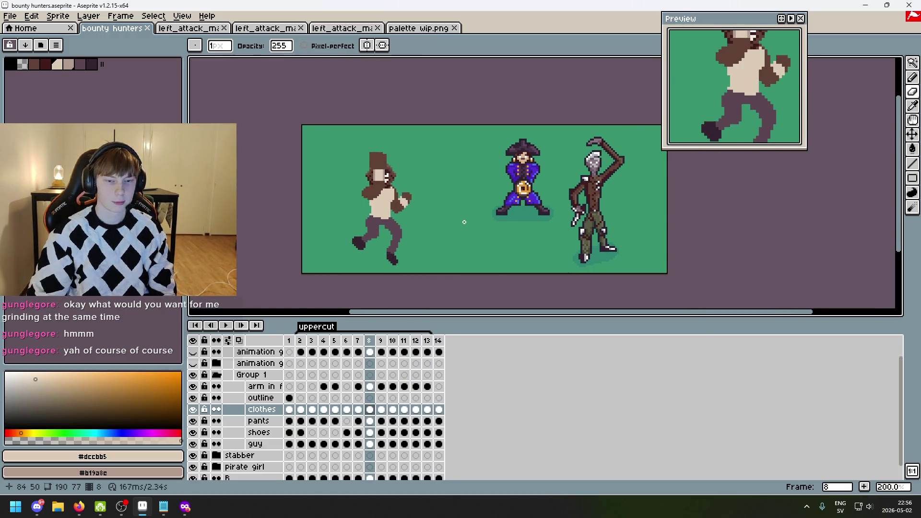
{"action": "key", "text": "Left"}
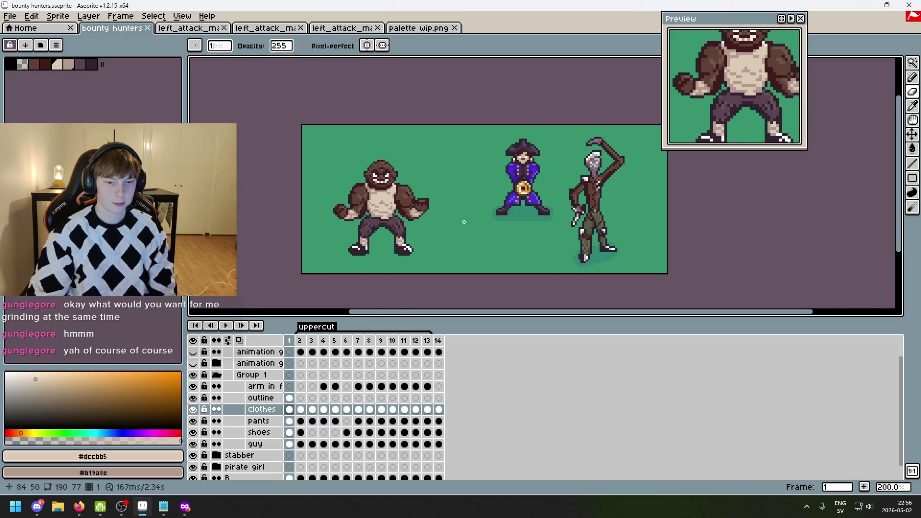
{"action": "key", "text": "Left"}
{"action": "key", "text": "Left"}
{"action": "key", "text": "Left"}
{"action": "key", "text": "Right"}
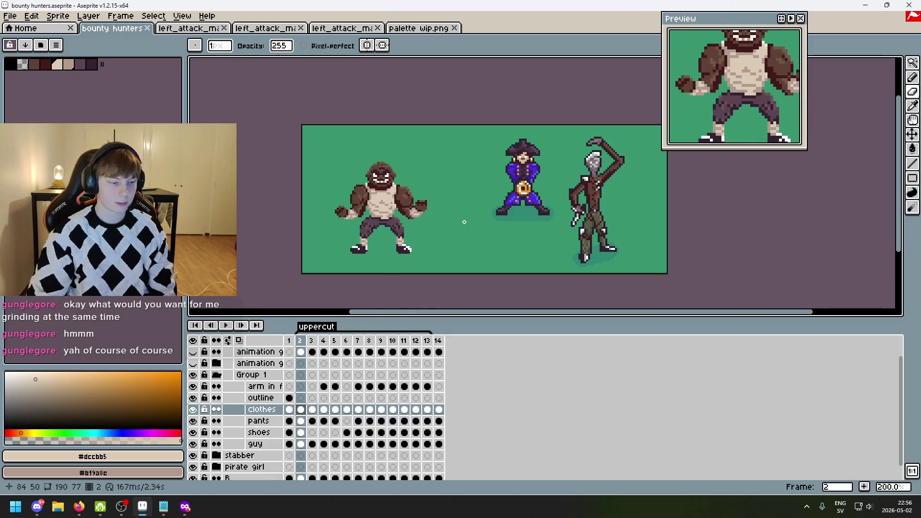
{"action": "key", "text": "Left"}
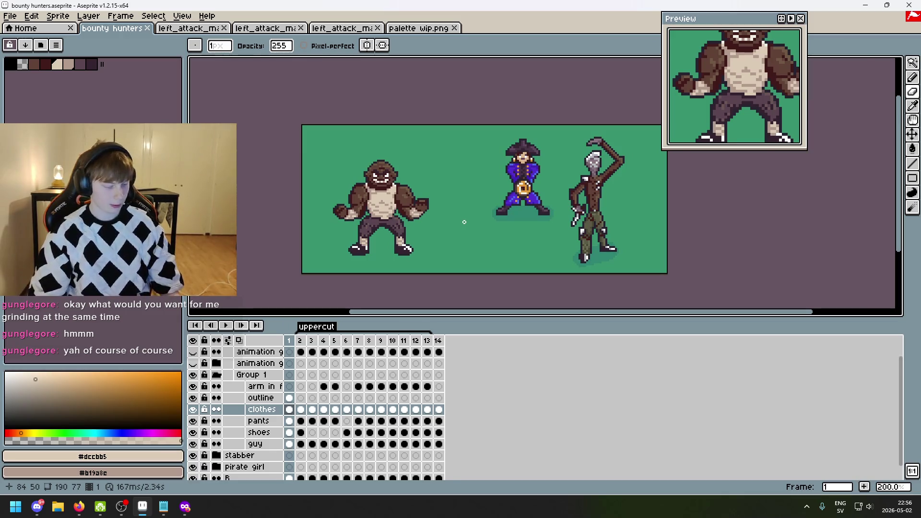
{"action": "scroll", "coordinate": [464, 222], "scroll_direction": "up", "scroll_amount": 1}
{"action": "key", "text": "ctrl+s"}
{"action": "mouse_move", "coordinate": [387, 214]}
{"action": "left_mouse_down"}
{"action": "mouse_move", "coordinate": [475, 239]}
{"action": "mouse_move", "coordinate": [479, 221]}
{"action": "left_mouse_up"}
{"action": "scroll", "coordinate": [475, 238], "scroll_direction": "down", "scroll_amount": 1}
{"action": "scroll", "coordinate": [467, 216], "scroll_direction": "up", "scroll_amount": 1}
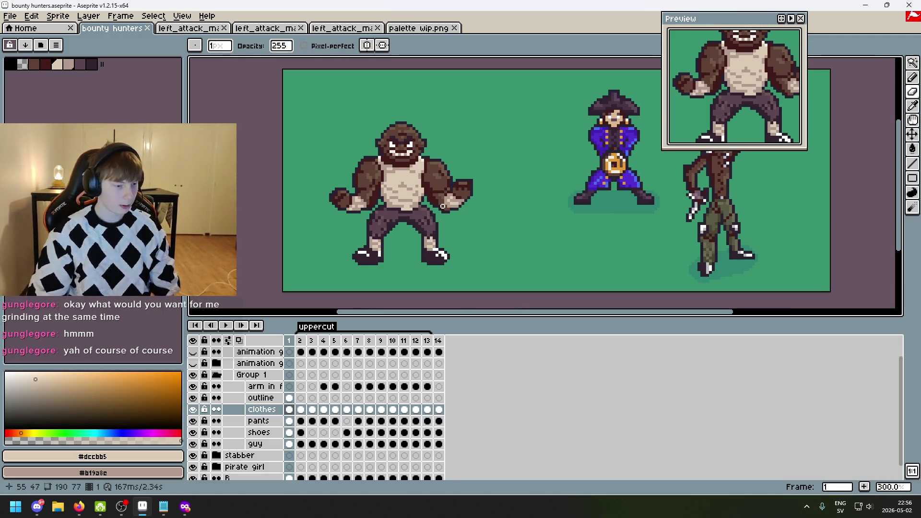
{"action": "scroll", "coordinate": [443, 207], "scroll_direction": "down", "scroll_amount": 1}
{"action": "scroll", "coordinate": [456, 214], "scroll_direction": "up", "scroll_amount": 1}
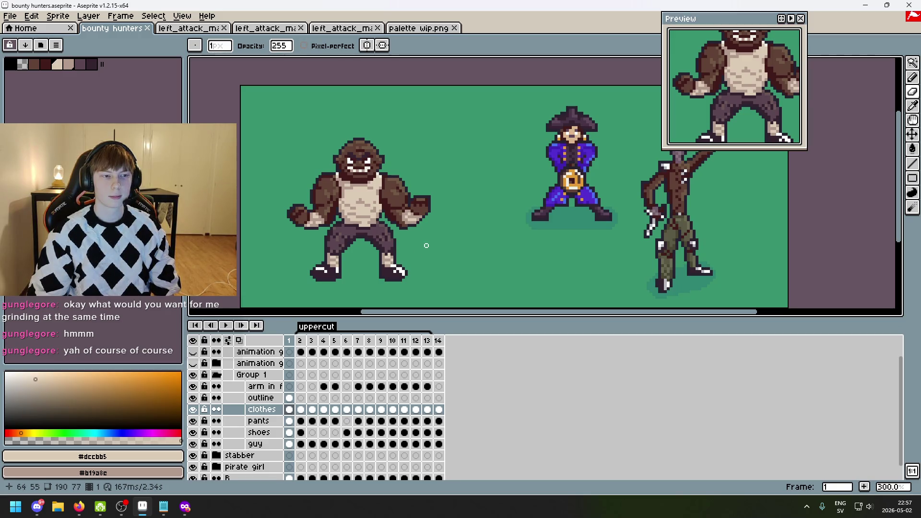
{"action": "scroll", "coordinate": [432, 240], "scroll_direction": "down", "scroll_amount": 1}
{"action": "scroll", "coordinate": [418, 245], "scroll_direction": "down", "scroll_amount": 1}
{"action": "scroll", "coordinate": [409, 252], "scroll_direction": "up", "scroll_amount": 1}
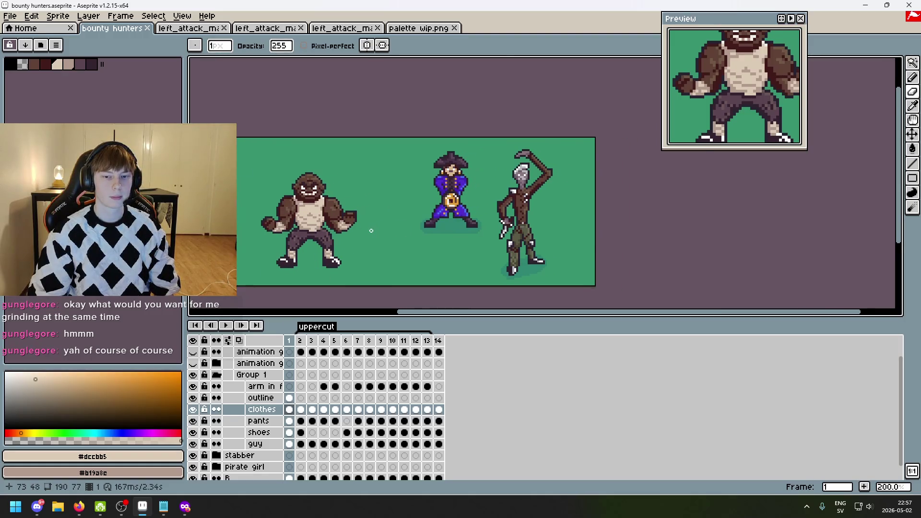
{"action": "scroll", "coordinate": [422, 225], "scroll_direction": "up", "scroll_amount": 1}
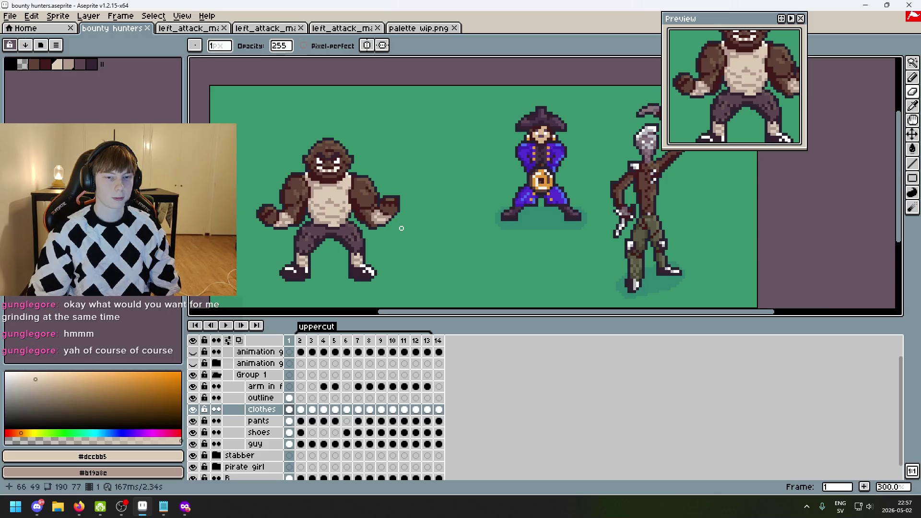
{"action": "scroll", "coordinate": [405, 228], "scroll_direction": "down", "scroll_amount": 3}
{"action": "scroll", "coordinate": [407, 225], "scroll_direction": "up", "scroll_amount": 2}
{"action": "scroll", "coordinate": [388, 223], "scroll_direction": "up", "scroll_amount": 1}
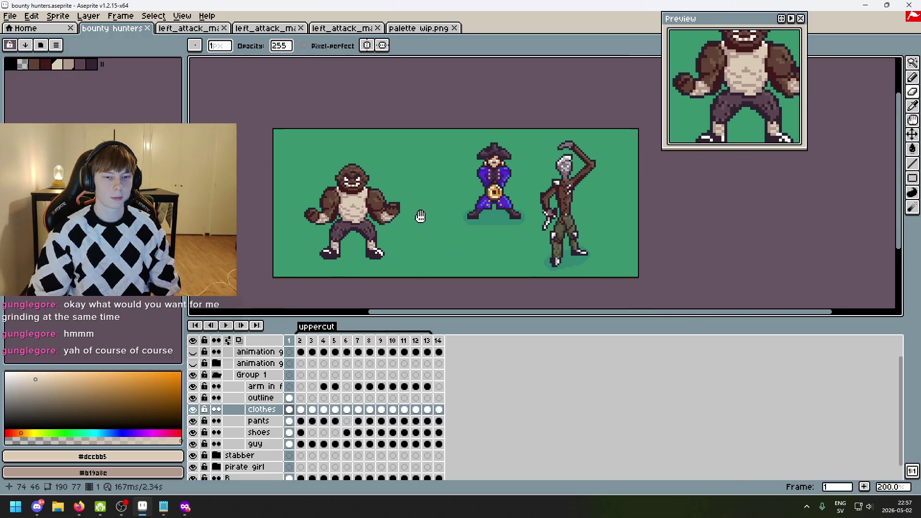
{"action": "scroll", "coordinate": [435, 229], "scroll_direction": "left", "scroll_amount": 2}
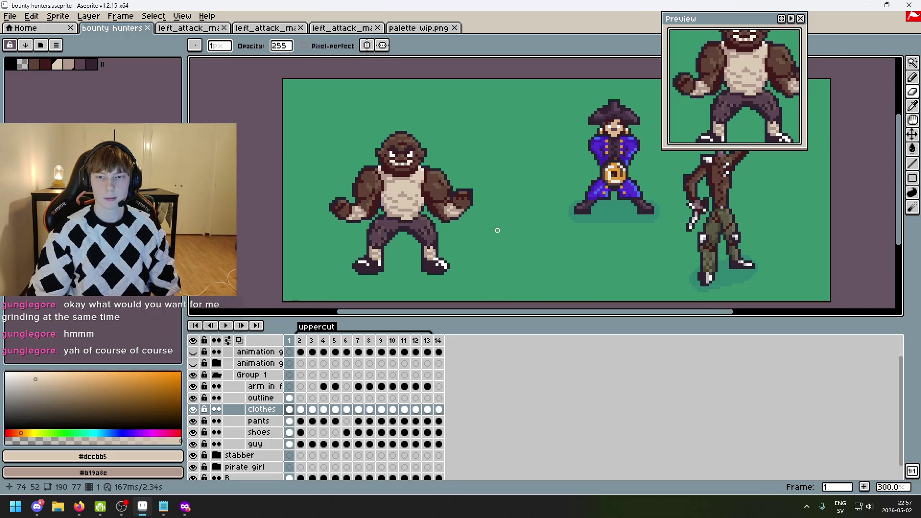
{"action": "scroll", "coordinate": [495, 230], "scroll_direction": "right", "scroll_amount": 2}
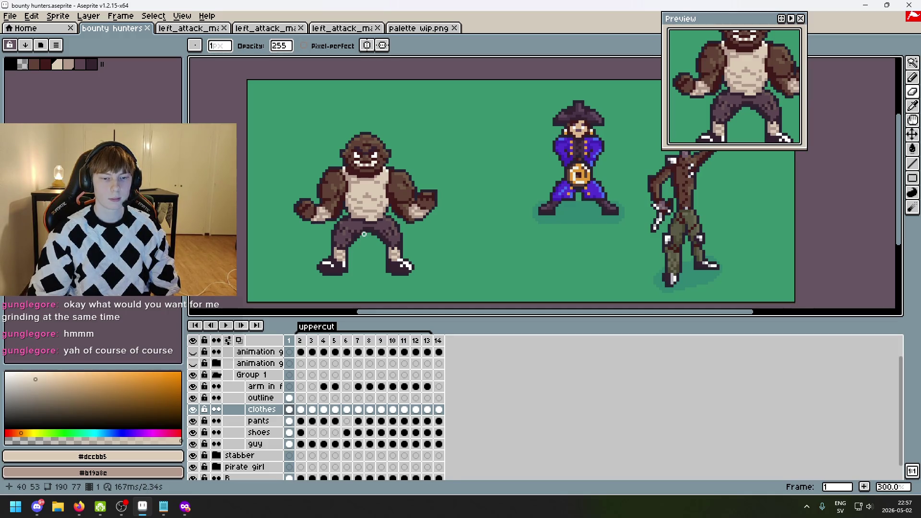
{"action": "scroll", "coordinate": [367, 234], "scroll_direction": "up", "scroll_amount": 1}
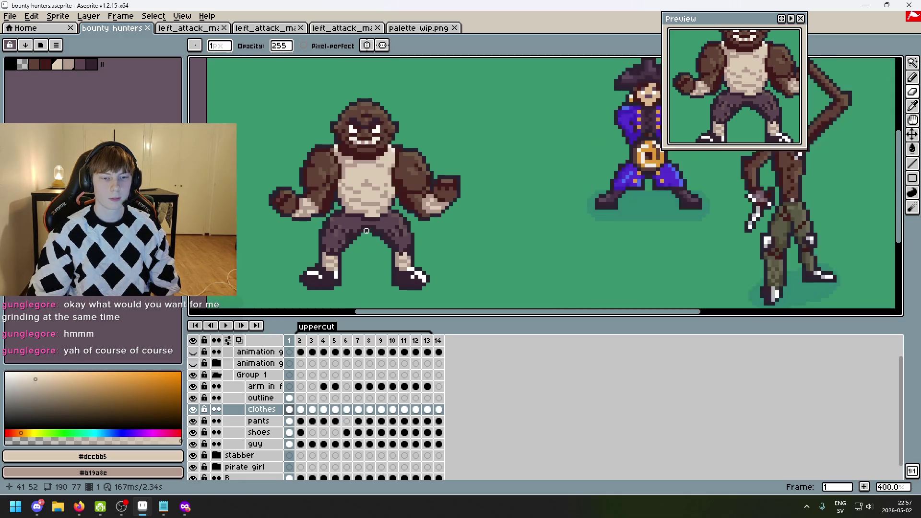
{"action": "mouse_move", "coordinate": [367, 232]}
{"action": "left_mouse_down"}
{"action": "mouse_move", "coordinate": [415, 226]}
{"action": "mouse_move", "coordinate": [415, 211]}
{"action": "mouse_move", "coordinate": [430, 228]}
{"action": "mouse_move", "coordinate": [425, 276]}
{"action": "mouse_move", "coordinate": [423, 205]}
{"action": "left_mouse_up"}
{"action": "scroll", "coordinate": [416, 225], "scroll_direction": "down", "scroll_amount": 1}
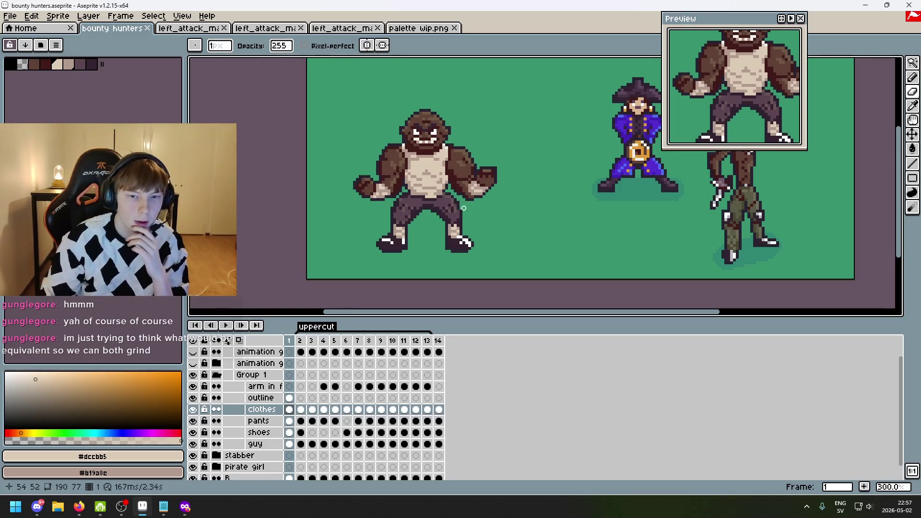
{"action": "scroll", "coordinate": [411, 207], "scroll_direction": "up", "scroll_amount": 1}
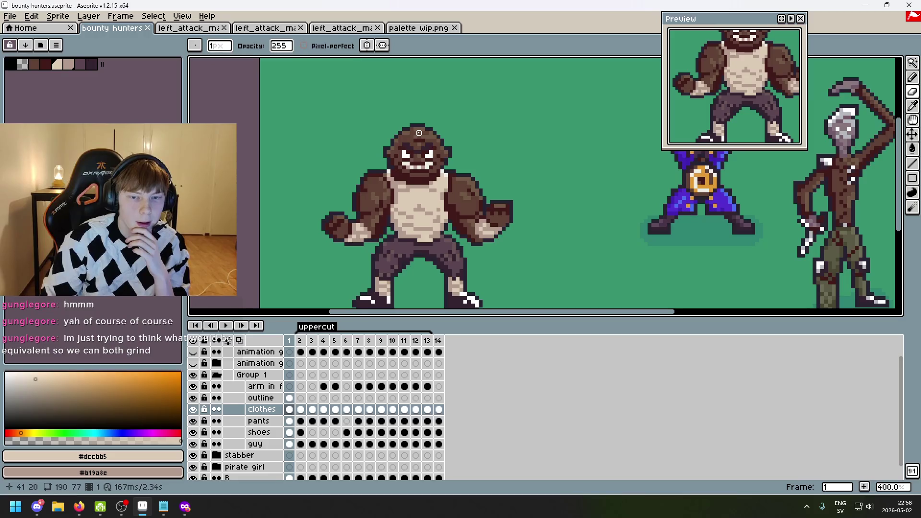
{"action": "scroll", "coordinate": [413, 133], "scroll_direction": "up", "scroll_amount": 1}
{"action": "scroll", "coordinate": [418, 131], "scroll_direction": "up", "scroll_amount": 2}
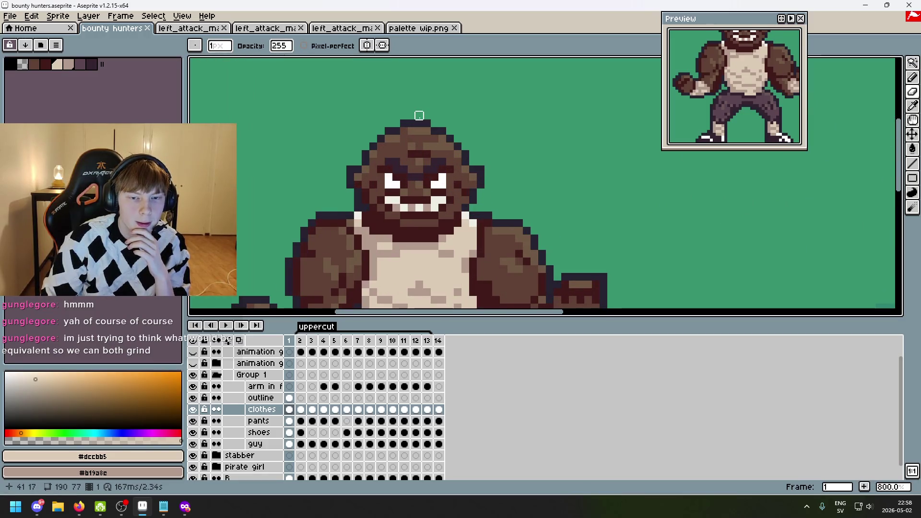
{"action": "scroll", "coordinate": [412, 120], "scroll_direction": "down", "scroll_amount": 3}
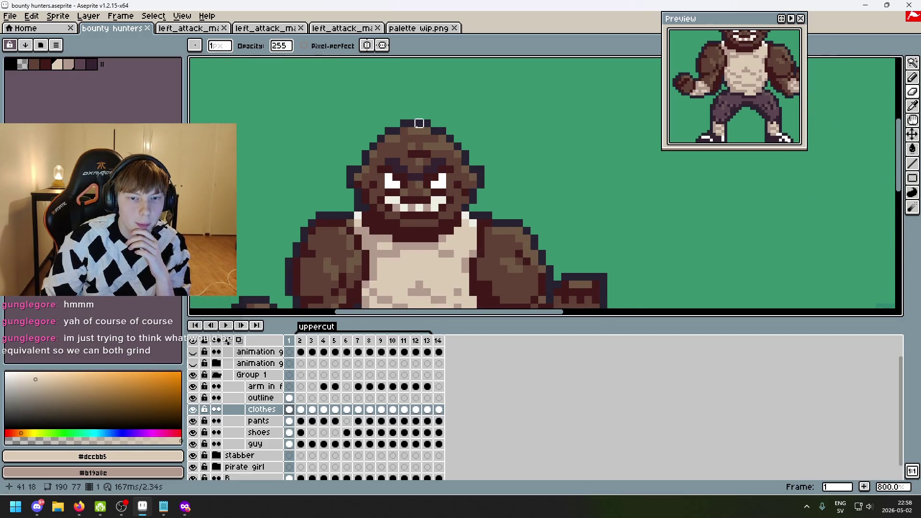
{"action": "scroll", "coordinate": [415, 113], "scroll_direction": "down", "scroll_amount": 2}
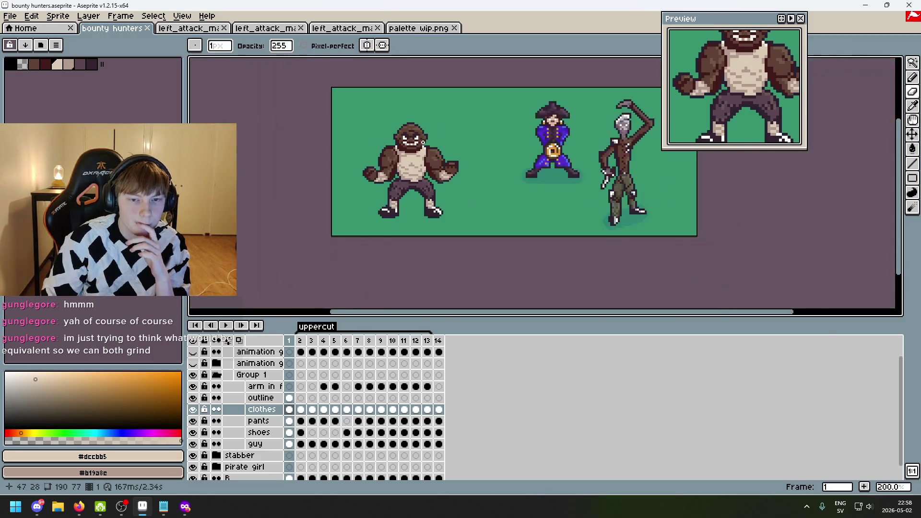
{"action": "scroll", "coordinate": [403, 137], "scroll_direction": "up", "scroll_amount": 2}
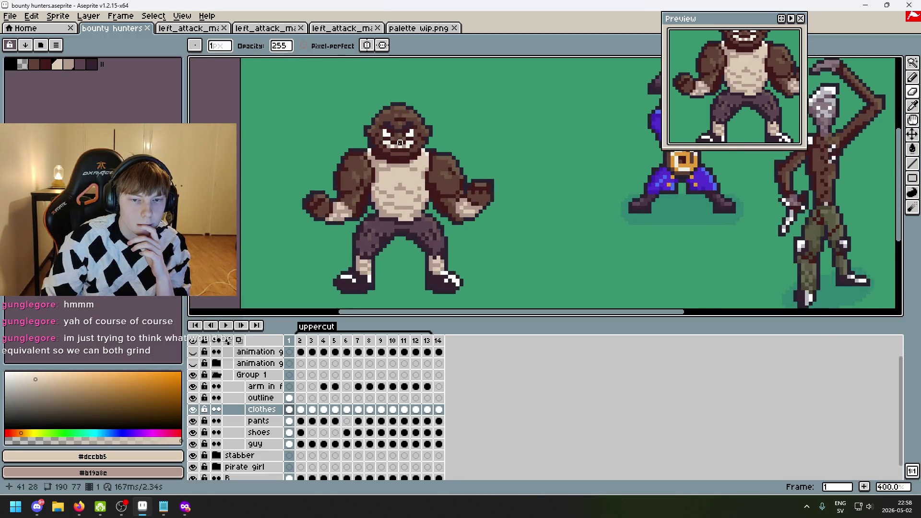
{"action": "scroll", "coordinate": [399, 141], "scroll_direction": "down", "scroll_amount": 1}
{"action": "scroll", "coordinate": [396, 89], "scroll_direction": "up", "scroll_amount": 1}
{"action": "scroll", "coordinate": [396, 90], "scroll_direction": "down", "scroll_amount": 1}
{"action": "scroll", "coordinate": [397, 89], "scroll_direction": "up", "scroll_amount": 1}
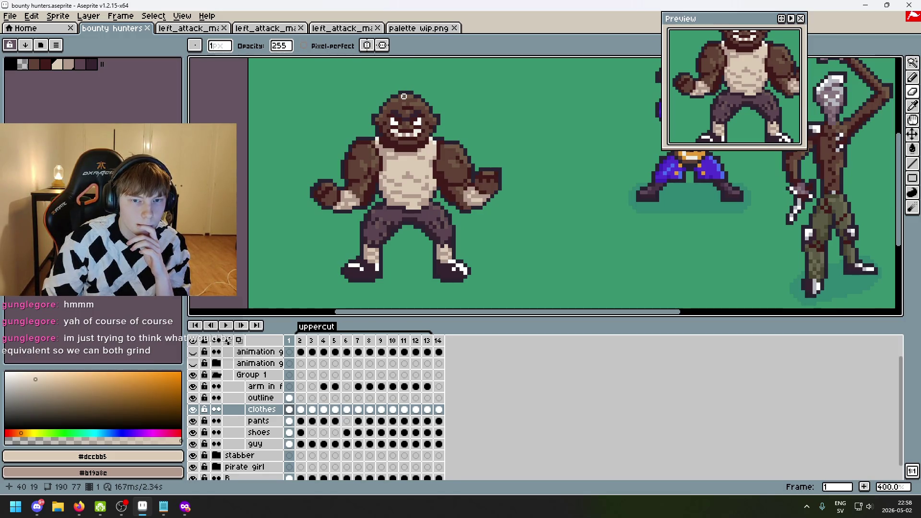
{"action": "scroll", "coordinate": [407, 99], "scroll_direction": "down", "scroll_amount": 2}
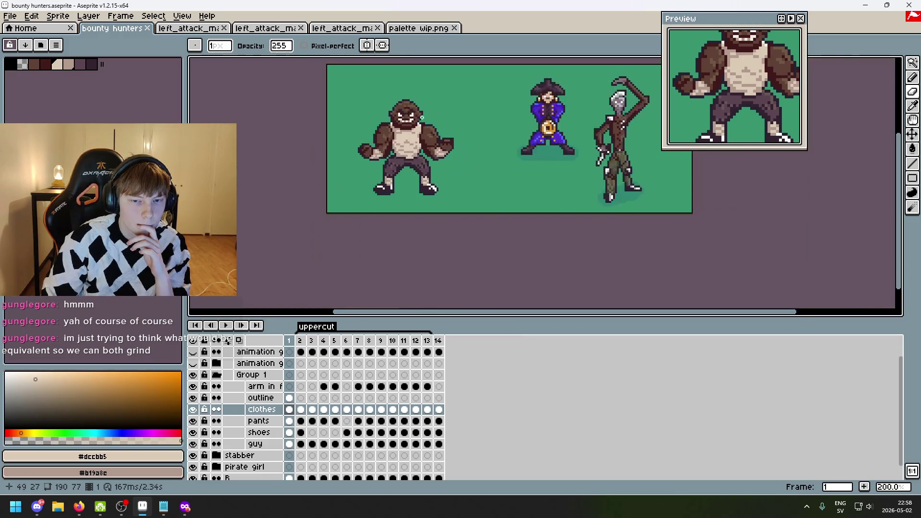
{"action": "left_click_drag", "start_coordinate": [423, 159], "coordinate": [421, 164]}
- Save the sheet, then try rectangular selections around the stabber and pirate sprites, then deselect
{"action": "key", "text": "ctrl+s"}
{"action": "scroll", "coordinate": [476, 171], "scroll_direction": "up", "scroll_amount": 1}
{"action": "left_click_drag", "start_coordinate": [464, 186], "coordinate": [455, 225]}
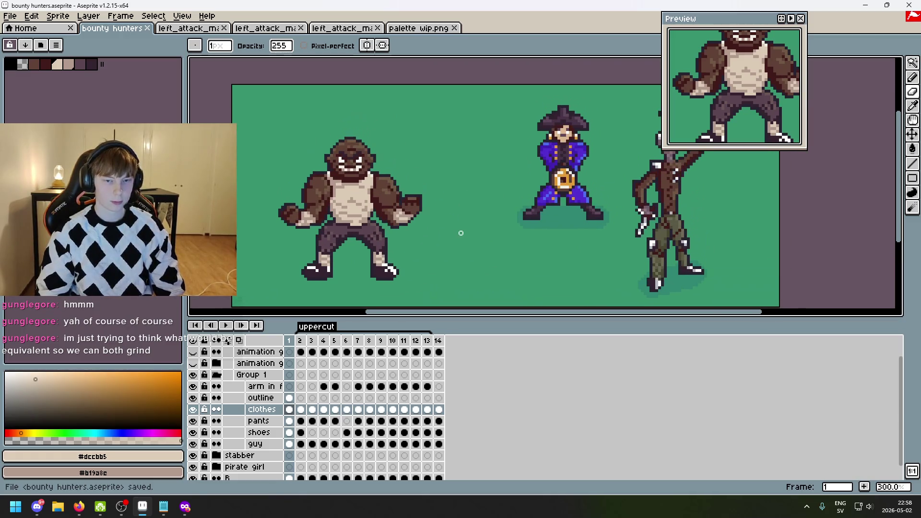
{"action": "left_click", "coordinate": [911, 62]}
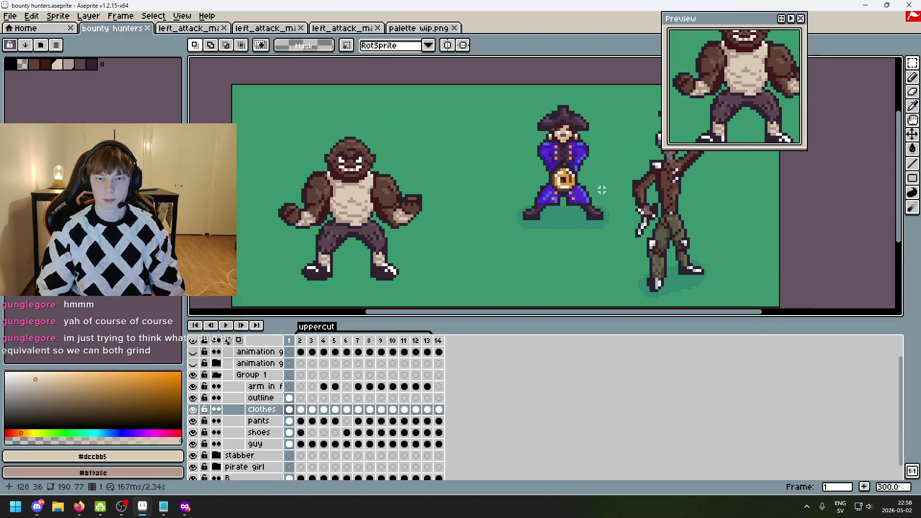
{"action": "left_click_drag", "start_coordinate": [607, 189], "coordinate": [494, 188]}
{"action": "mouse_move", "coordinate": [636, 298]}
{"action": "left_mouse_down"}
{"action": "mouse_move", "coordinate": [535, 103]}
{"action": "mouse_move", "coordinate": [511, 86]}
{"action": "left_mouse_up"}
{"action": "mouse_move", "coordinate": [360, 78]}
{"action": "left_mouse_down"}
{"action": "mouse_move", "coordinate": [519, 244]}
{"action": "mouse_move", "coordinate": [367, 97]}
{"action": "left_mouse_up"}
{"action": "left_click", "coordinate": [499, 236]}
{"action": "left_click", "coordinate": [483, 100]}
- Hide and restore the timeline, then save the bounty hunters sheet again
{"action": "scroll", "coordinate": [319, 146], "scroll_direction": "left", "scroll_amount": 5}
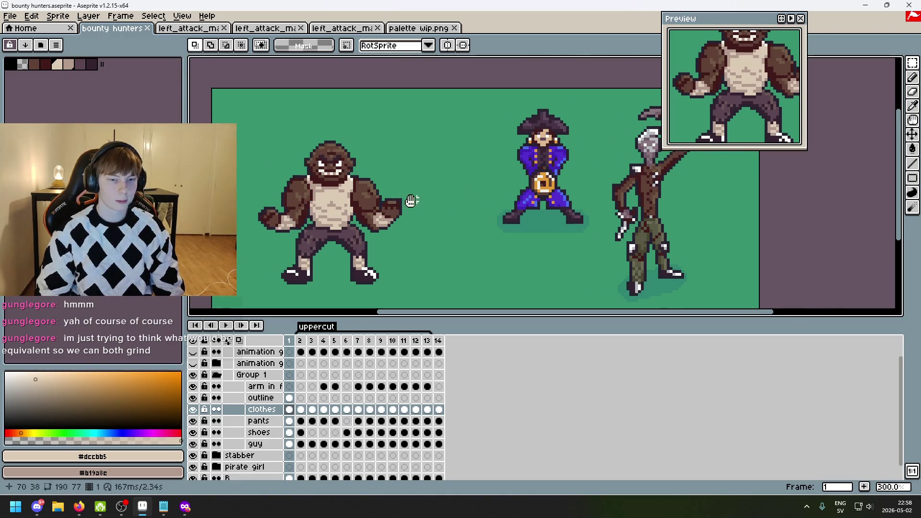
{"action": "scroll", "coordinate": [418, 200], "scroll_direction": "right", "scroll_amount": 5}
{"action": "scroll", "coordinate": [478, 236], "scroll_direction": "down", "scroll_amount": 1}
{"action": "scroll", "coordinate": [439, 219], "scroll_direction": "left", "scroll_amount": 3}
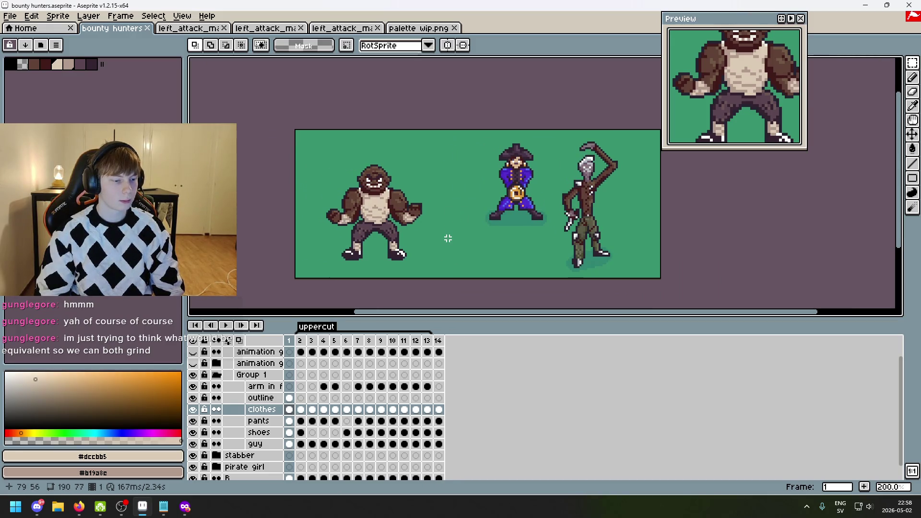
{"action": "scroll", "coordinate": [455, 235], "scroll_direction": "up", "scroll_amount": 1}
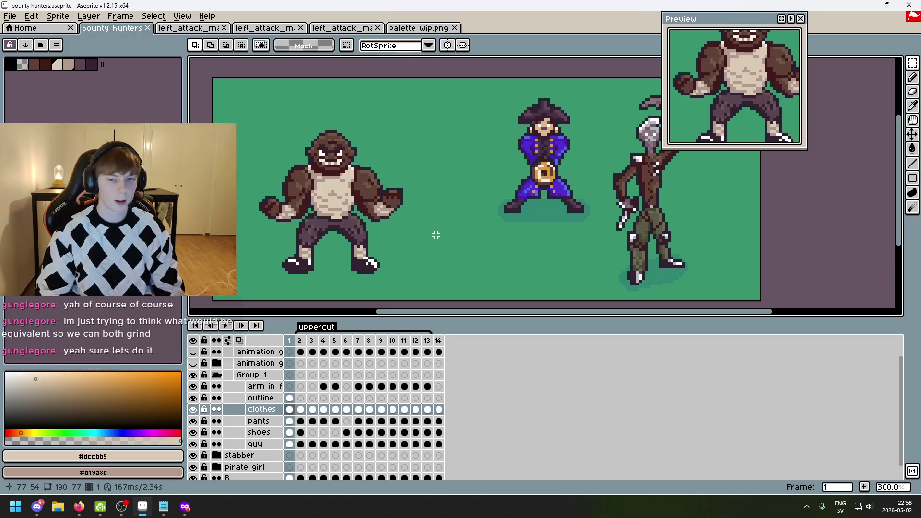
{"action": "scroll", "coordinate": [353, 259], "scroll_direction": "right", "scroll_amount": 5}
{"action": "key", "text": "Tab"}
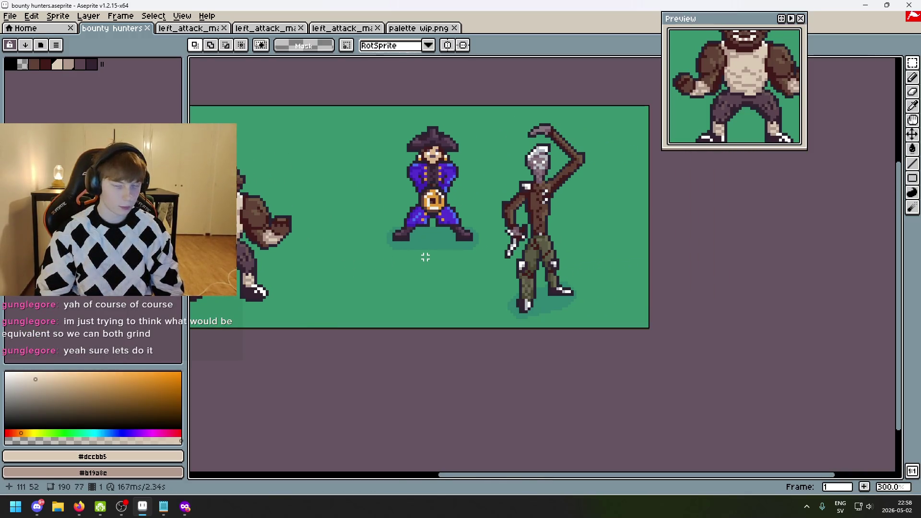
{"action": "key", "text": "Tab"}
{"action": "scroll", "coordinate": [504, 251], "scroll_direction": "down", "scroll_amount": 1}
{"action": "key", "text": "ctrl+s"}
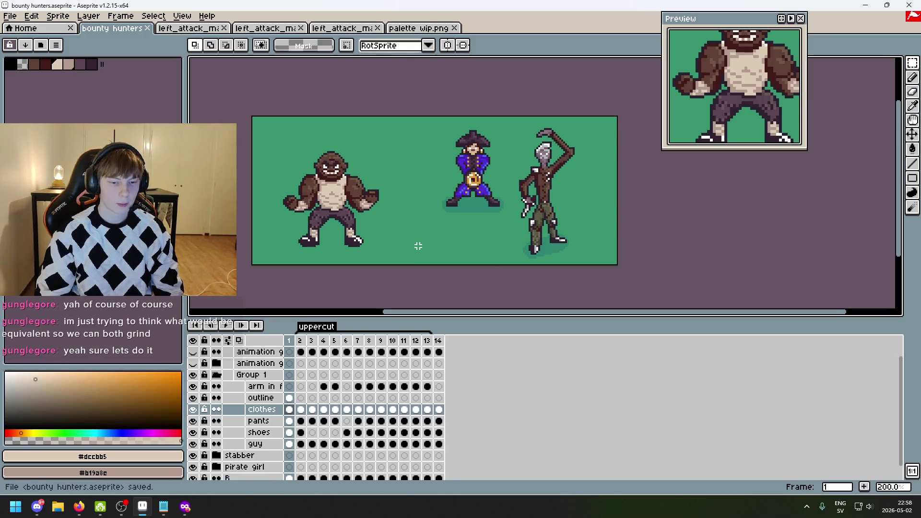
{"action": "key", "text": "super"}
{"action": "key", "text": "Escape"}
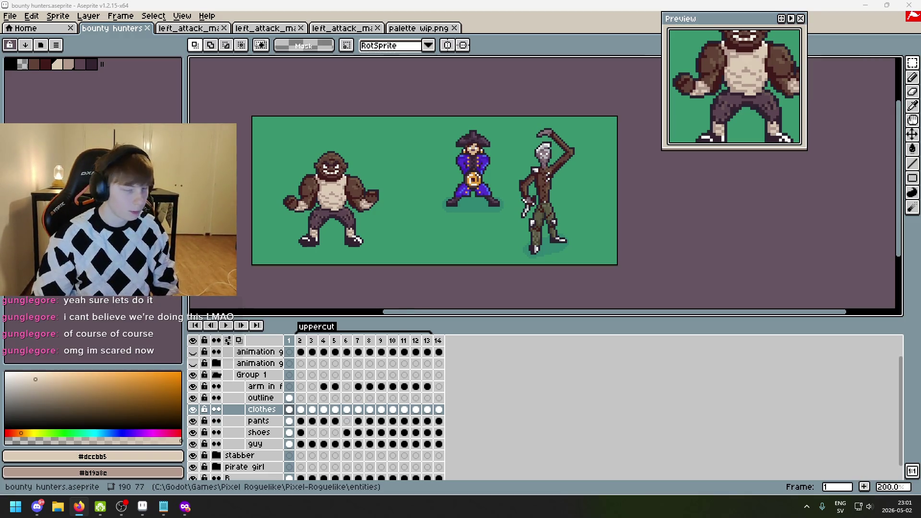
{"action": "left_click", "coordinate": [626, 9]}
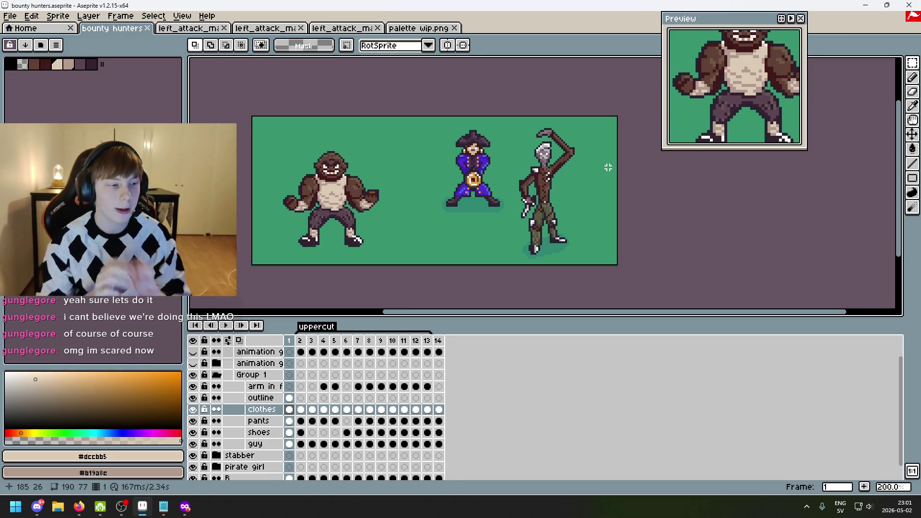
- Switch focus away from Aseprite and check the hidden system tray icons
{"action": "key", "text": "alt+Tab"}
{"action": "key", "text": "super"}
{"action": "key", "text": "super"}
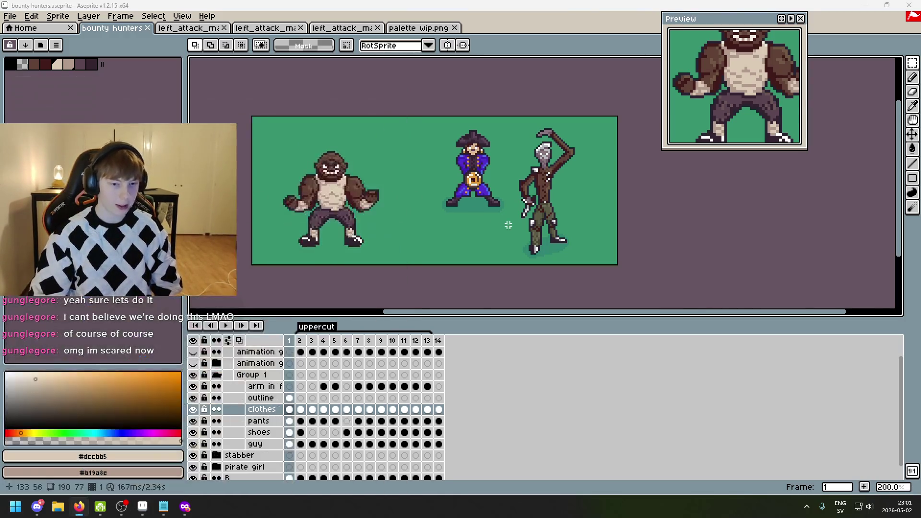
{"action": "key", "text": "super"}
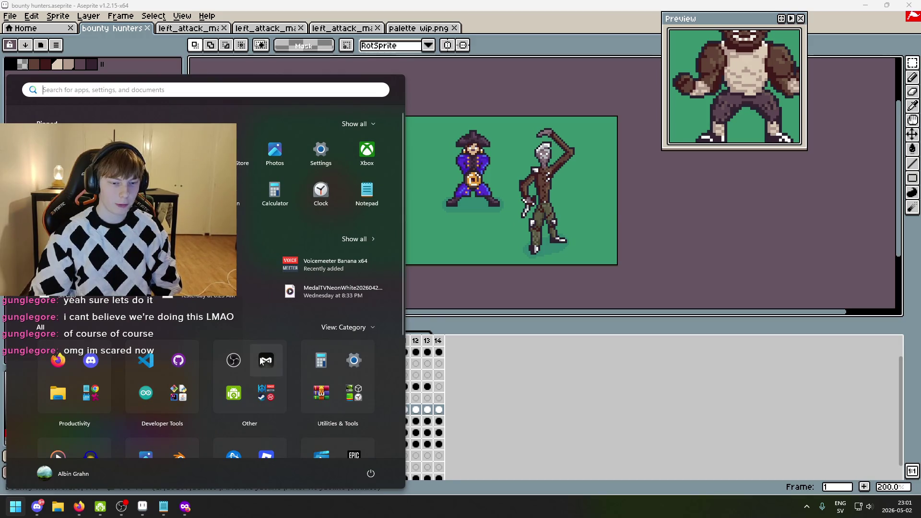
{"action": "key", "text": "super"}
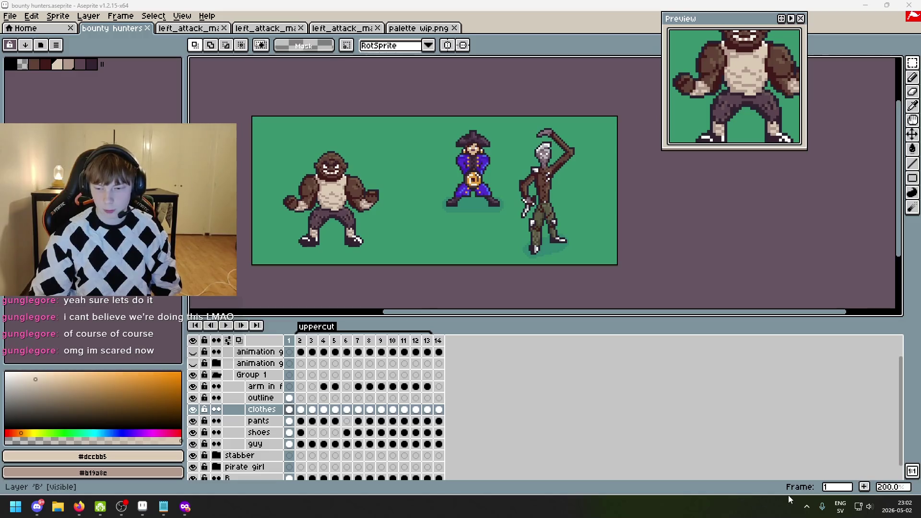
{"action": "left_click", "coordinate": [808, 507]}
{"action": "left_click", "coordinate": [808, 508]}
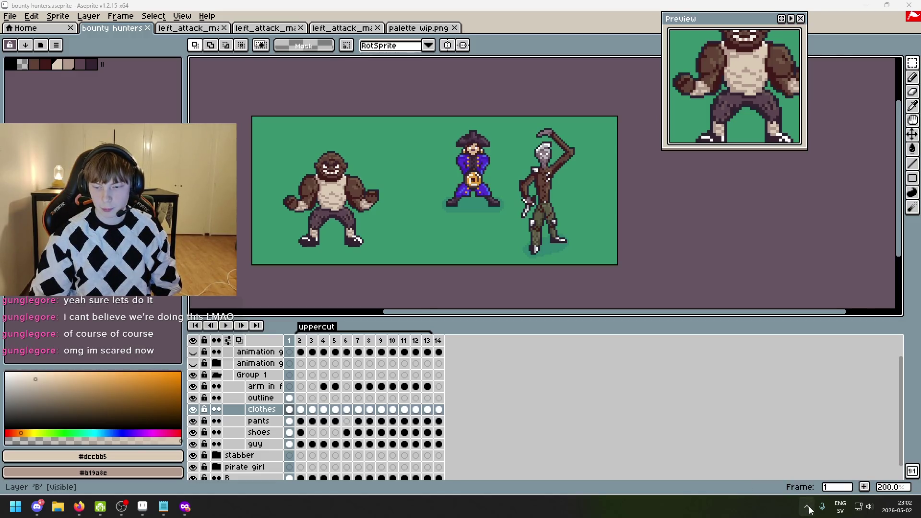
{"action": "left_click", "coordinate": [808, 508]}
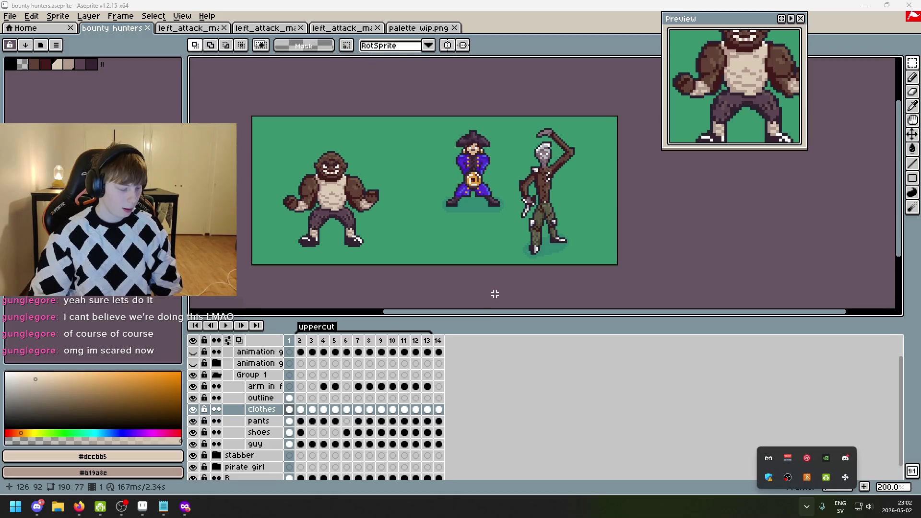
{"action": "left_click", "coordinate": [434, 285]}
- Bring the Medal clip app window to the front from the taskbar
{"action": "scroll", "coordinate": [407, 282], "scroll_direction": "down", "scroll_amount": 5}
{"action": "scroll", "coordinate": [439, 278], "scroll_direction": "up", "scroll_amount": 5}
{"action": "scroll", "coordinate": [425, 282], "scroll_direction": "down", "scroll_amount": 2}
{"action": "scroll", "coordinate": [409, 288], "scroll_direction": "up", "scroll_amount": 2}
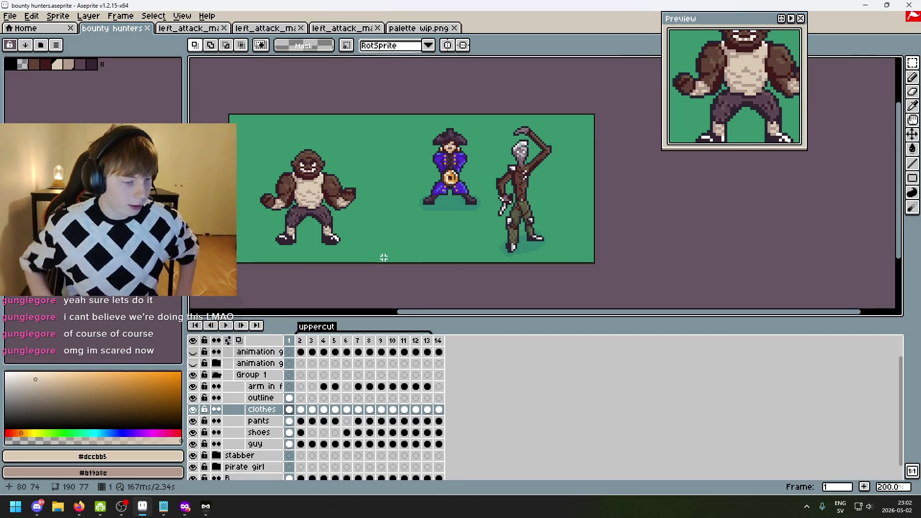
{"action": "left_click", "coordinate": [206, 506]}
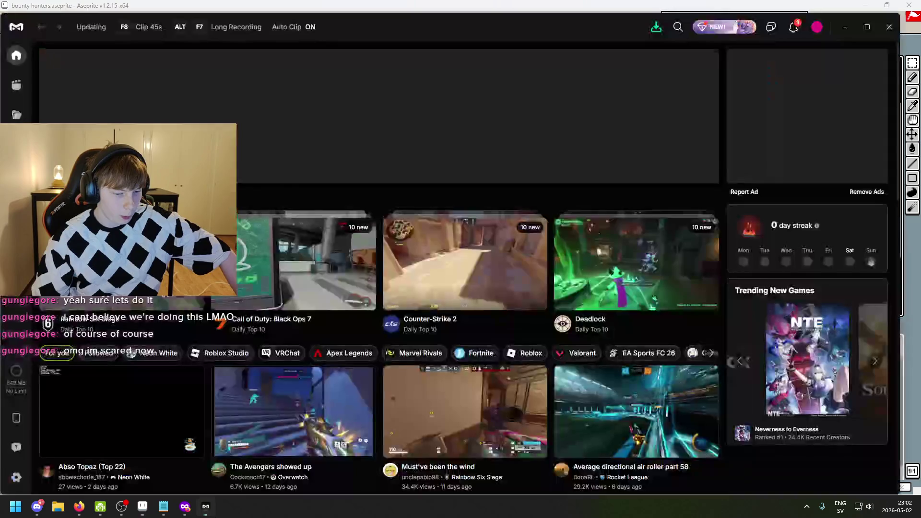
- Minimize Medal, then close the YouTube browser window and the Bounty Hunters notes
{"action": "left_click", "coordinate": [206, 506]}
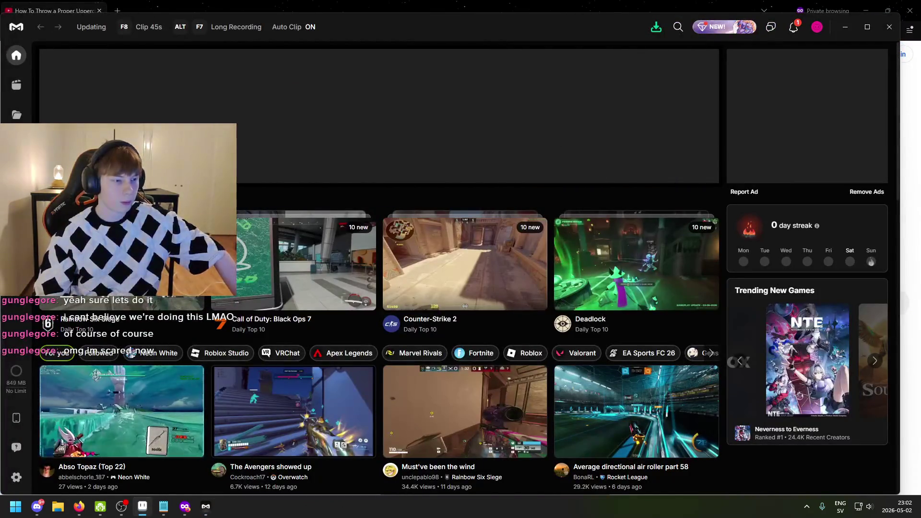
{"action": "mouse_move", "coordinate": [358, 26]}
{"action": "left_mouse_down"}
{"action": "mouse_move", "coordinate": [327, 67]}
{"action": "mouse_move", "coordinate": [72, 7]}
{"action": "left_mouse_up"}
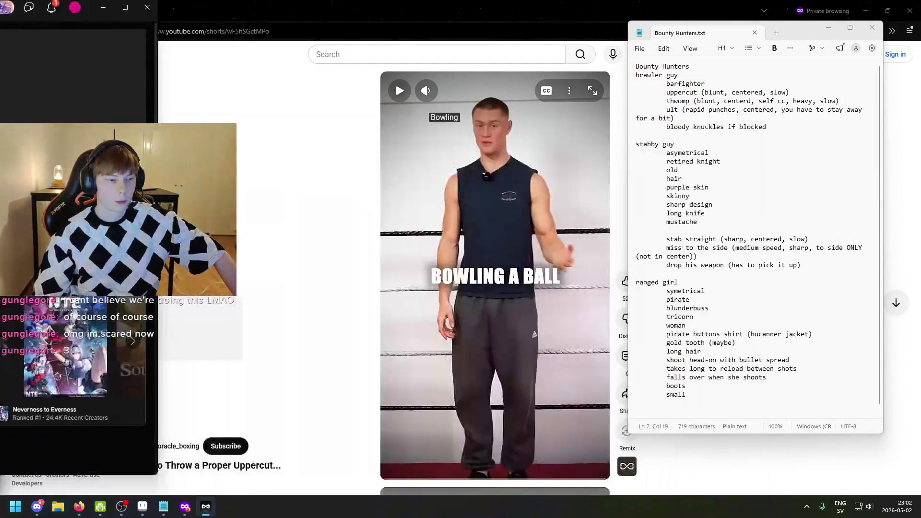
{"action": "left_click", "coordinate": [102, 8]}
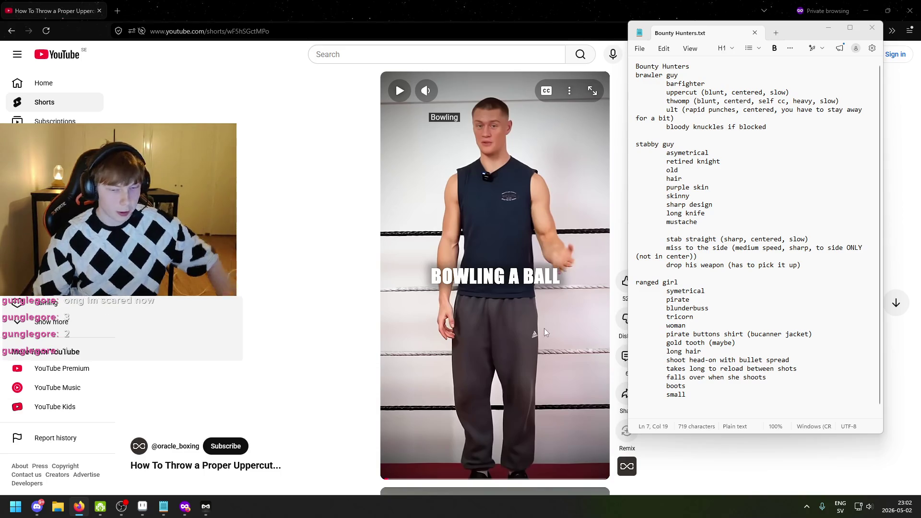
{"action": "left_click", "coordinate": [901, 13]}
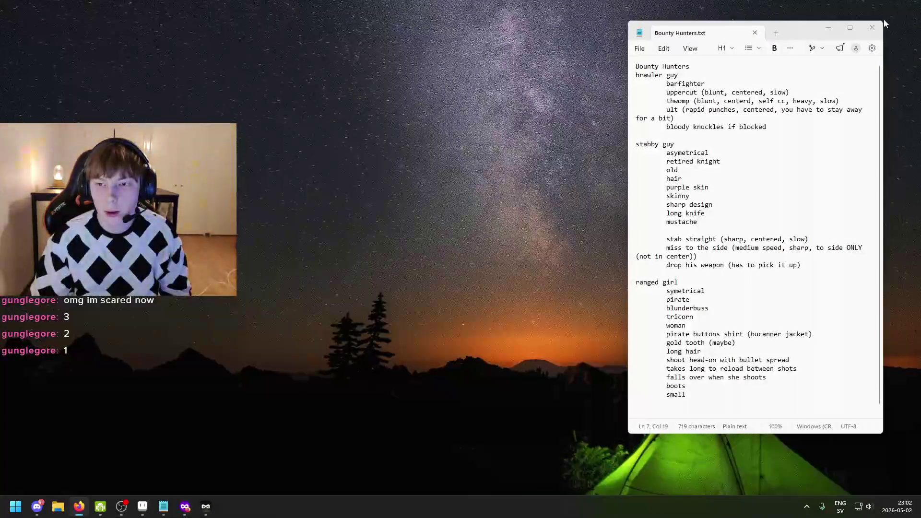
{"action": "left_click", "coordinate": [871, 24]}
- Close the Aseprite project window with Alt+F4
{"action": "mouse_move", "coordinate": [163, 506]}
{"action": "left_click", "coordinate": [168, 426]}
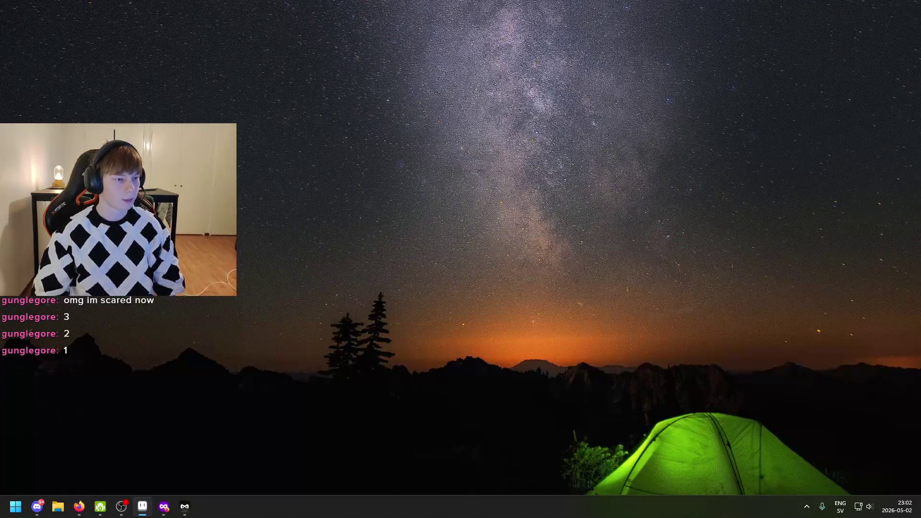
{"action": "key", "text": "alt+F4"}
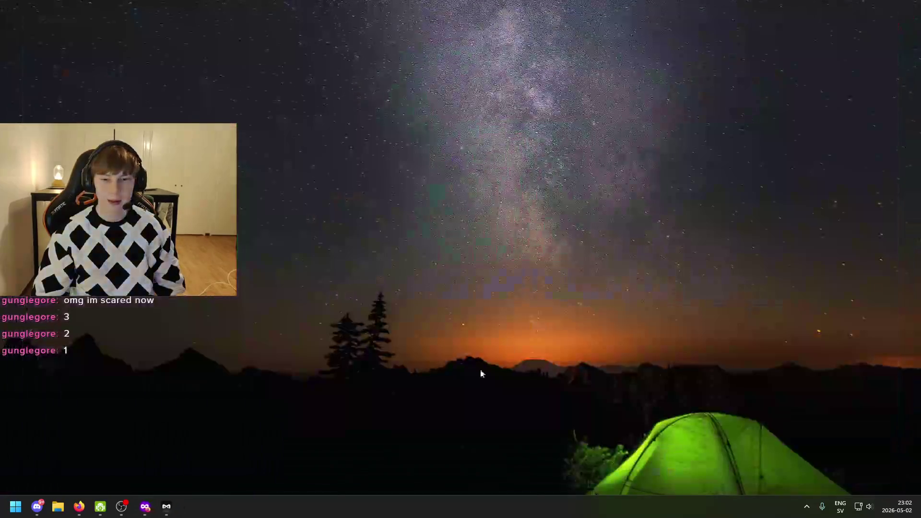
{"action": "left_click", "coordinate": [892, 509]}
{"action": "left_click", "coordinate": [894, 511]}
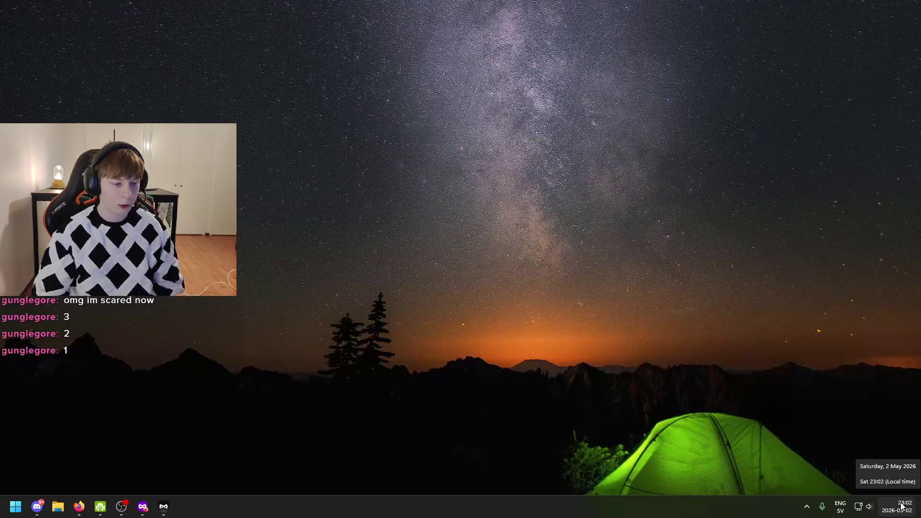
- Close all Firefox Private Browsing windows from the taskbar
{"action": "mouse_move", "coordinate": [164, 507]}
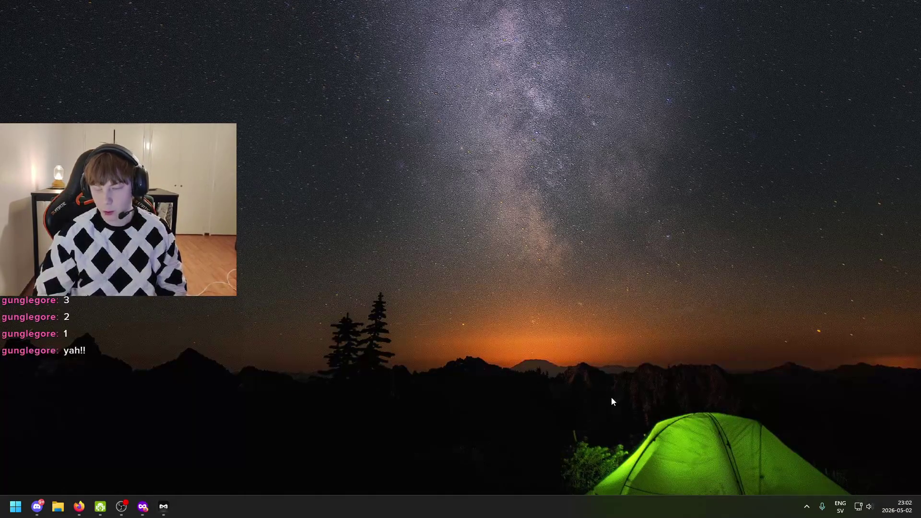
{"action": "left_click_drag", "start_coordinate": [142, 507], "coordinate": [142, 489]}
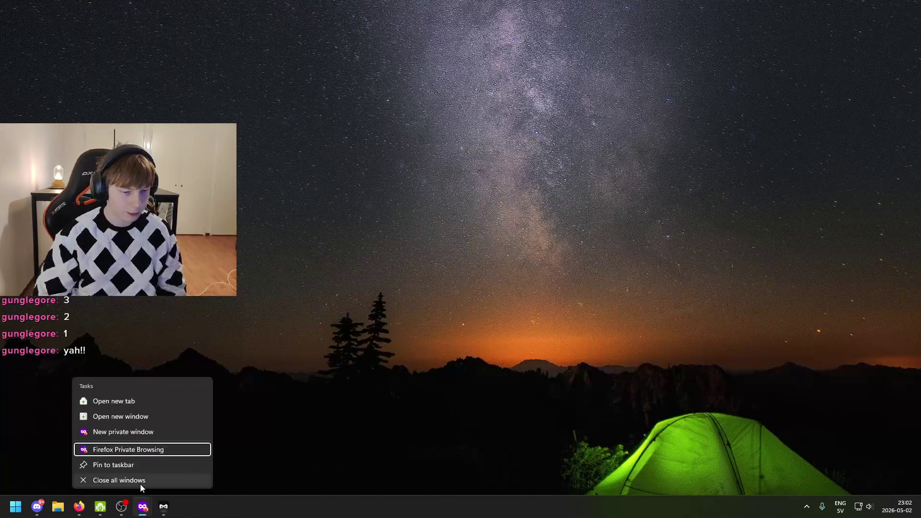
{"action": "left_click", "coordinate": [140, 484]}
{"action": "mouse_move", "coordinate": [79, 507]}
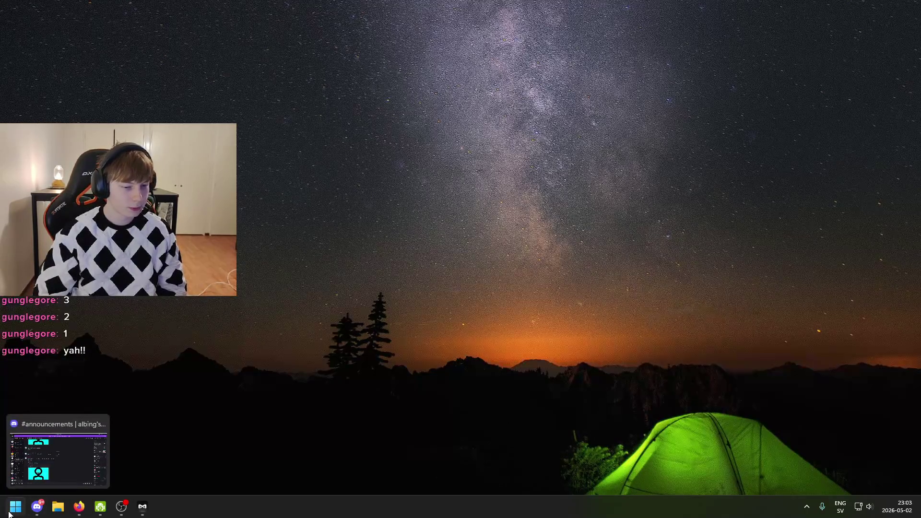
- Search 'steam' in the Start menu and launch the Steam app
{"action": "key", "text": "super"}
{"action": "type", "text": "steam"}
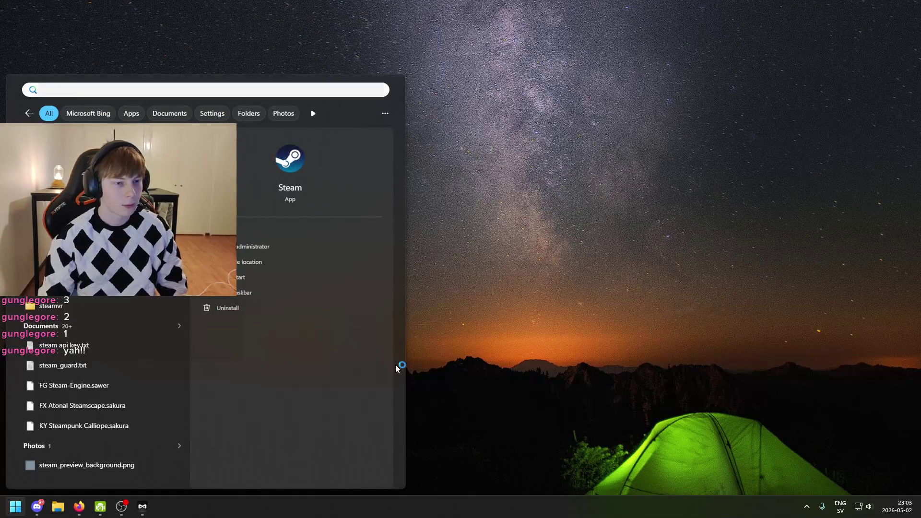
{"action": "key", "text": "Return"}
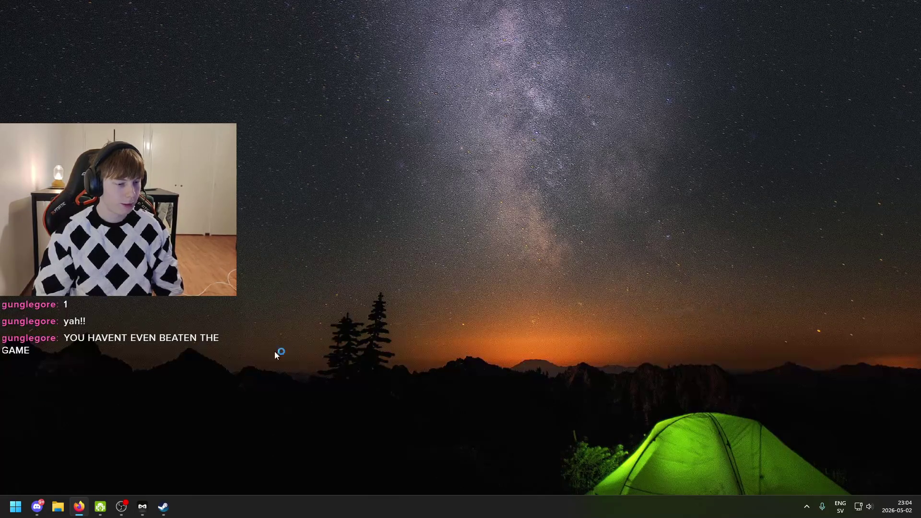
- Choose to wait when Neon White stops responding so the game finishes loading
{"action": "mouse_move", "coordinate": [165, 510]}
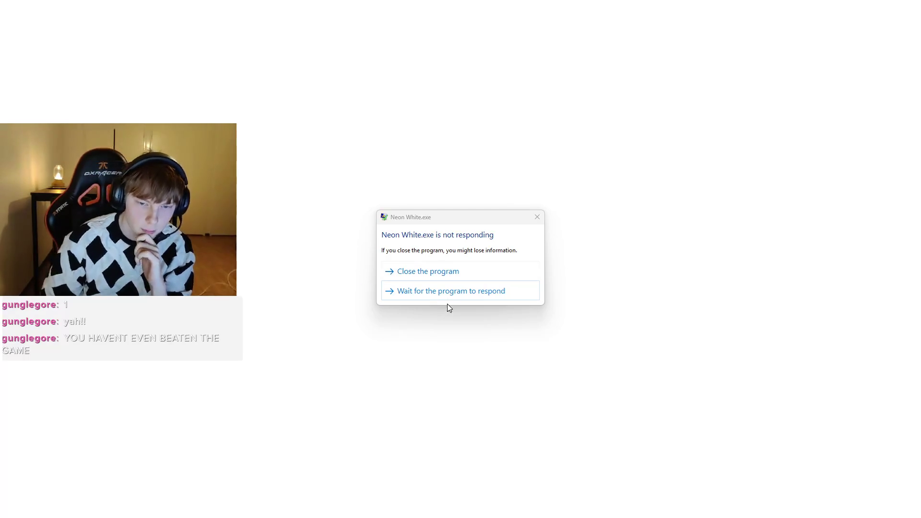
{"action": "left_click", "coordinate": [445, 292]}
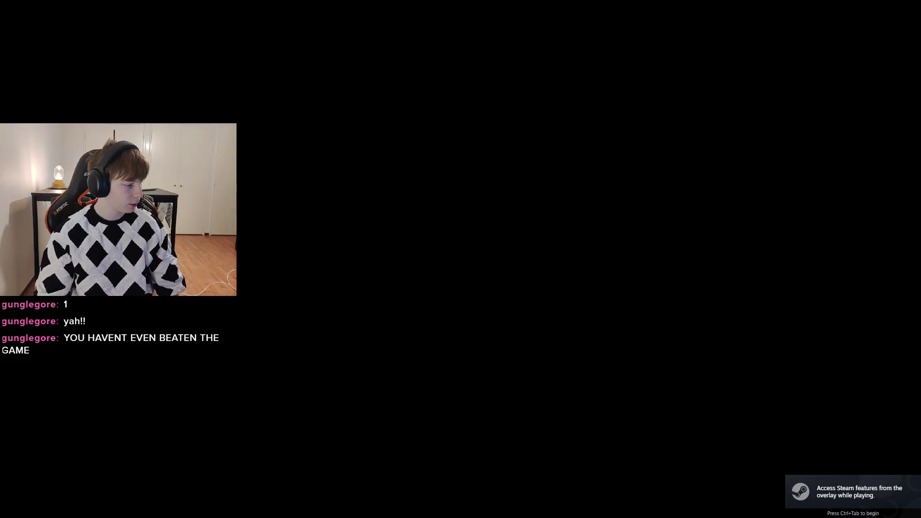
{"action": "key", "text": "super"}
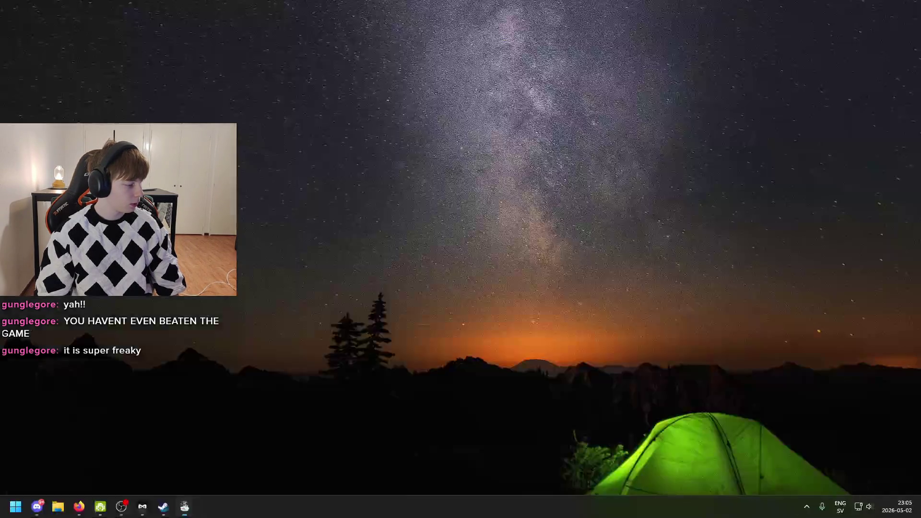
- Search 'mixer' in the Start menu and open the Volume mixer settings page
{"action": "key", "text": "super"}
{"action": "key", "text": "super"}
{"action": "type", "text": "mixer"}
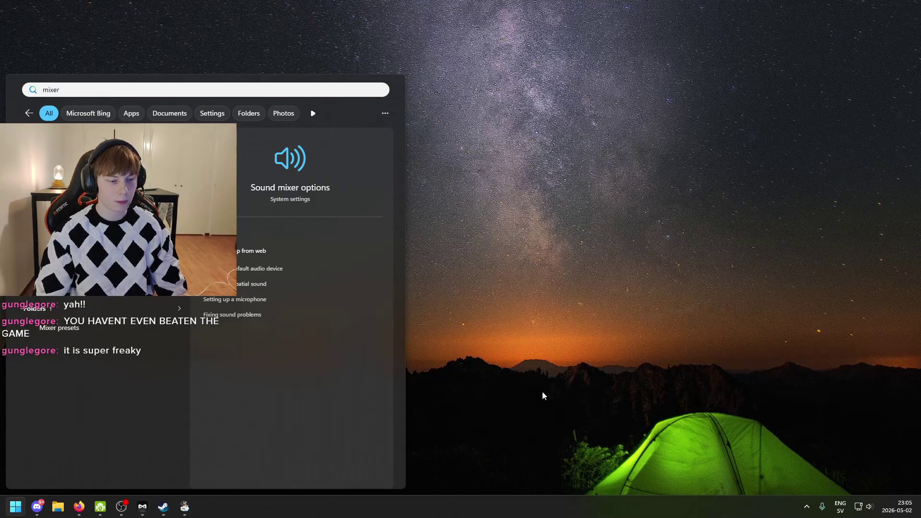
{"action": "key", "text": "Return"}
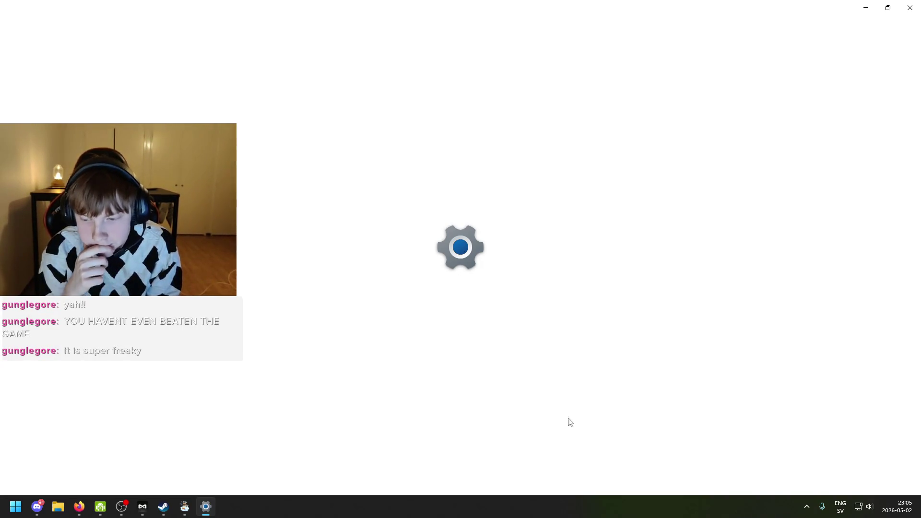
{"action": "scroll", "coordinate": [526, 276], "scroll_direction": "down", "scroll_amount": 3}
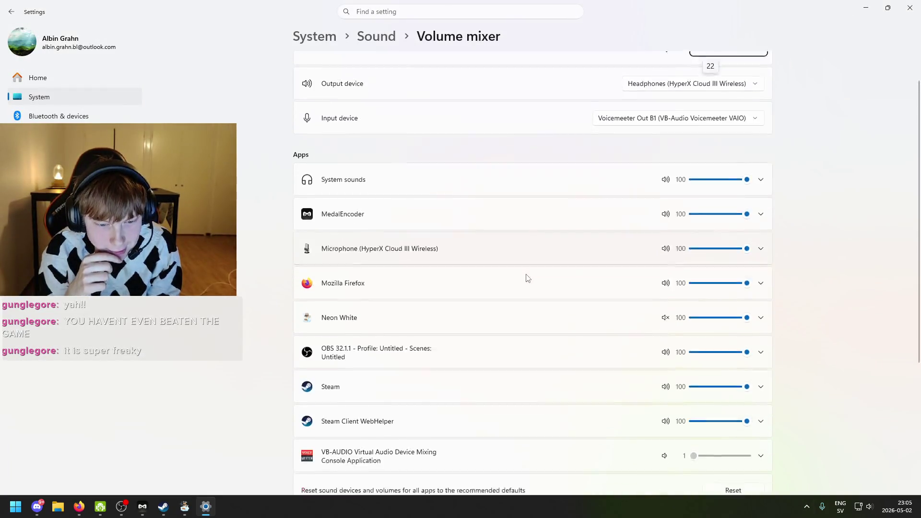
- Unmute Neon White's volume in the mixer and close the Settings window
{"action": "scroll", "coordinate": [516, 293], "scroll_direction": "up", "scroll_amount": 1}
{"action": "left_click", "coordinate": [666, 285]}
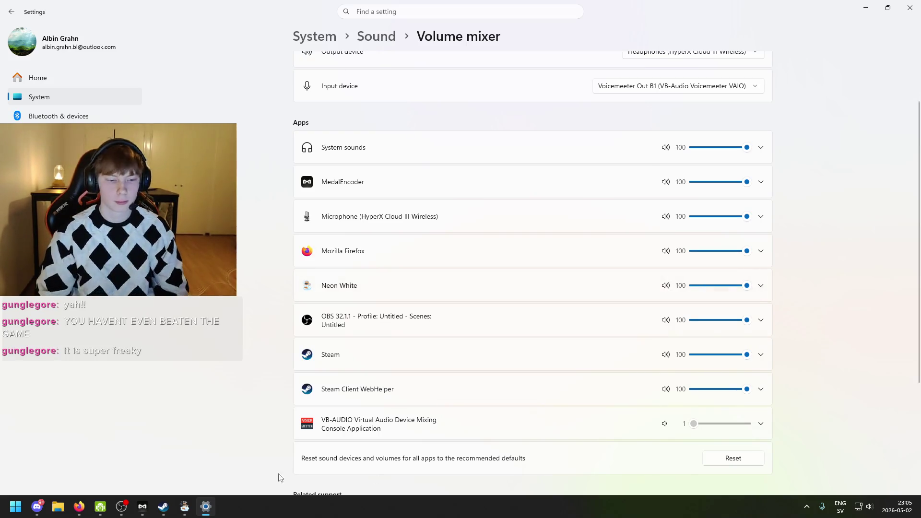
{"action": "left_click", "coordinate": [910, 8]}
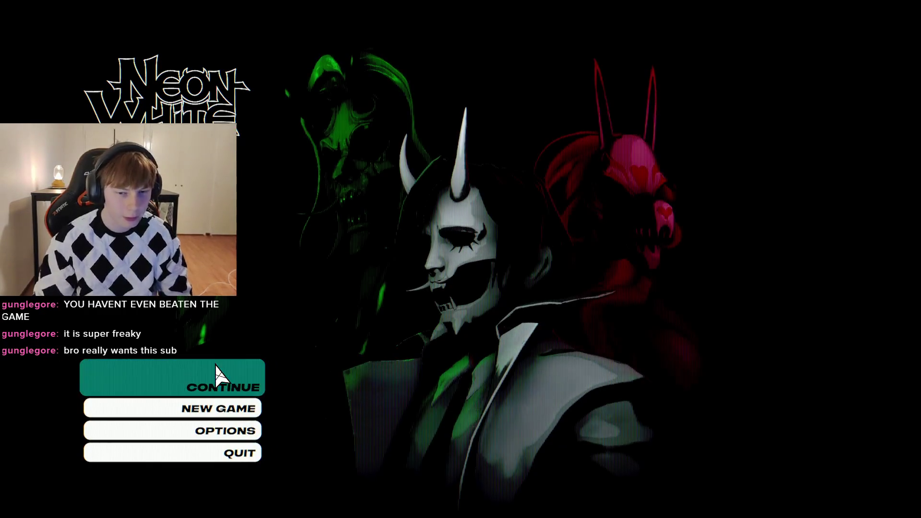
- Continue the saved game and start the Heaven's Gate mission
{"action": "left_click", "coordinate": [216, 374]}
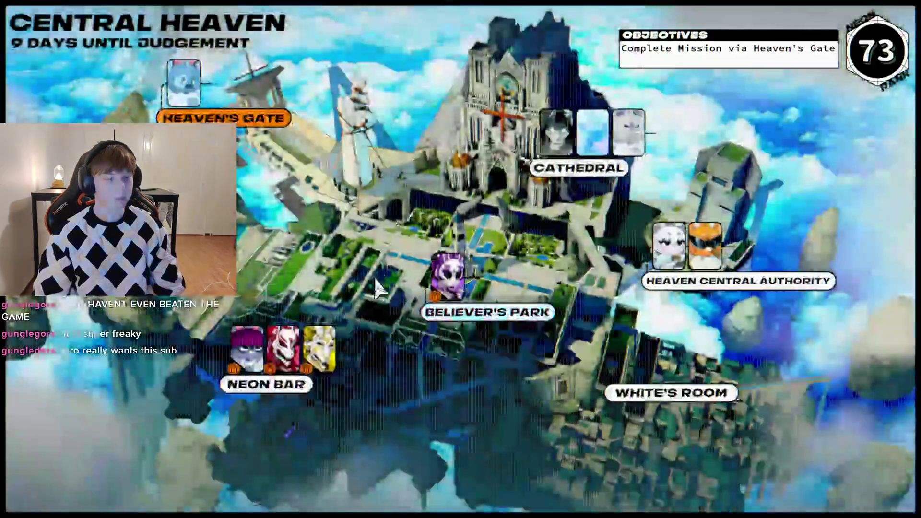
{"action": "left_click", "coordinate": [488, 273]}
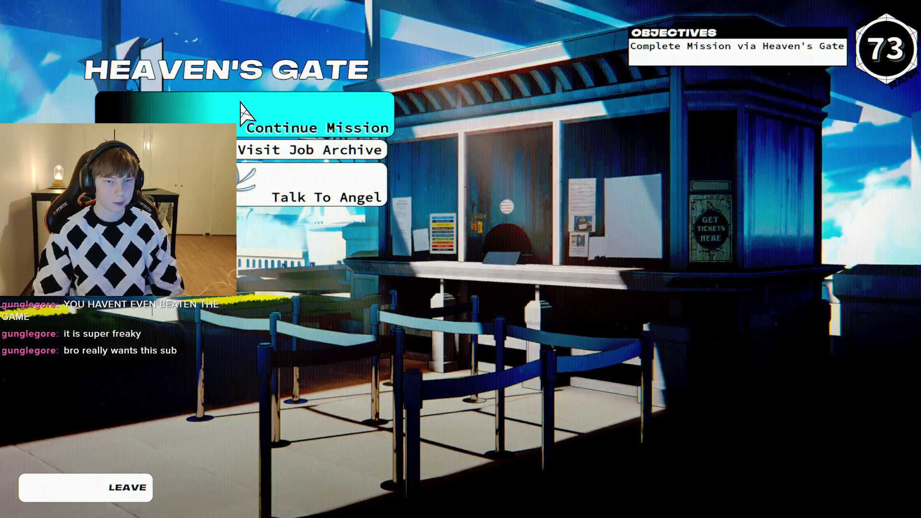
{"action": "left_click", "coordinate": [241, 107]}
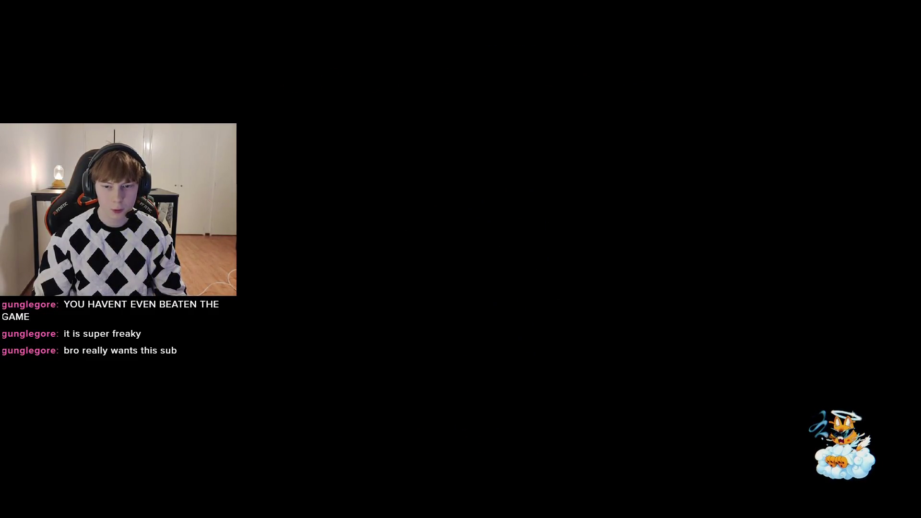
- Return to the hub and open Killer Inside's jobs from the Job Archive, picking Take Flight
{"action": "key", "text": "Escape"}
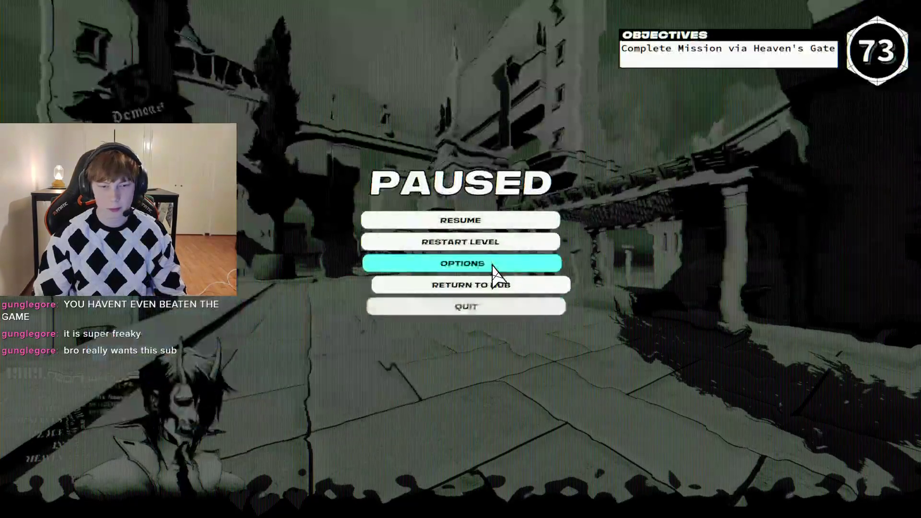
{"action": "left_click", "coordinate": [491, 286]}
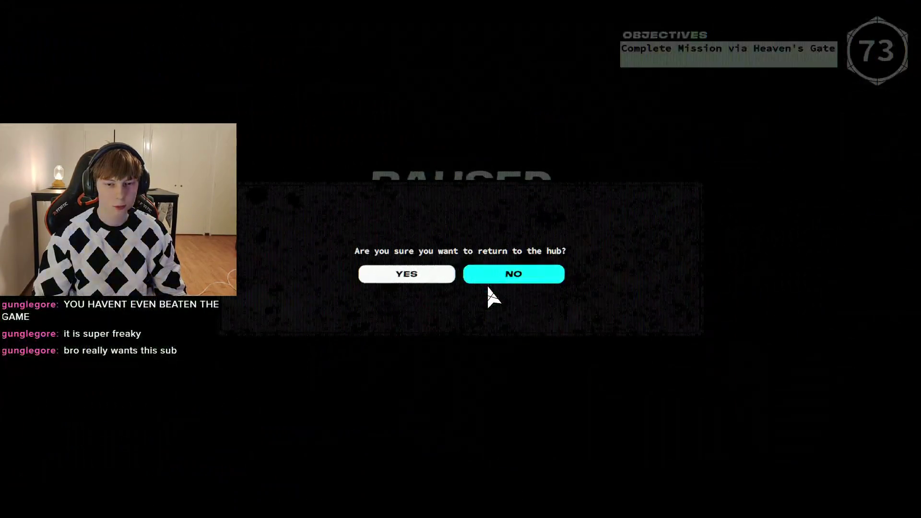
{"action": "left_click", "coordinate": [406, 273]}
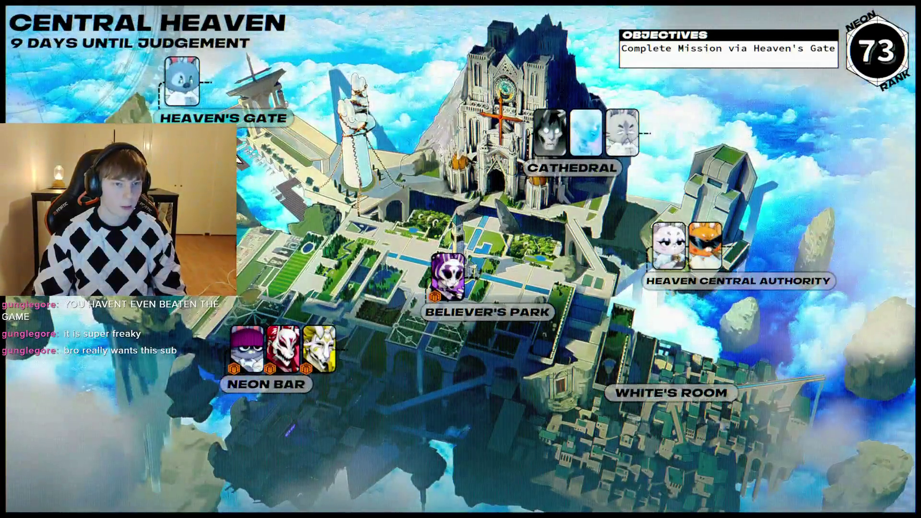
{"action": "left_click", "coordinate": [239, 158]}
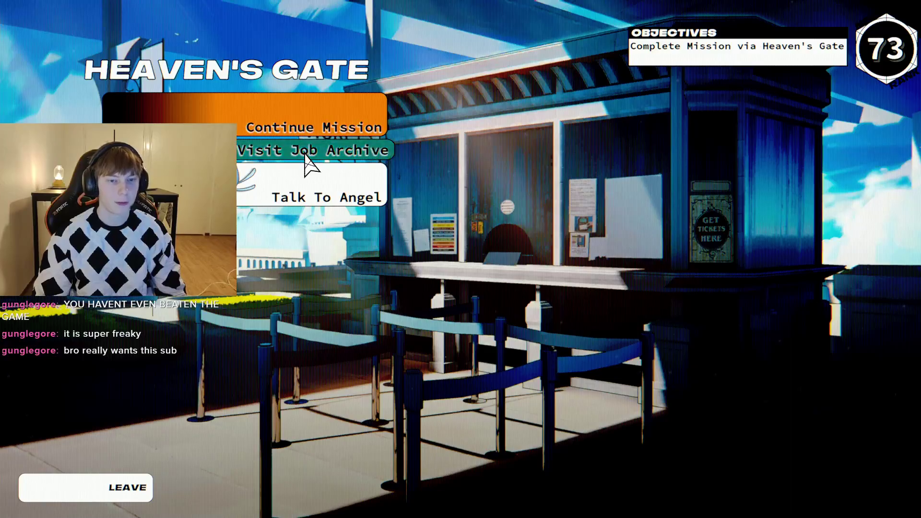
{"action": "left_click", "coordinate": [312, 164]}
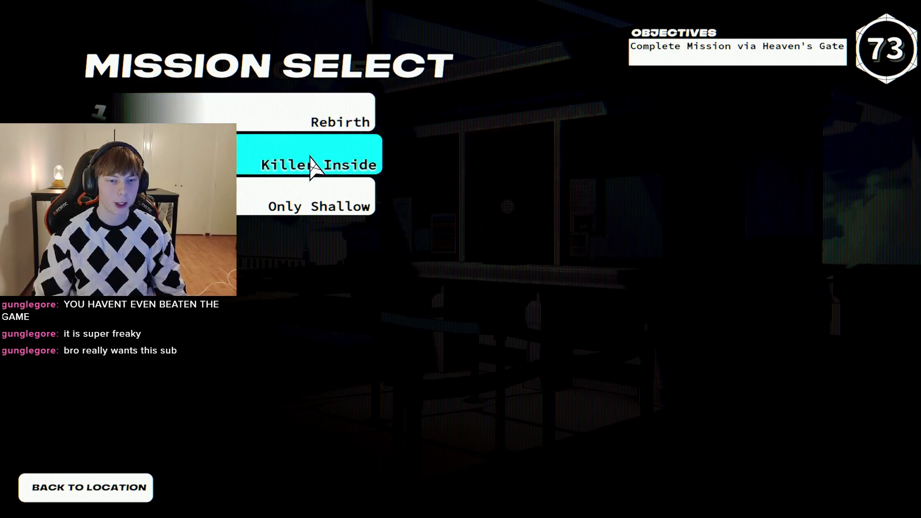
{"action": "left_click", "coordinate": [313, 165]}
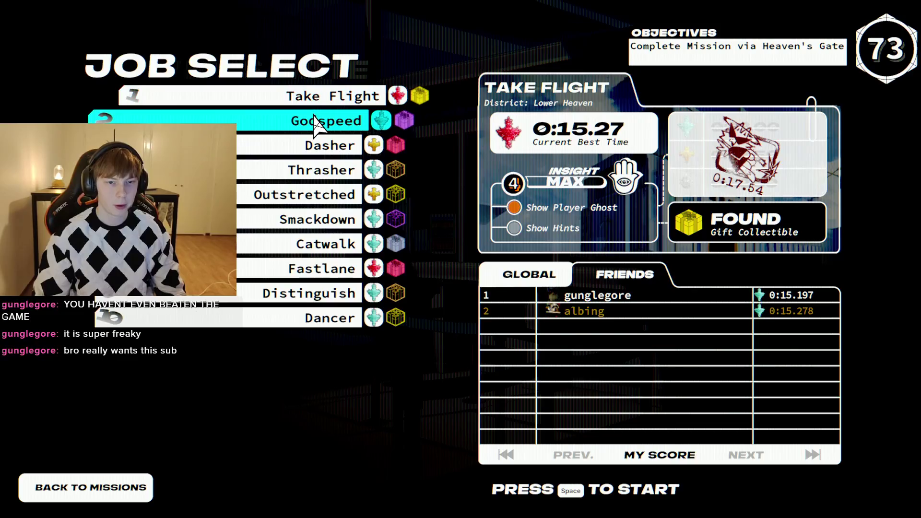
{"action": "left_click", "coordinate": [660, 455]}
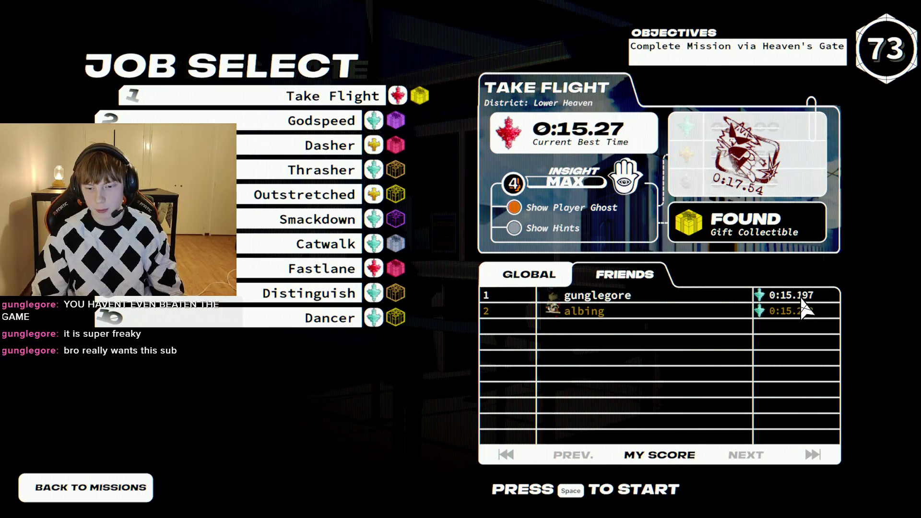
- Start Take Flight, restarting the run several times before beginning from the intro card
{"action": "key", "text": "space"}
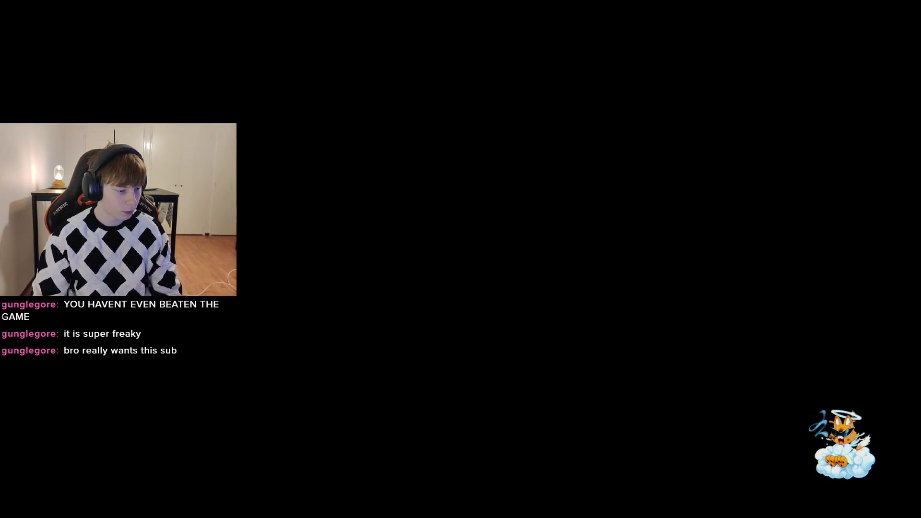
{"action": "key", "text": "space"}
{"action": "key", "text": "r"}
{"action": "key", "text": "space"}
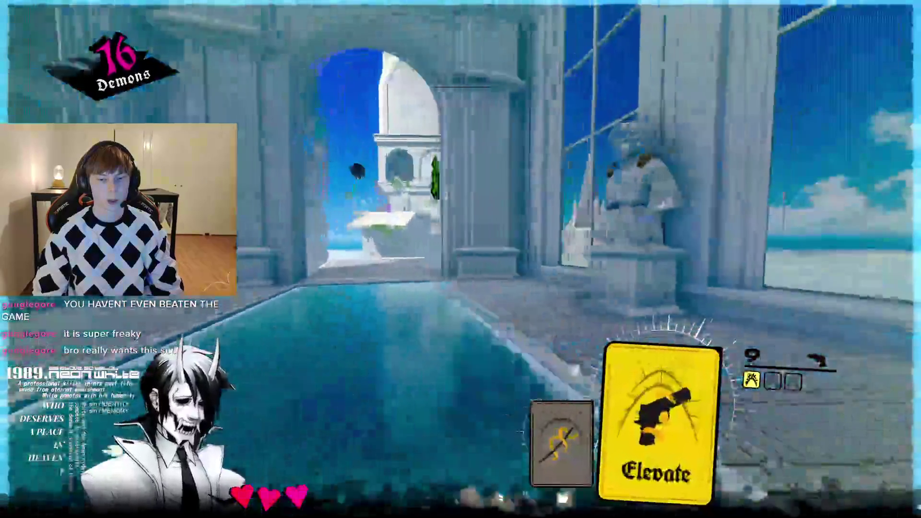
{"action": "key", "text": "r"}
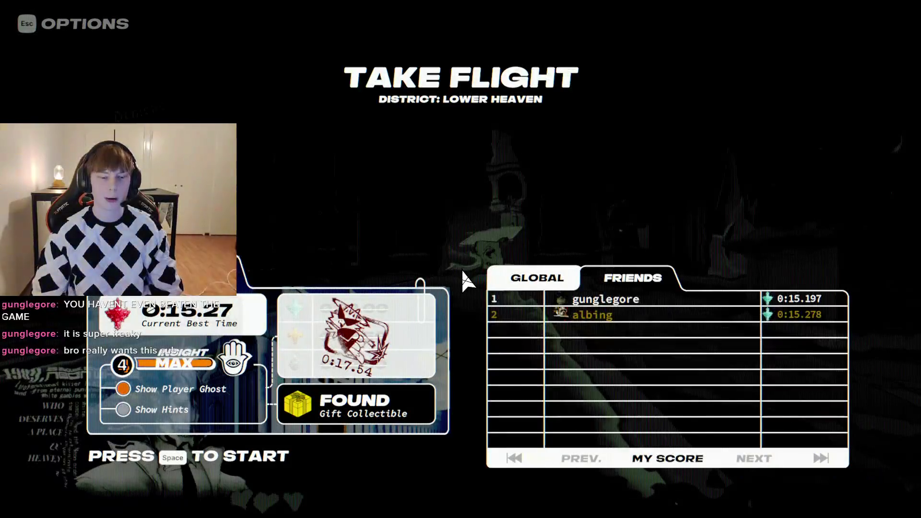
{"action": "key", "text": "space"}
{"action": "key", "text": "r"}
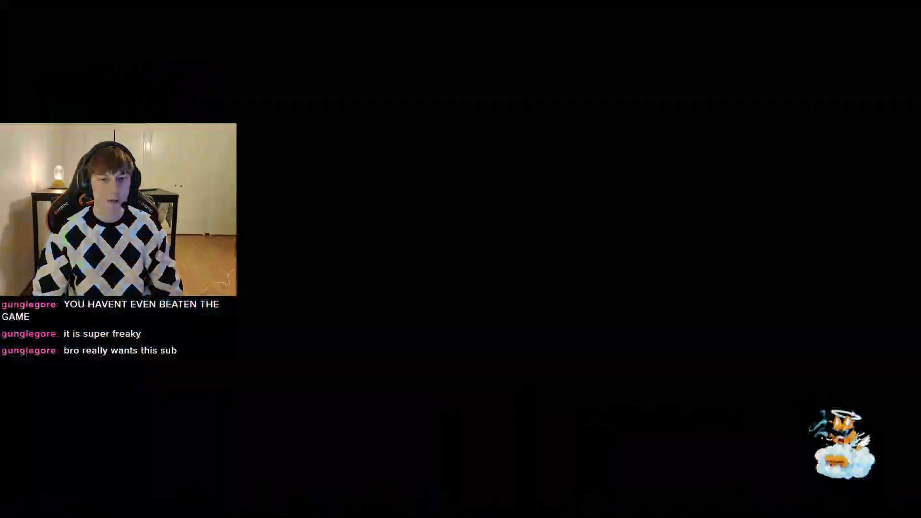
{"action": "key", "text": "space"}
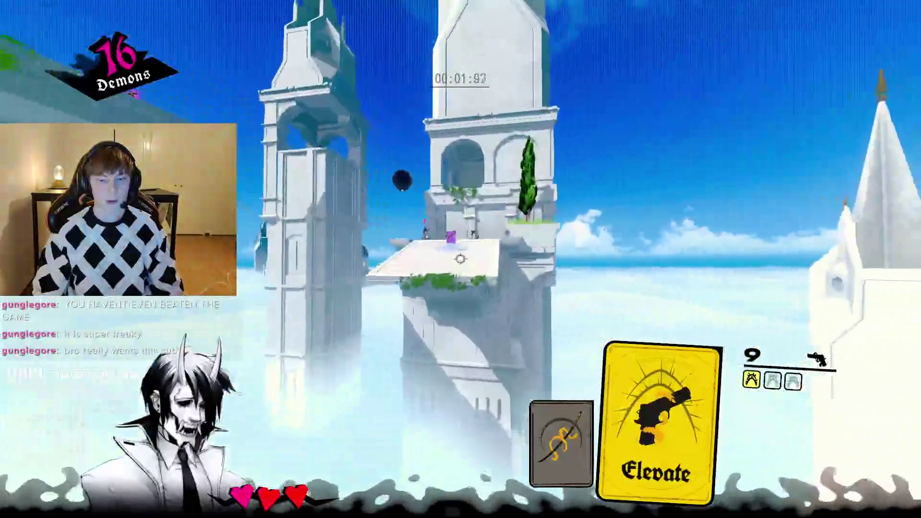
- Clear all demons using Elevate, Purify and gunfire, finishing the level in 0:26.29
{"action": "right_click", "coordinate": [460, 259]}
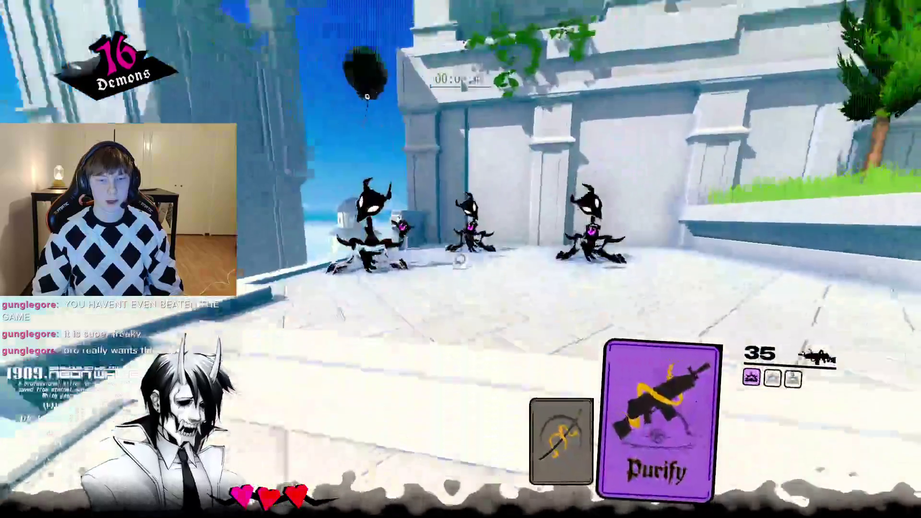
{"action": "right_click", "coordinate": [460, 259]}
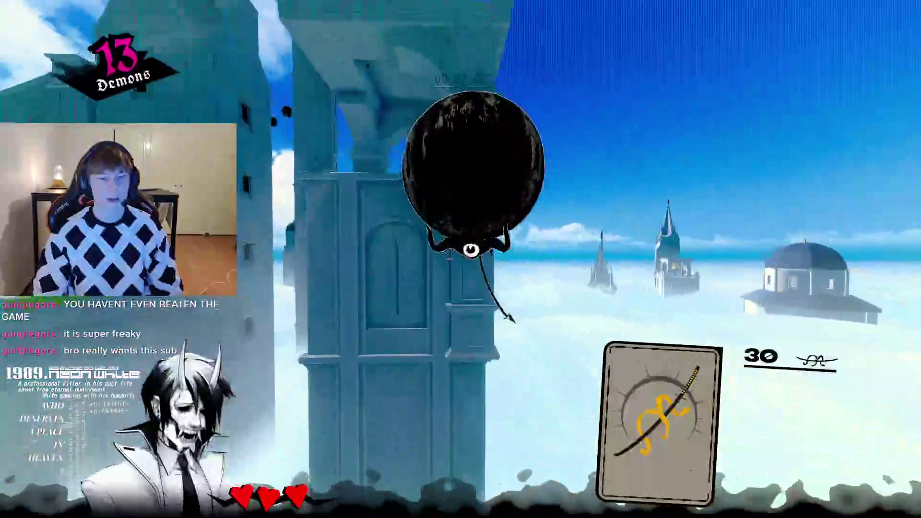
{"action": "left_click", "coordinate": [460, 259]}
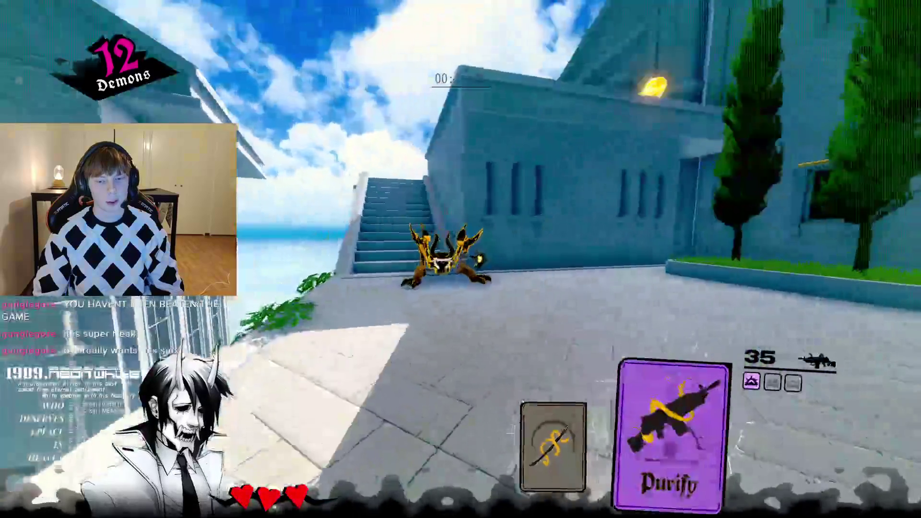
{"action": "left_click", "coordinate": [460, 259]}
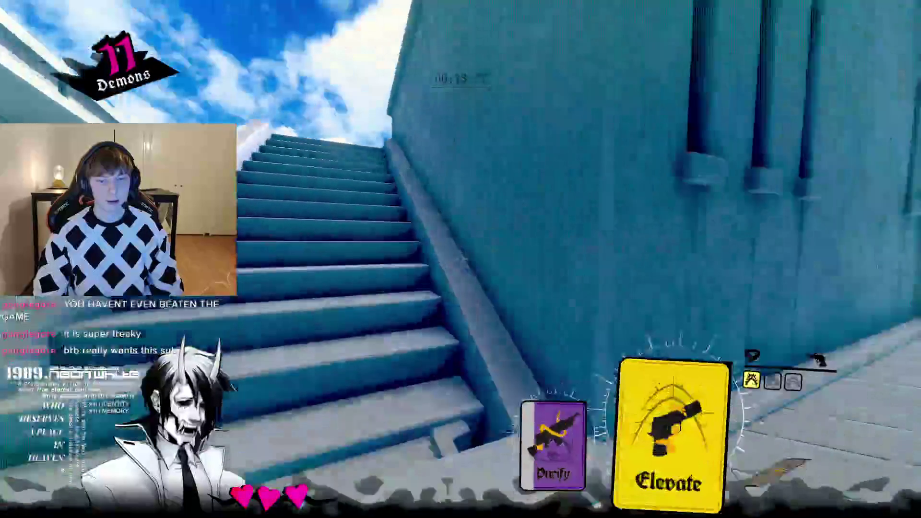
{"action": "scroll", "coordinate": [460, 259], "scroll_direction": "down", "scroll_amount": 1}
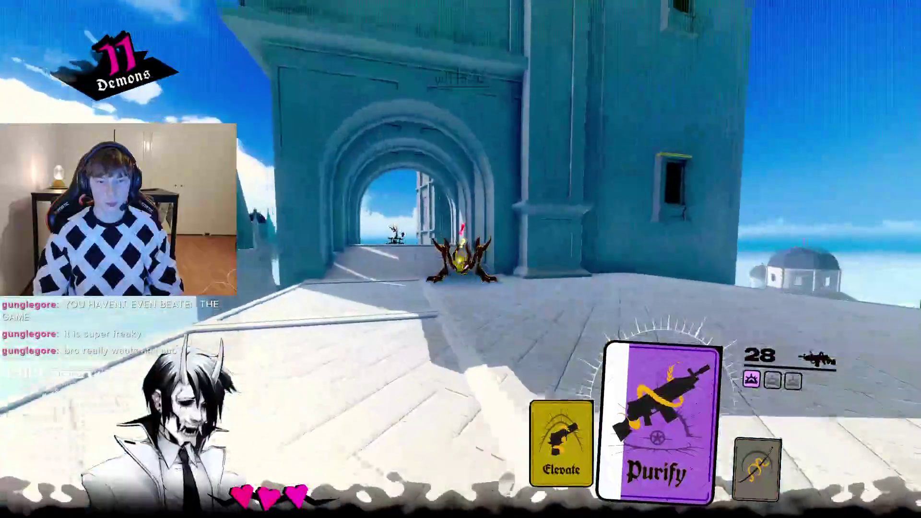
{"action": "left_click", "coordinate": [460, 260]}
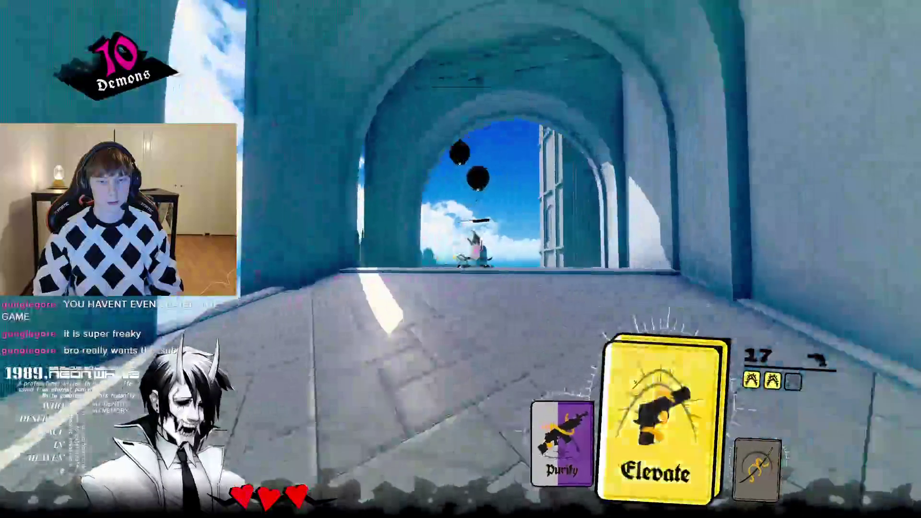
{"action": "left_click", "coordinate": [461, 259]}
{"action": "scroll", "coordinate": [460, 259], "scroll_direction": "down", "scroll_amount": 1}
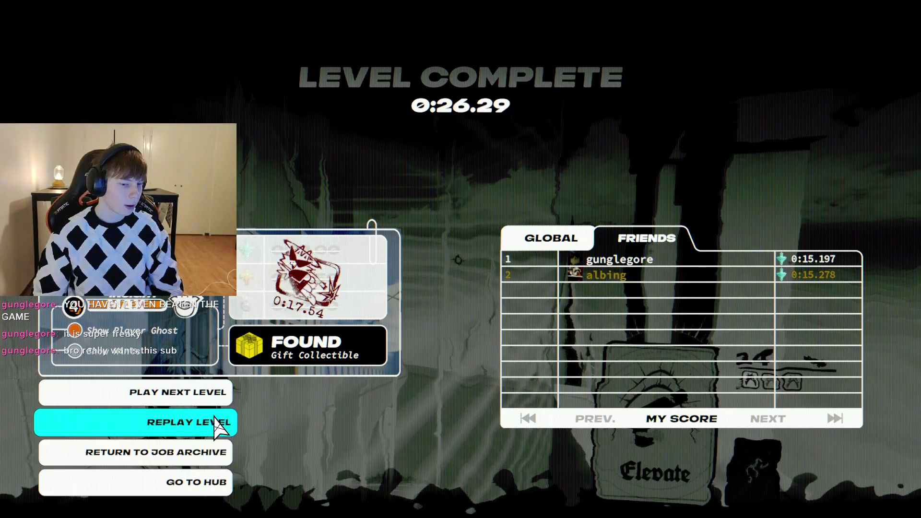
{"action": "left_click", "coordinate": [213, 422]}
- Start the replay and shoot through the first demons with the pistol jump and Purify rifle
{"action": "key", "text": "space"}
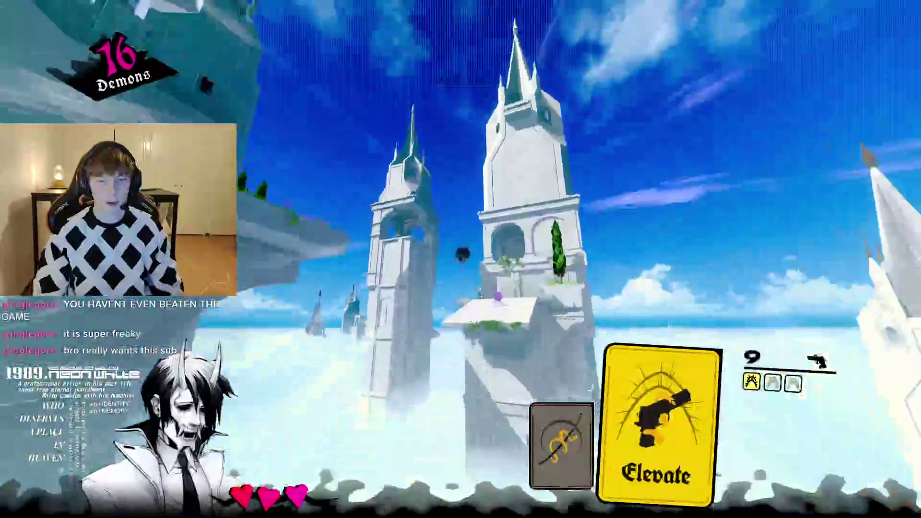
{"action": "left_click", "coordinate": [461, 259]}
{"action": "left_click", "coordinate": [460, 259]}
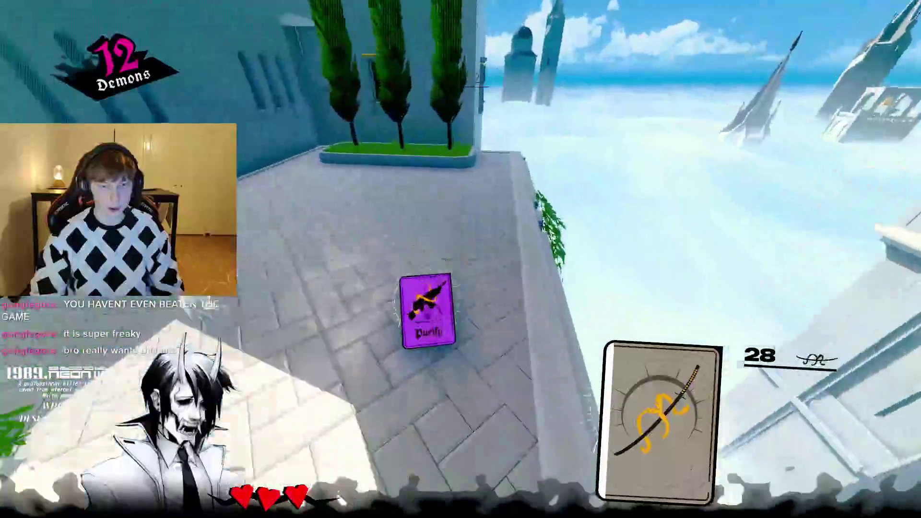
{"action": "left_click", "coordinate": [461, 259]}
{"action": "right_click", "coordinate": [461, 259]}
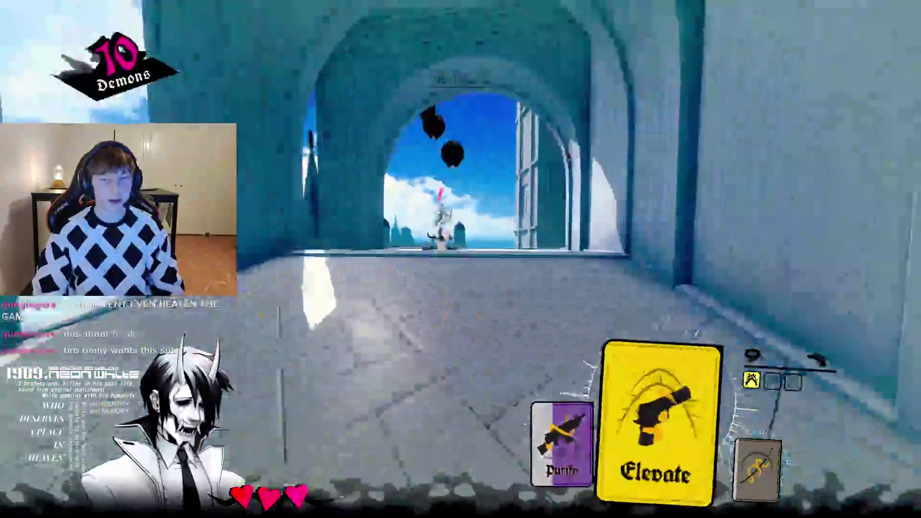
{"action": "scroll", "coordinate": [460, 259], "scroll_direction": "down", "scroll_amount": 1}
{"action": "left_click", "coordinate": [461, 259]}
{"action": "scroll", "coordinate": [460, 259], "scroll_direction": "up", "scroll_amount": 1}
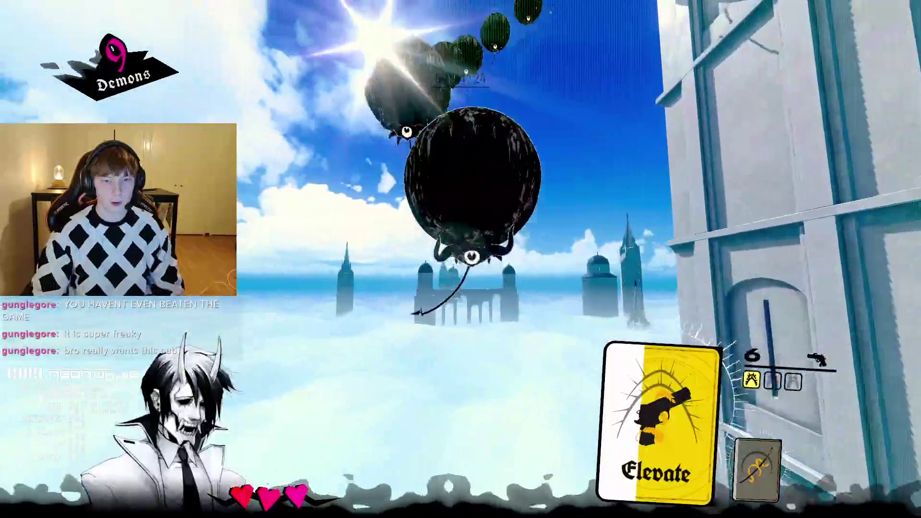
- Elevate to the balloon demons, clear the rest to finish in 0:16.78, and replay again
{"action": "right_click", "coordinate": [461, 259]}
{"action": "left_click", "coordinate": [460, 259]}
{"action": "left_click", "coordinate": [460, 259]}
{"action": "left_click", "coordinate": [460, 259]}
{"action": "left_click", "coordinate": [460, 260]}
{"action": "left_click", "coordinate": [460, 260]}
{"action": "left_click", "coordinate": [460, 259]}
{"action": "left_click", "coordinate": [461, 259]}
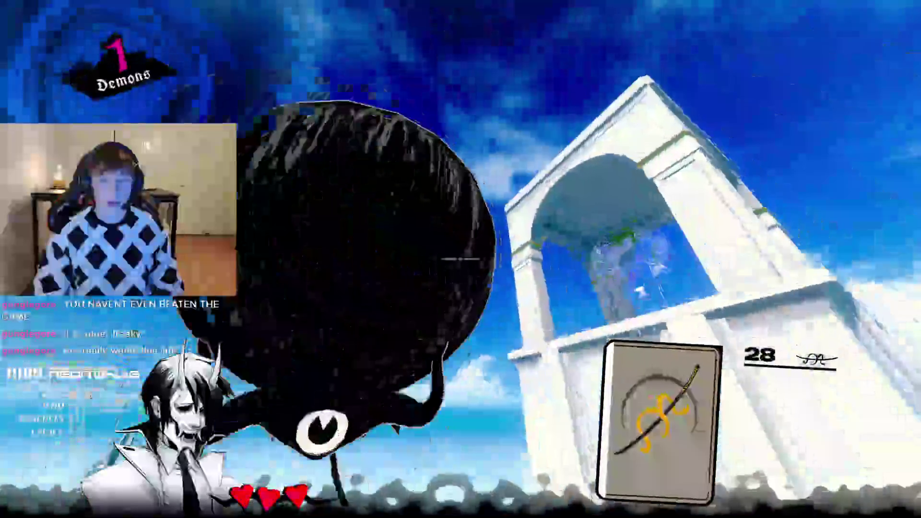
{"action": "left_click", "coordinate": [461, 259]}
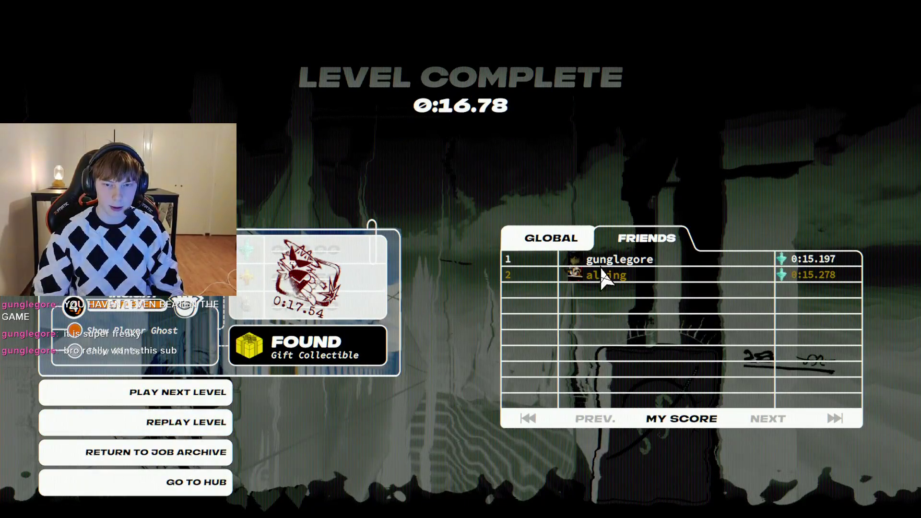
{"action": "left_click", "coordinate": [191, 413]}
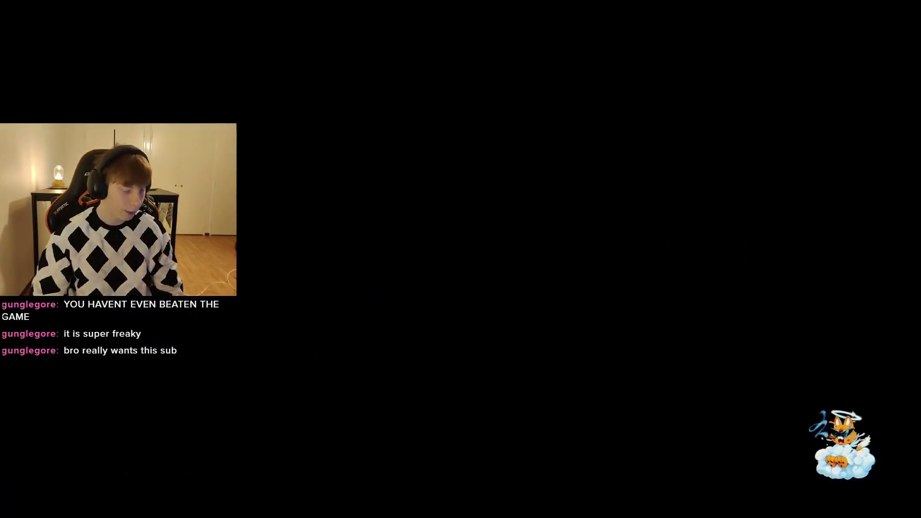